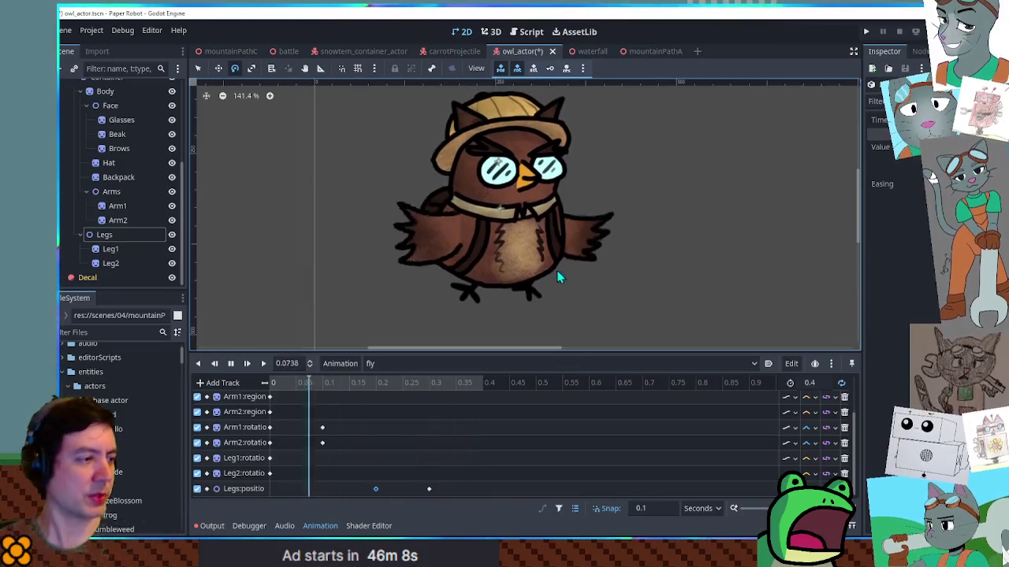
# Stop the owl's fly animation, rewind to 0, and load the RESET animation.
pyautogui.click(231, 363)
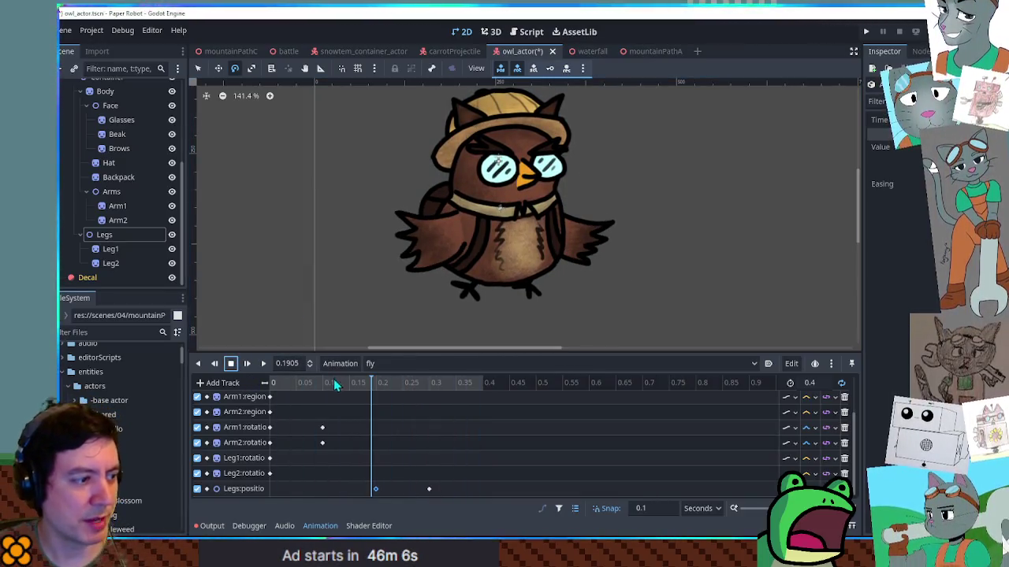
pyautogui.click(266, 382)
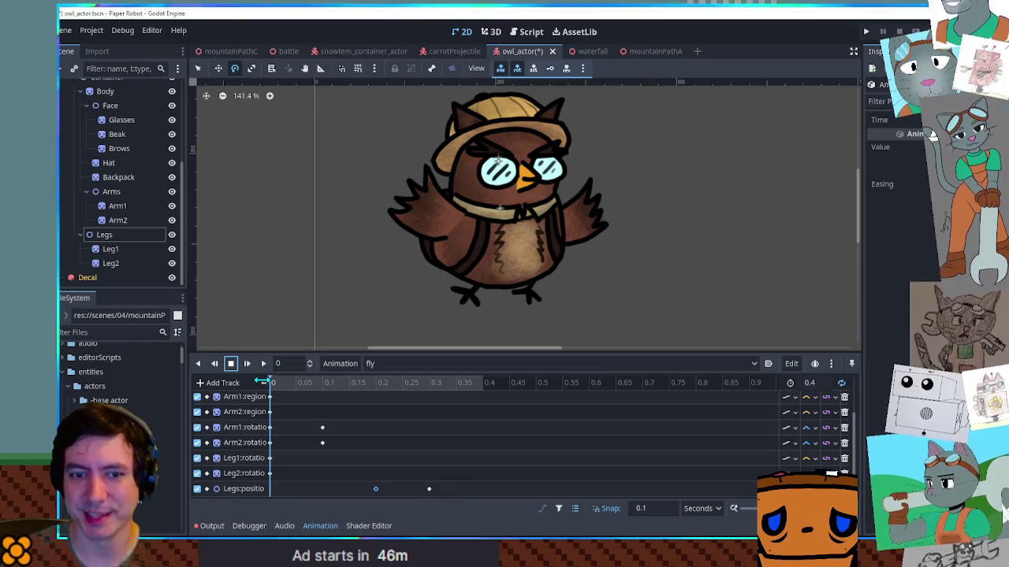
pyautogui.click(331, 366)
pyautogui.click(390, 363)
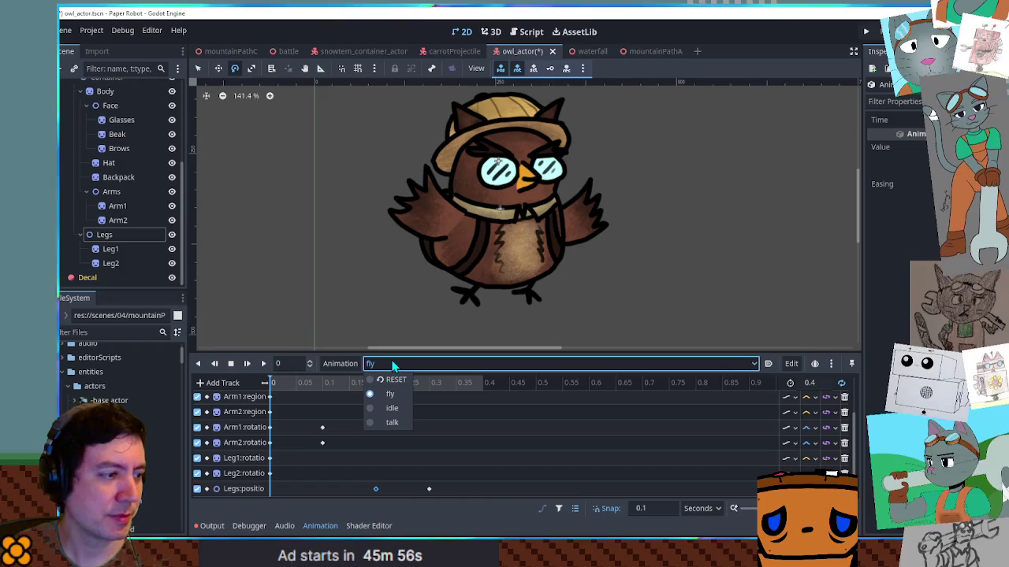
pyautogui.click(394, 380)
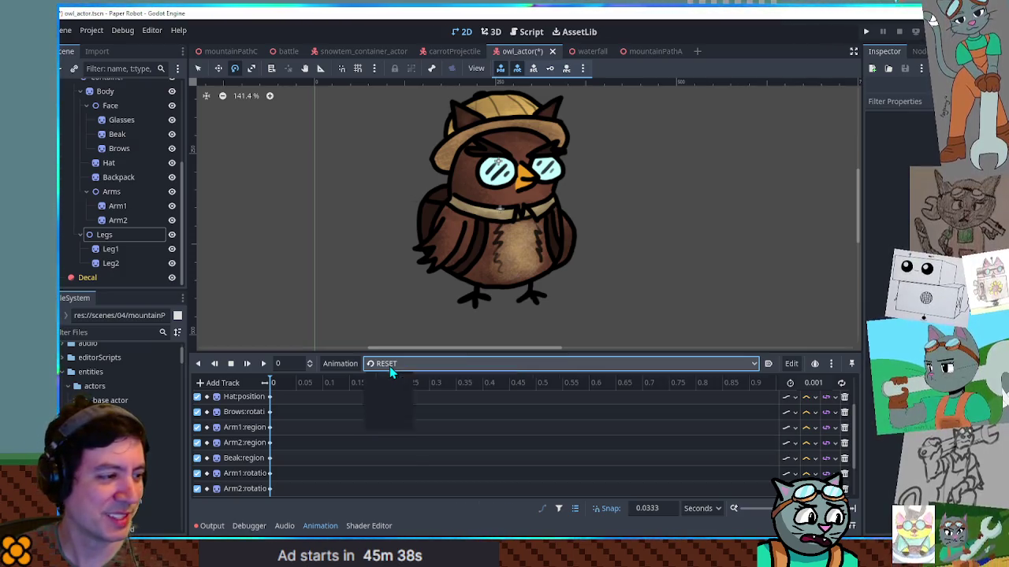
# Duplicate the owl's idle animation as a new animation named 'walk'.
pyautogui.click(389, 367)
pyautogui.click(392, 409)
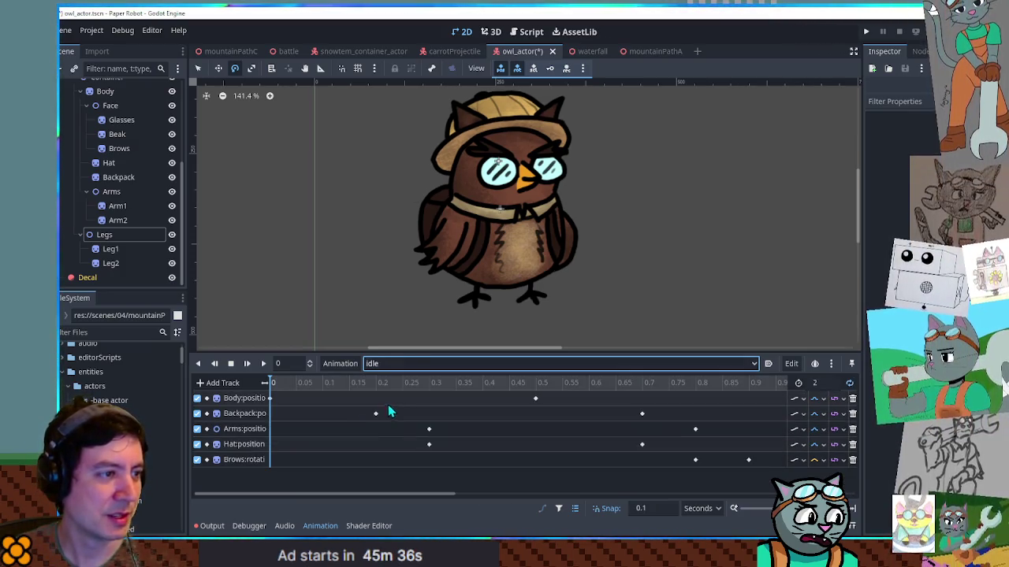
pyautogui.click(340, 363)
pyautogui.click(349, 416)
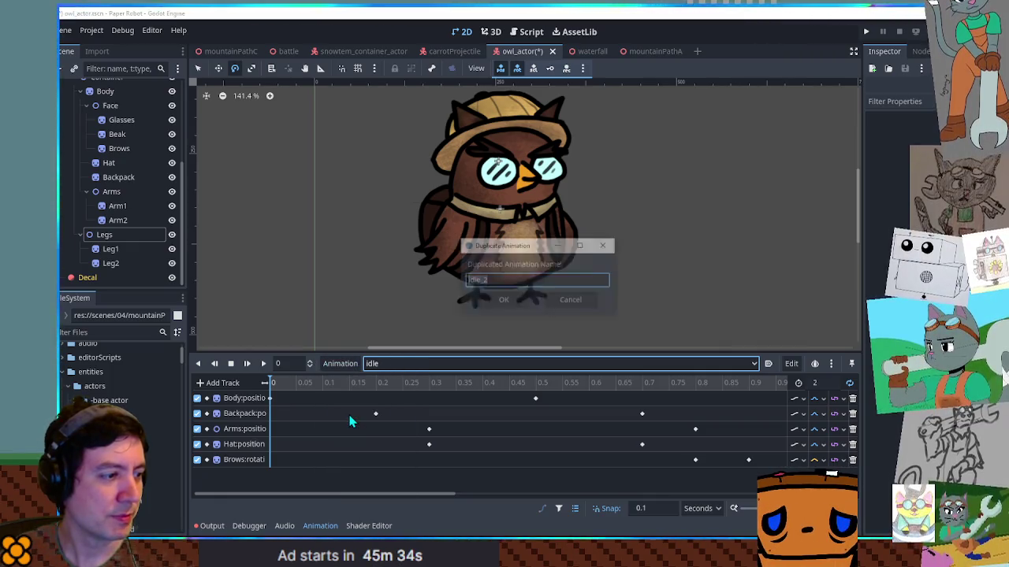
pyautogui.write('walk')
pyautogui.press('Return')
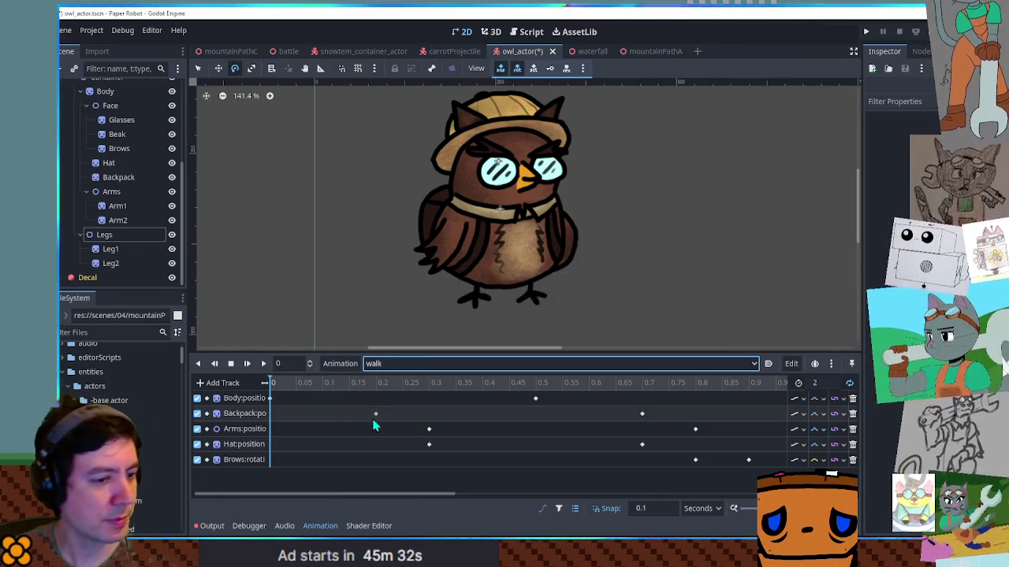
# Set the walk animation's length to 0.8 seconds.
pyautogui.click(828, 384)
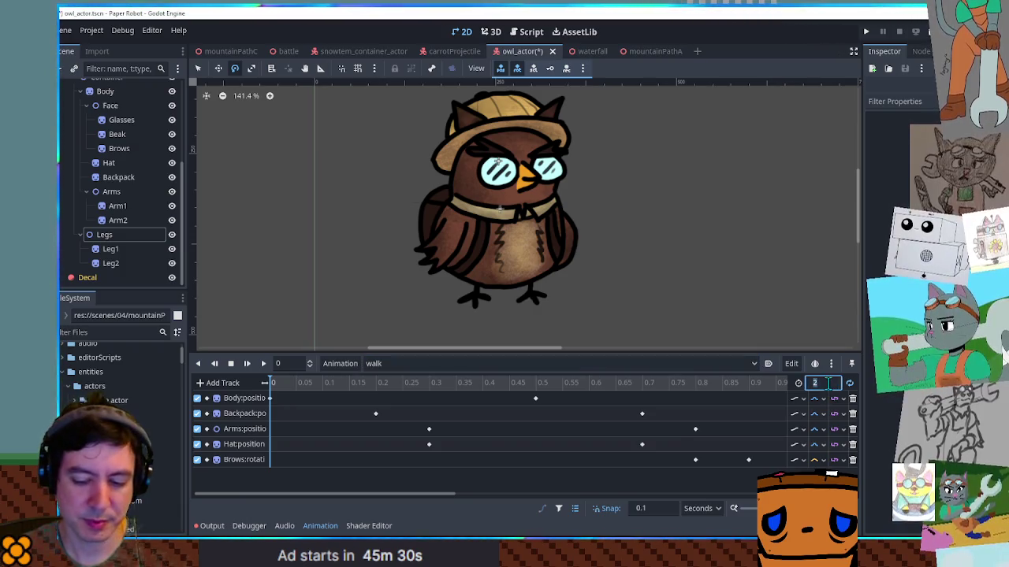
pyautogui.write('0.8')
pyautogui.scroll(-3, 653, 450)
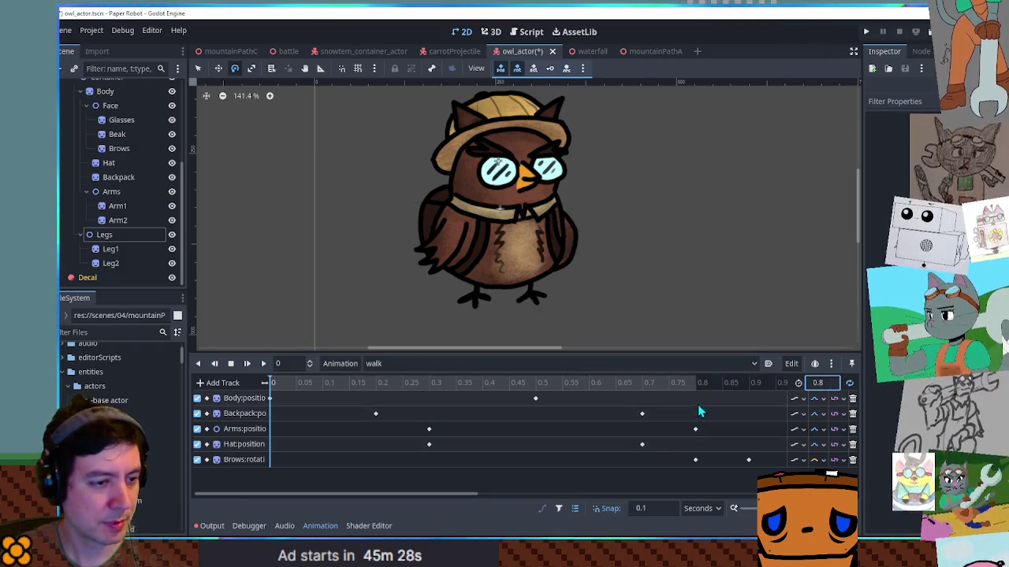
pyautogui.scroll(-2, 703, 383)
pyautogui.scroll(-3, 707, 392)
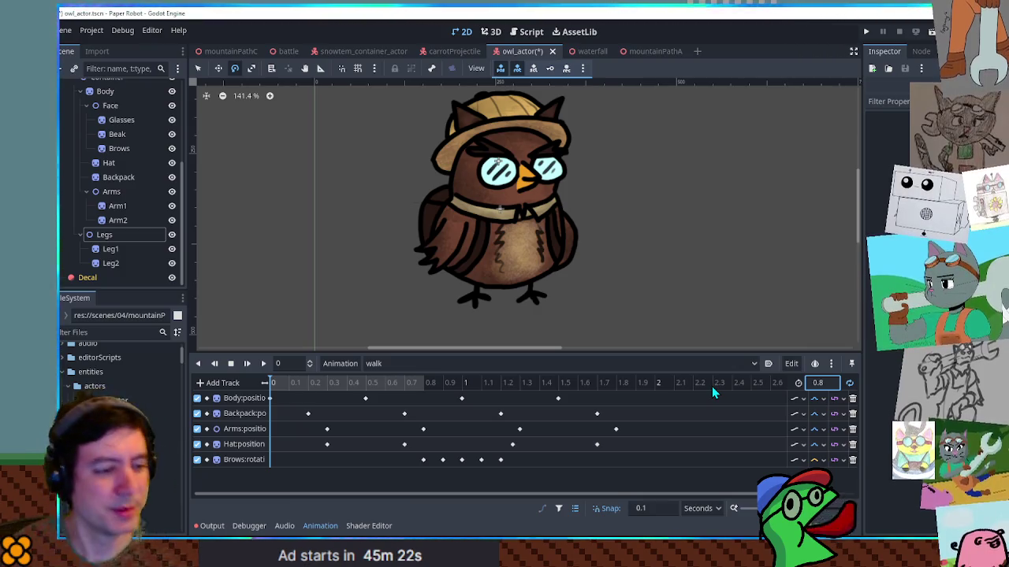
# Delete the walk keyframes past 0.8 s and remove the Body:position key.
pyautogui.moveTo(653, 472)
pyautogui.mouseDown()
pyautogui.moveTo(543, 408)
pyautogui.moveTo(422, 394)
pyautogui.mouseUp()
pyautogui.scroll(3, 421, 394)
pyautogui.press('Delete')
pyautogui.scroll(2, 425, 383)
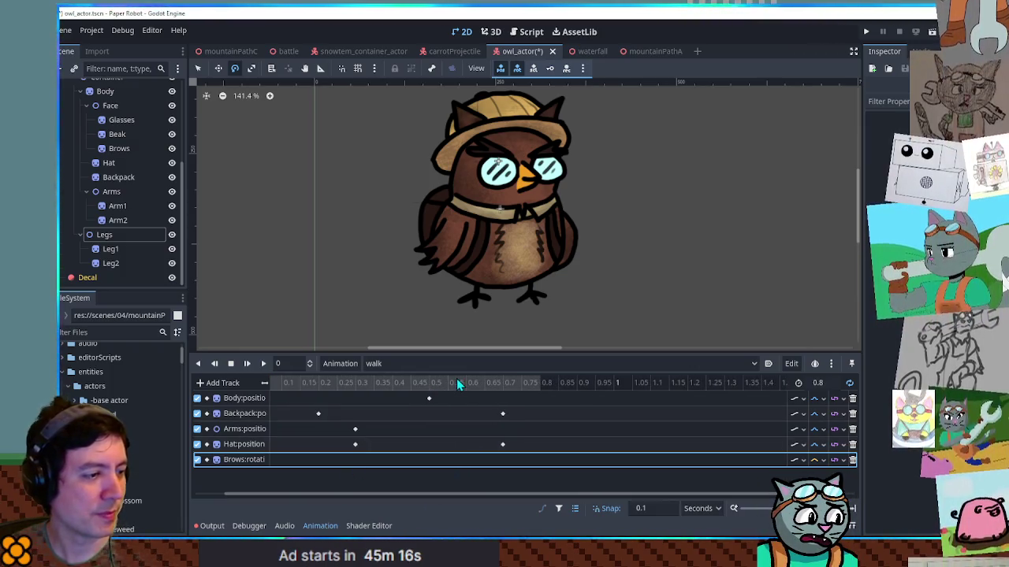
pyautogui.scroll(2, 507, 435)
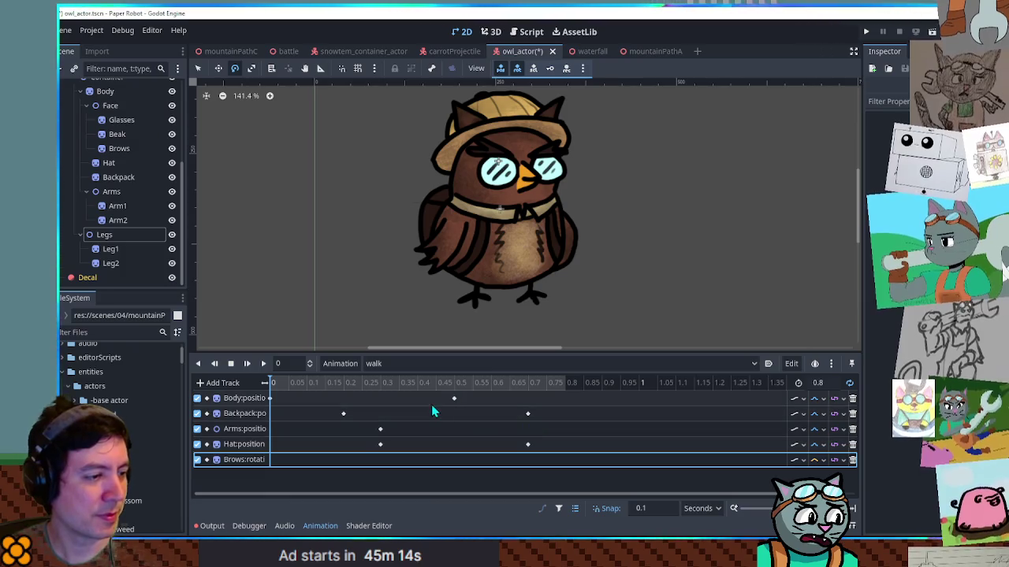
pyautogui.moveTo(453, 401)
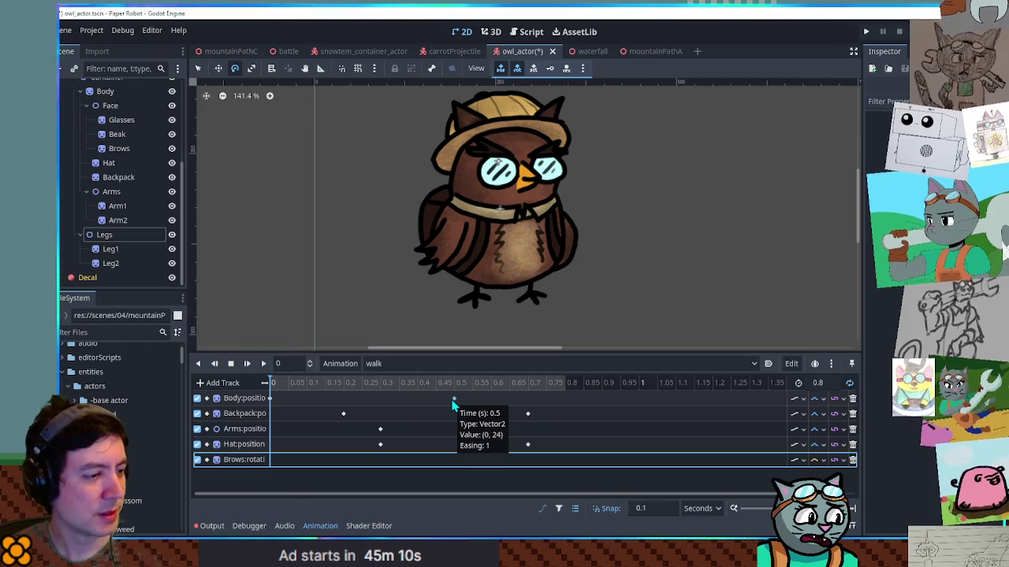
pyautogui.click(453, 401)
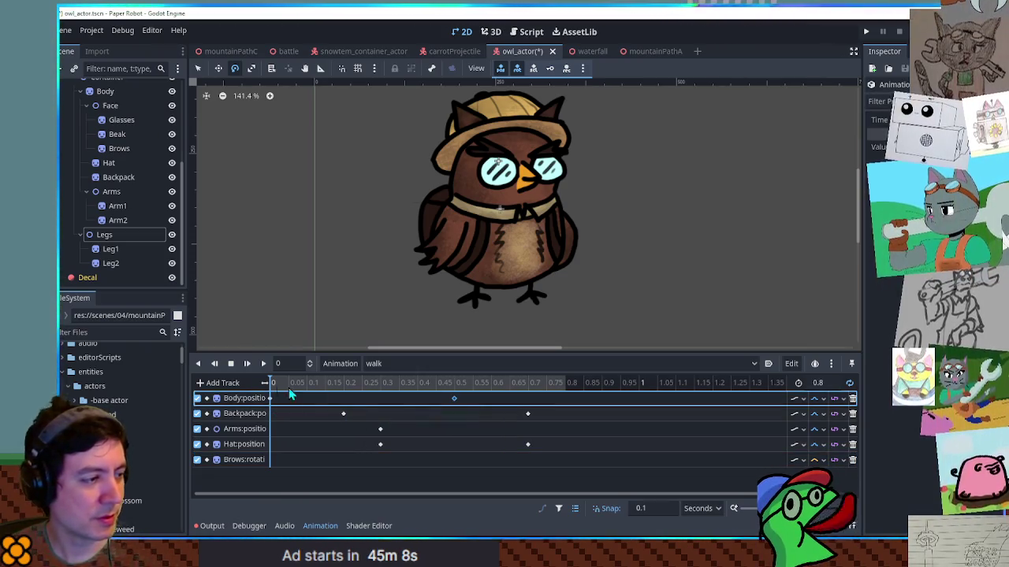
pyautogui.click(261, 364)
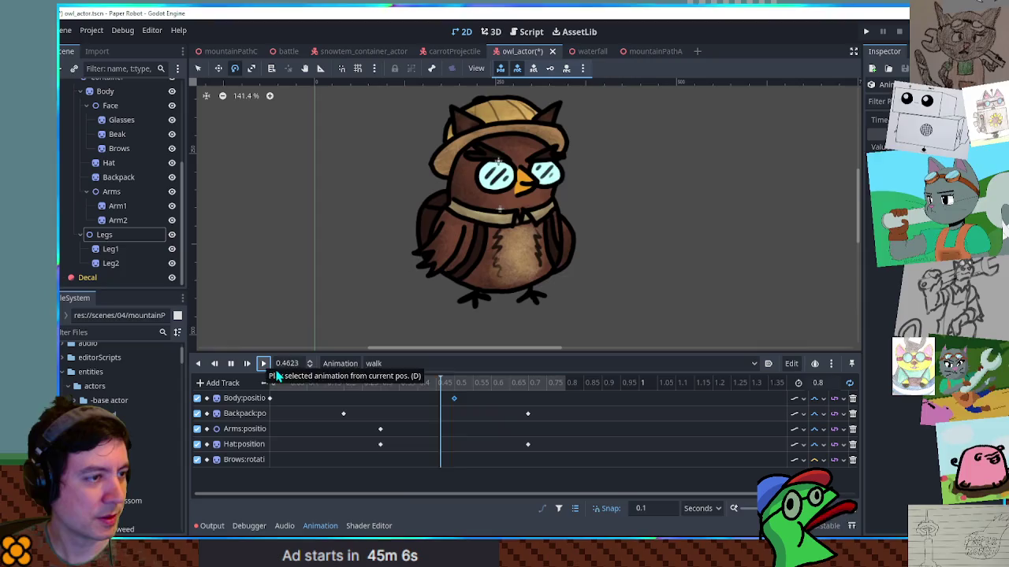
pyautogui.moveTo(453, 398); pyautogui.dragTo(380, 399)
pyautogui.press('Delete')
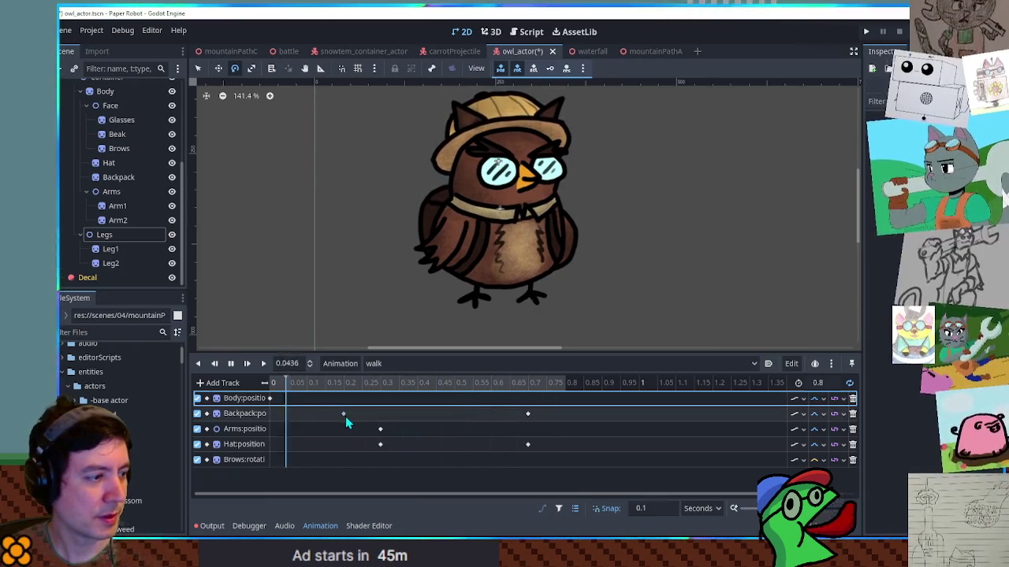
# Shift the Arms and Hat keys earlier and remove the Brows:rotation track.
pyautogui.moveTo(346, 416)
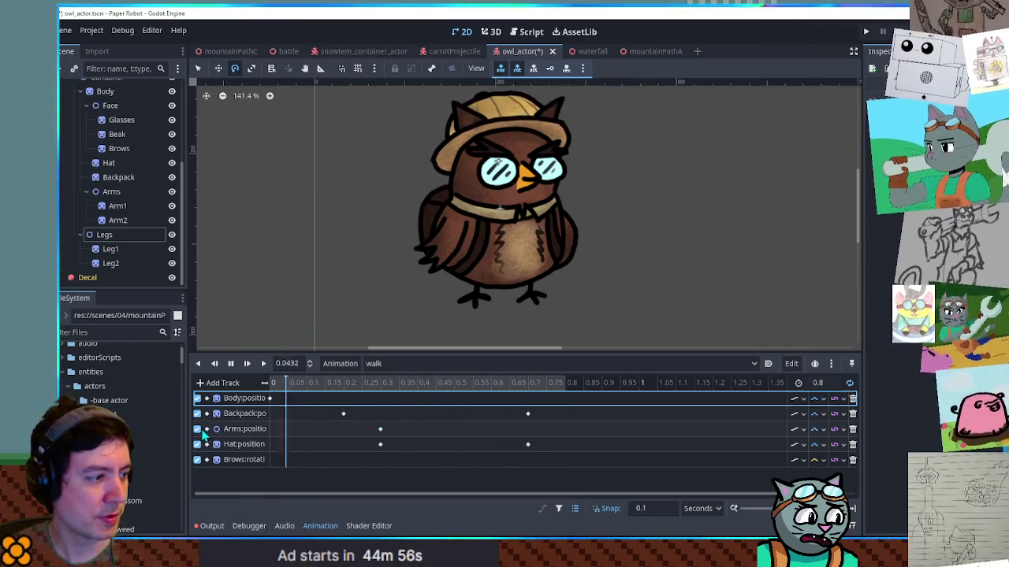
pyautogui.moveTo(382, 431); pyautogui.dragTo(285, 431)
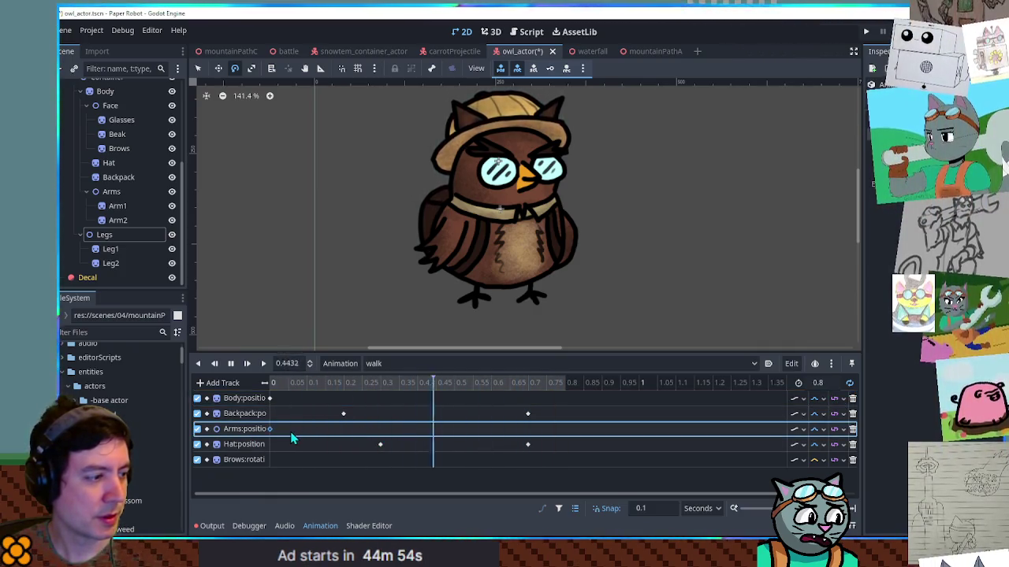
pyautogui.moveTo(381, 446); pyautogui.dragTo(272, 448)
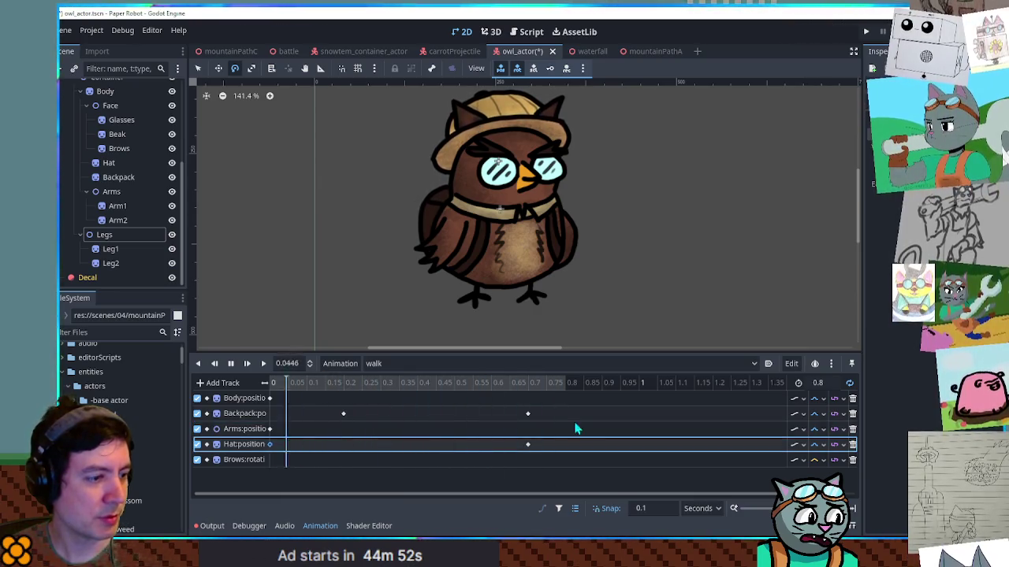
pyautogui.moveTo(528, 444); pyautogui.dragTo(417, 445)
pyautogui.click(852, 460)
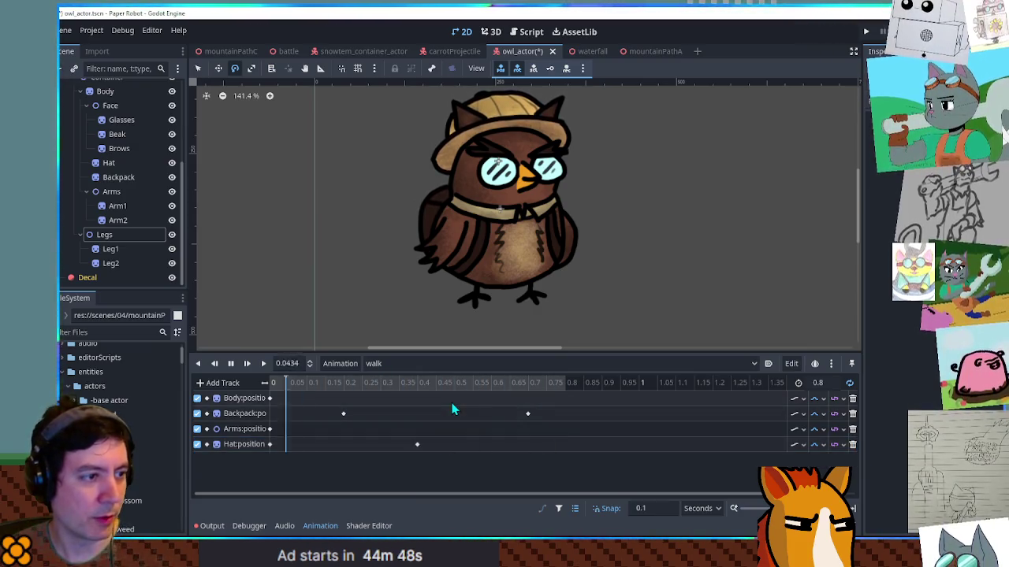
# Select the Leg1 sprite and switch the owl back to the RESET animation.
pyautogui.click(110, 251)
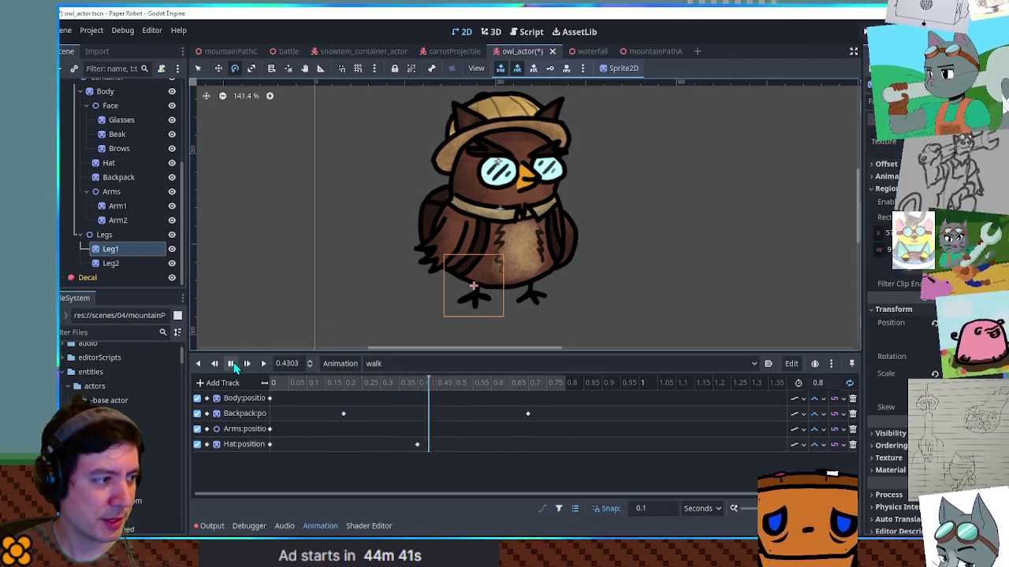
pyautogui.click(426, 366)
pyautogui.click(409, 381)
pyautogui.click(339, 363)
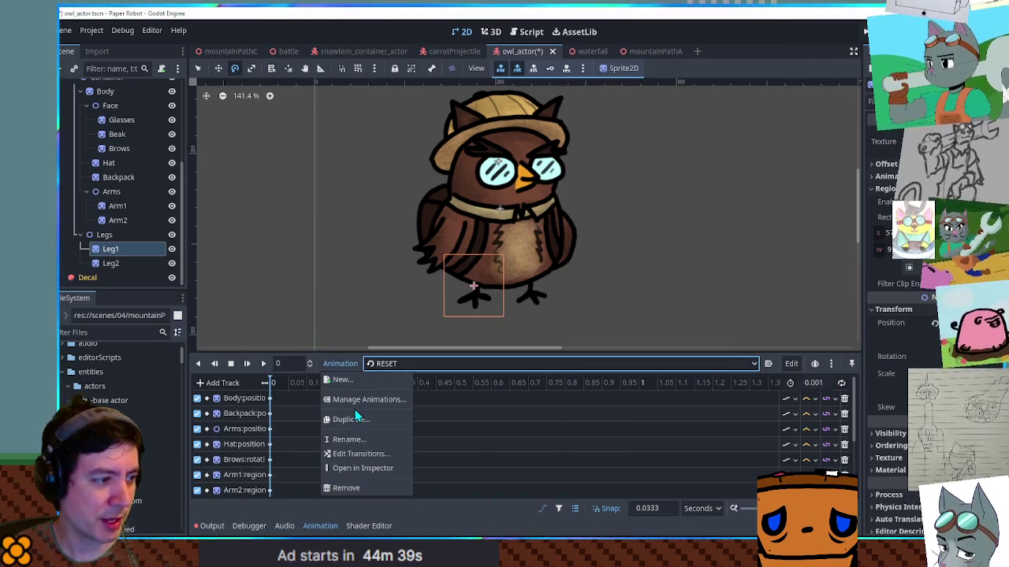
# Remove 'walk' in the Manage Animations library, confirm with OK, and save owl_actor.
pyautogui.click(361, 400)
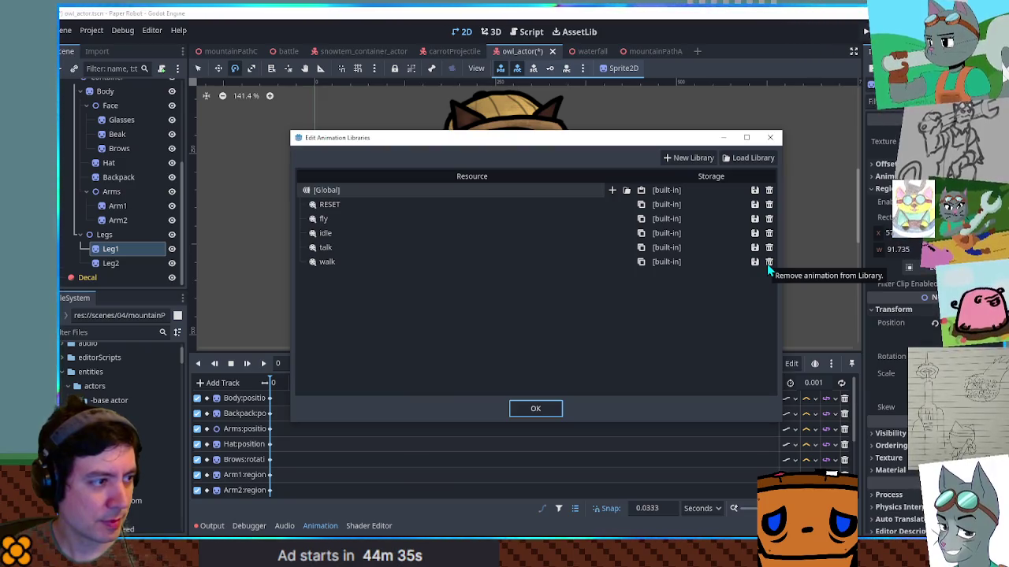
pyautogui.click(769, 263)
pyautogui.click(532, 410)
pyautogui.hotkey('ctrl', 's')
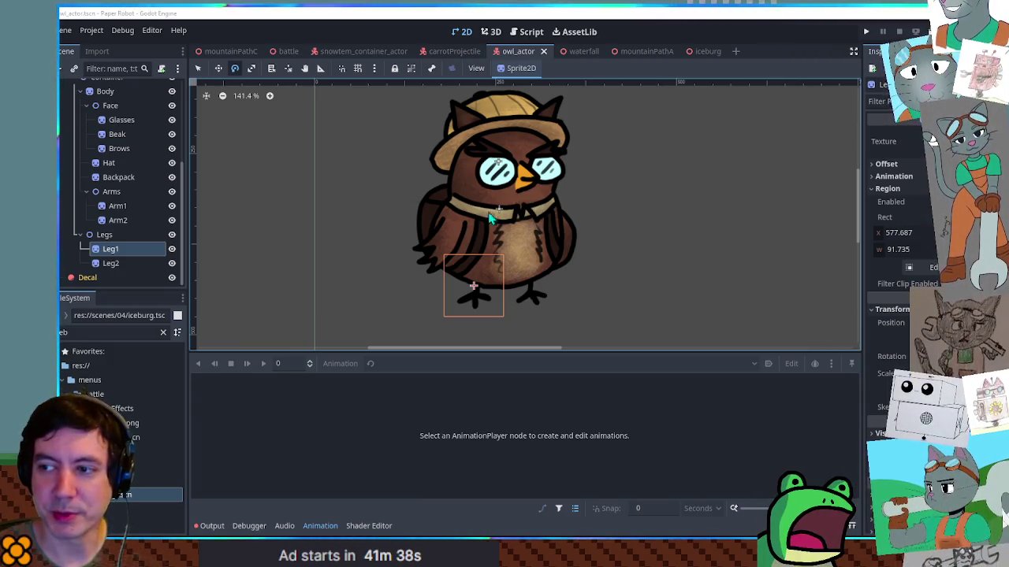
# Rotate the owl's Leg1 sprite, save, and return to select mode.
pyautogui.moveTo(612, 213)
pyautogui.mouseDown()
pyautogui.moveTo(491, 259)
pyautogui.moveTo(647, 173)
pyautogui.mouseUp()
pyautogui.hotkey('ctrl', 's')
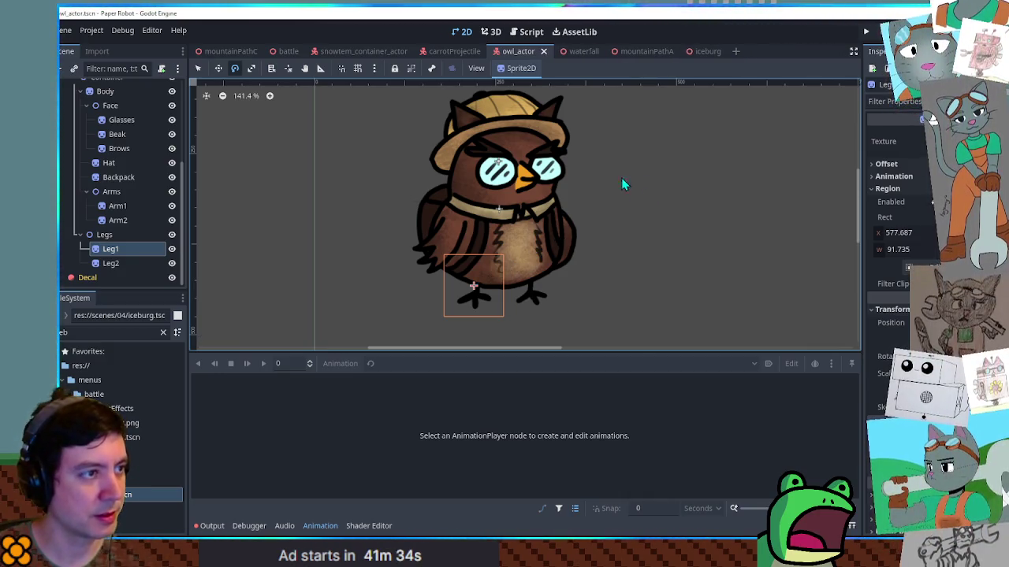
pyautogui.press('q')
pyautogui.click(633, 186)
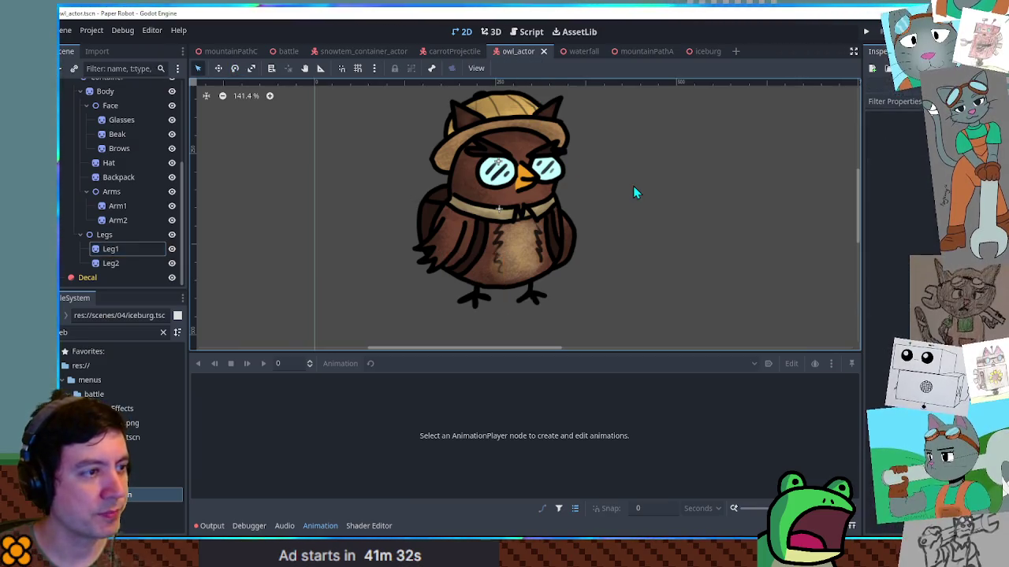
# Inspect the Container, AnimationPlayer and SubViewport nodes, then show the owl in 3D.
pyautogui.scroll(5, 103, 160)
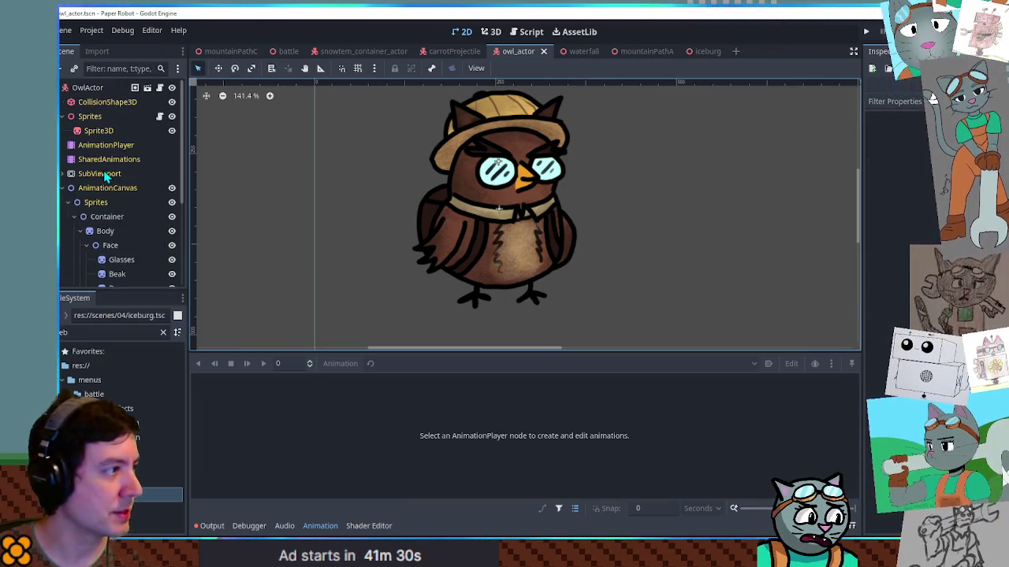
pyautogui.click(102, 146)
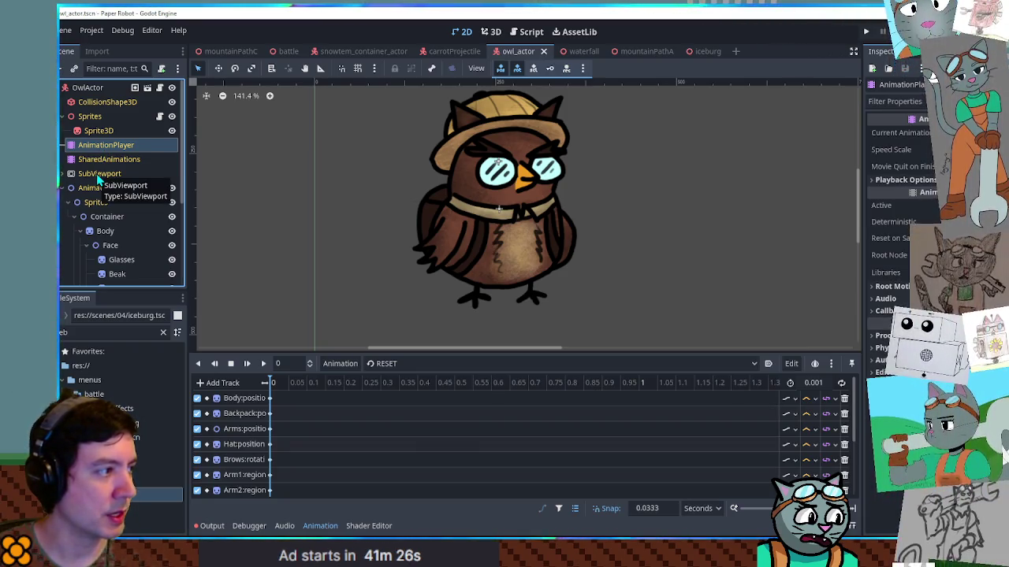
pyautogui.click(98, 217)
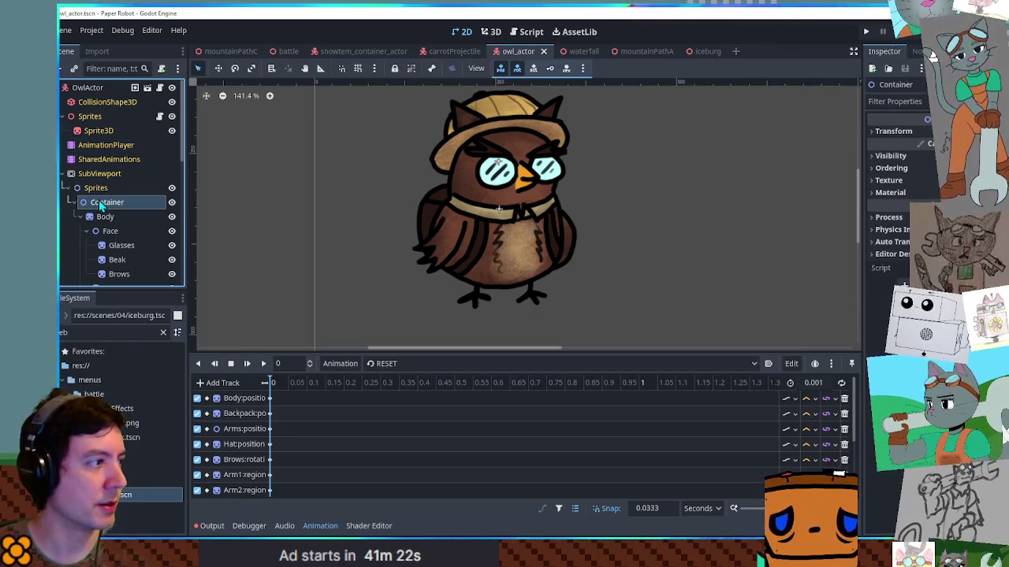
pyautogui.moveTo(96, 202); pyautogui.dragTo(98, 183)
pyautogui.click(65, 190)
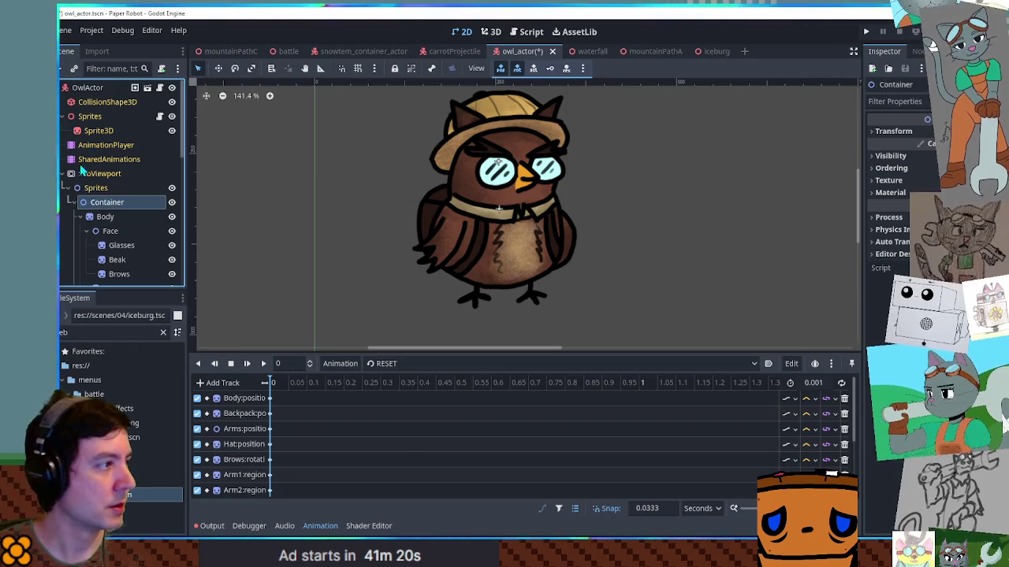
pyautogui.click(108, 159)
pyautogui.click(105, 145)
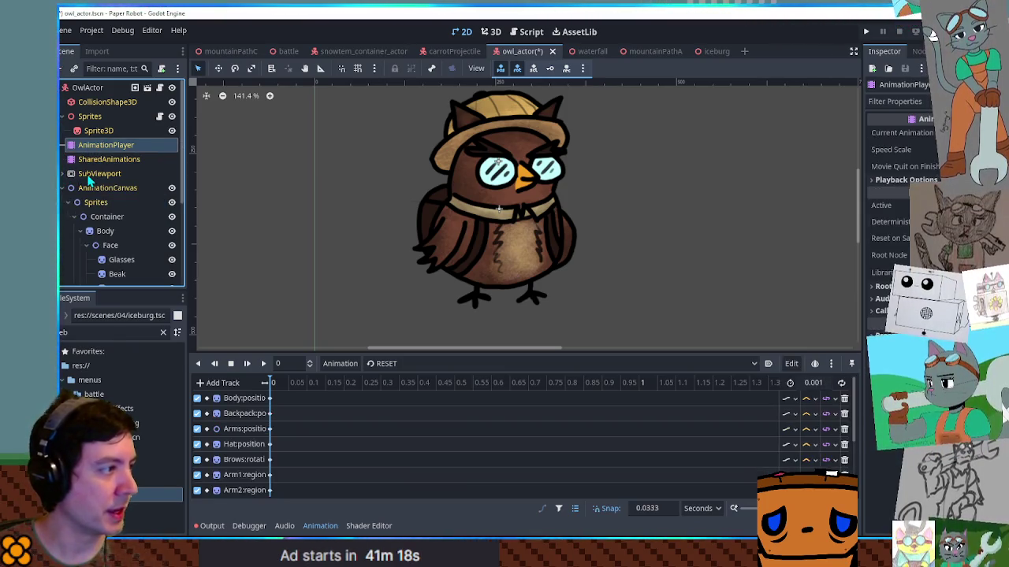
pyautogui.moveTo(99, 174); pyautogui.dragTo(246, 197)
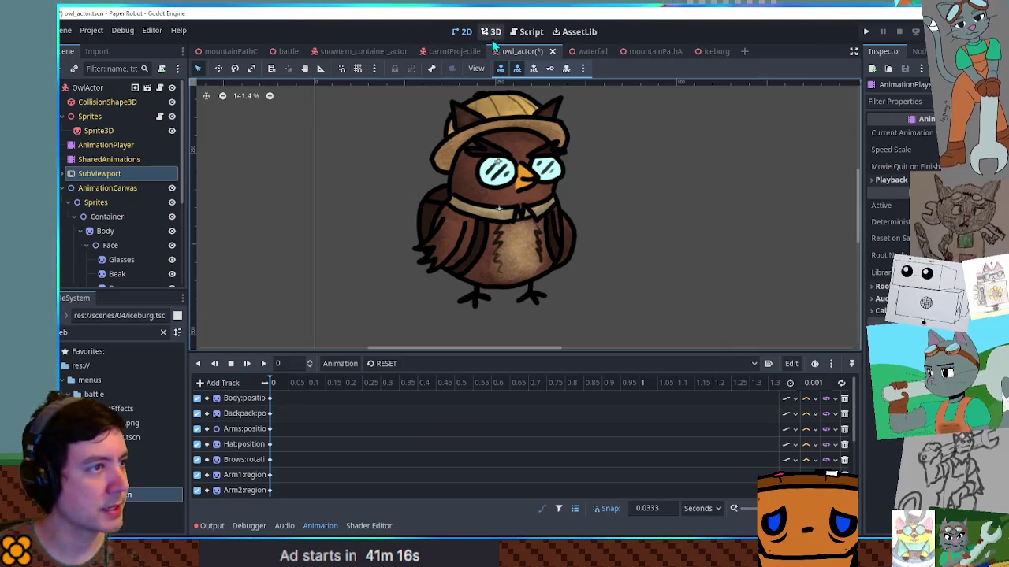
pyautogui.click(490, 33)
# Load the owl's idle animation and play it in the 3D view.
pyautogui.click(402, 363)
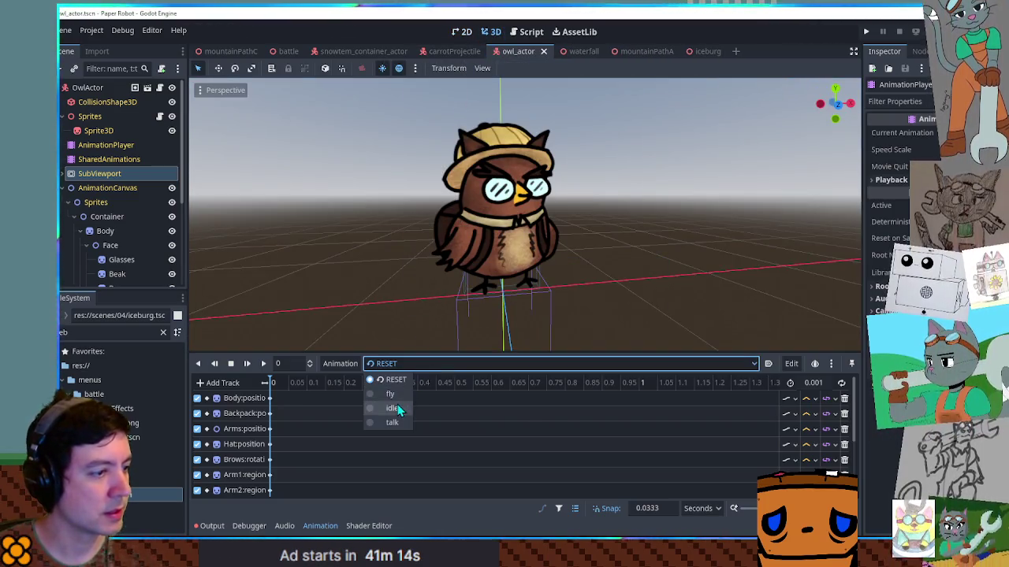
pyautogui.click(378, 398)
pyautogui.click(259, 363)
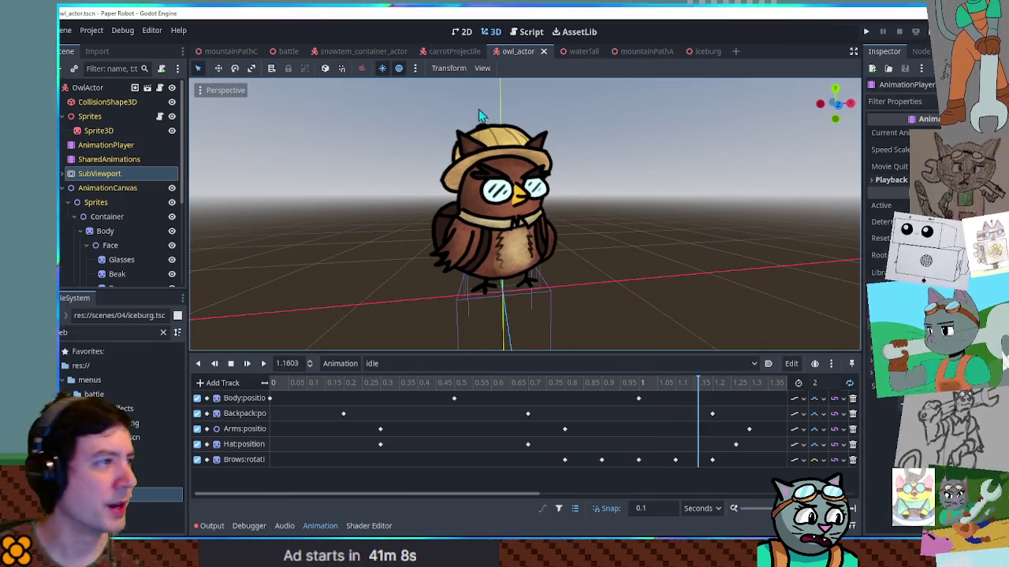
pyautogui.click(111, 332)
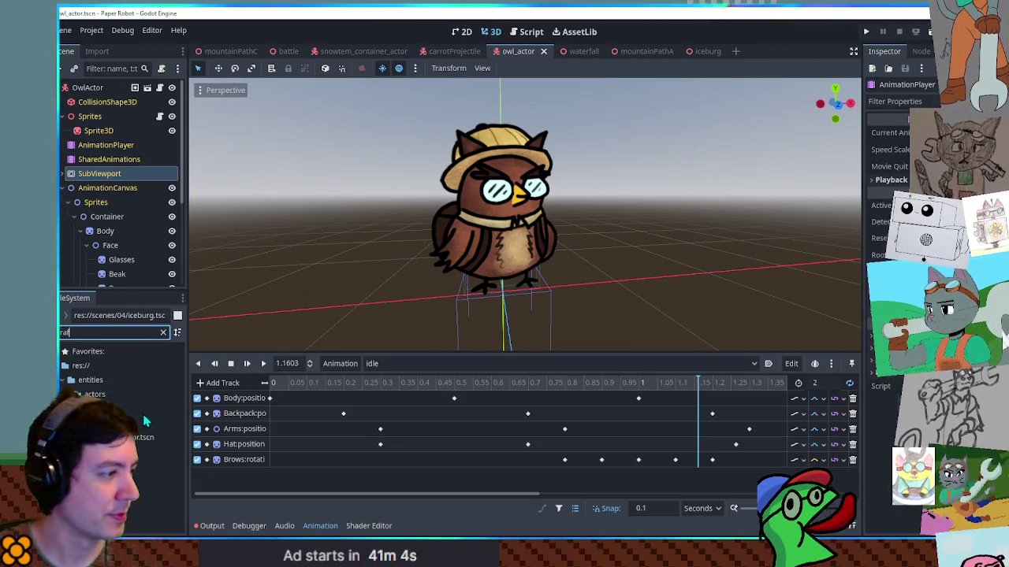
# Filter files for 'giraf', open giraffe_actor.tscn, and select the Neck node.
pyautogui.write('giraf')
pyautogui.doubleClick(145, 438)
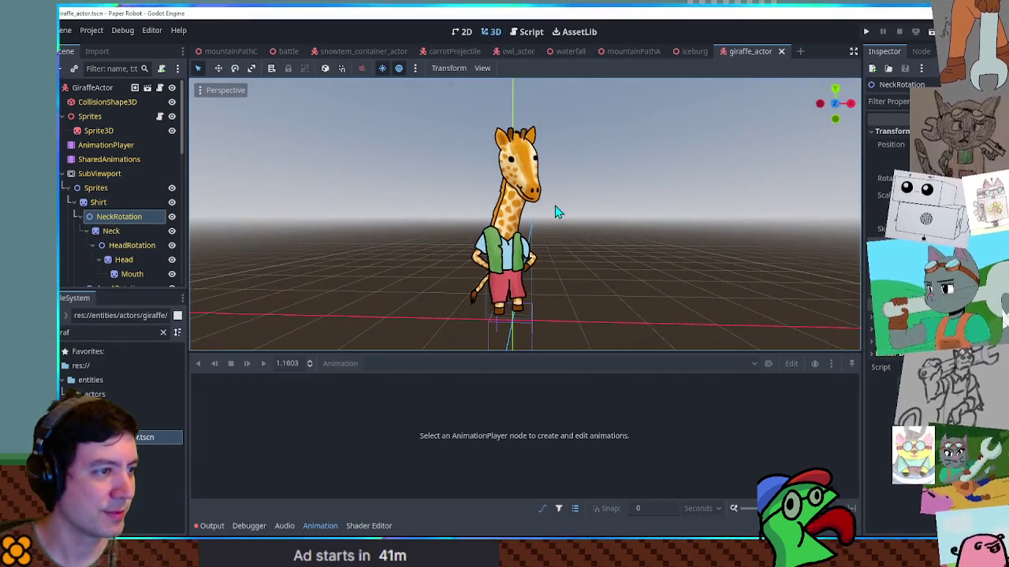
pyautogui.scroll(4, 555, 208)
pyautogui.scroll(-2, 541, 198)
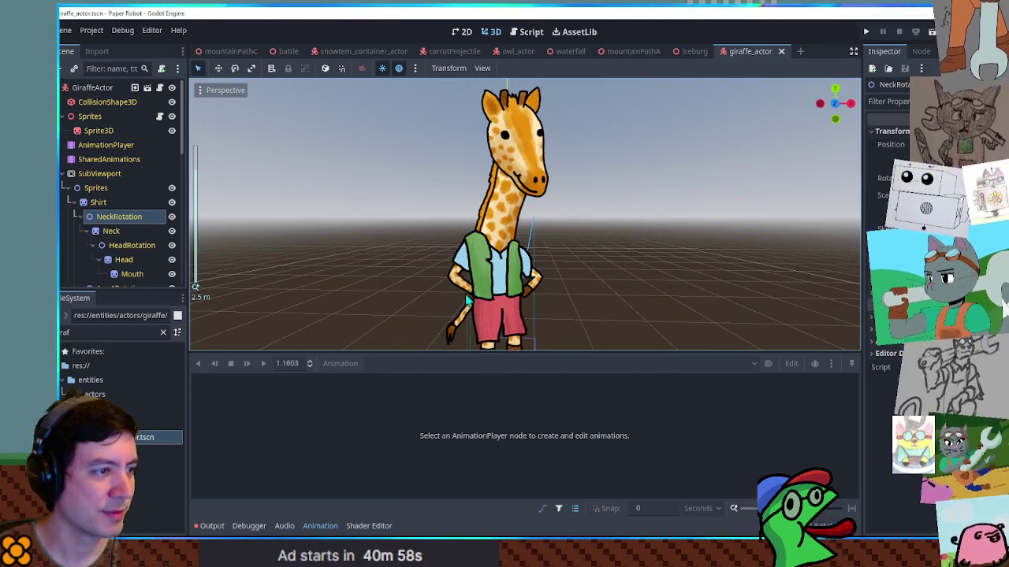
pyautogui.click(507, 223)
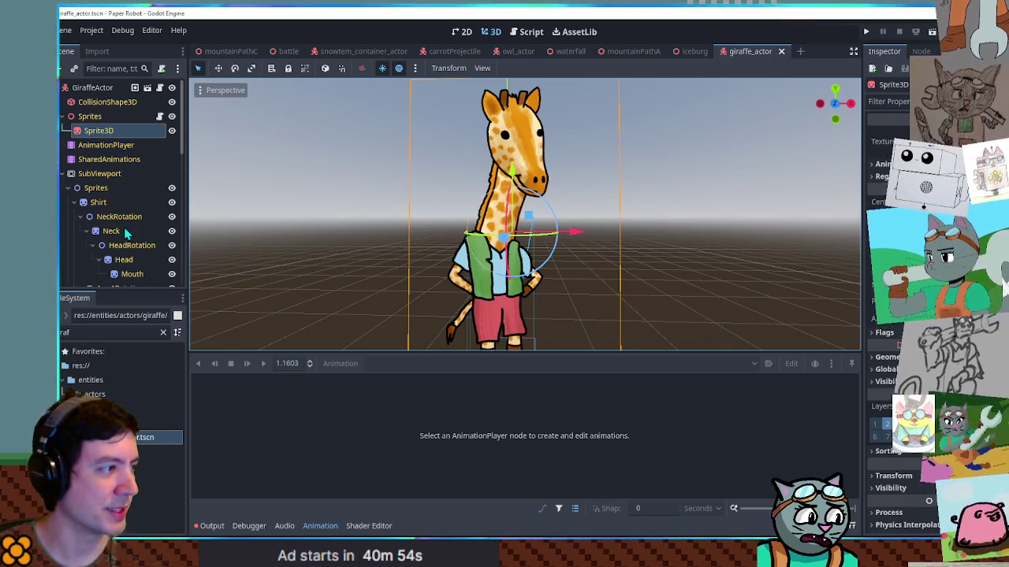
pyautogui.click(122, 230)
# Scale the giraffe's Neck narrower in the Inspector, checking with undo and redo.
pyautogui.click(490, 31)
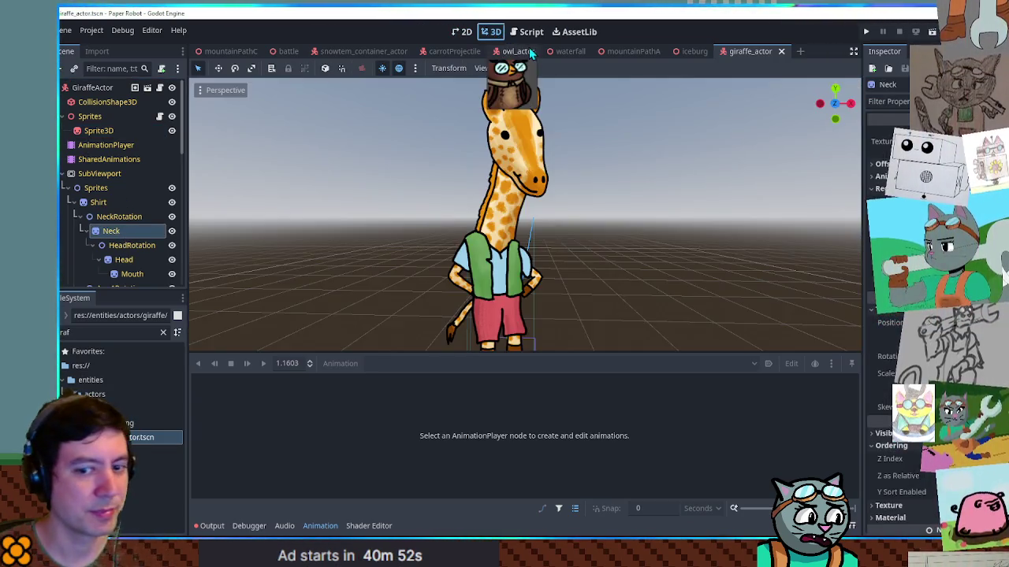
pyautogui.scroll(-5, 656, 165)
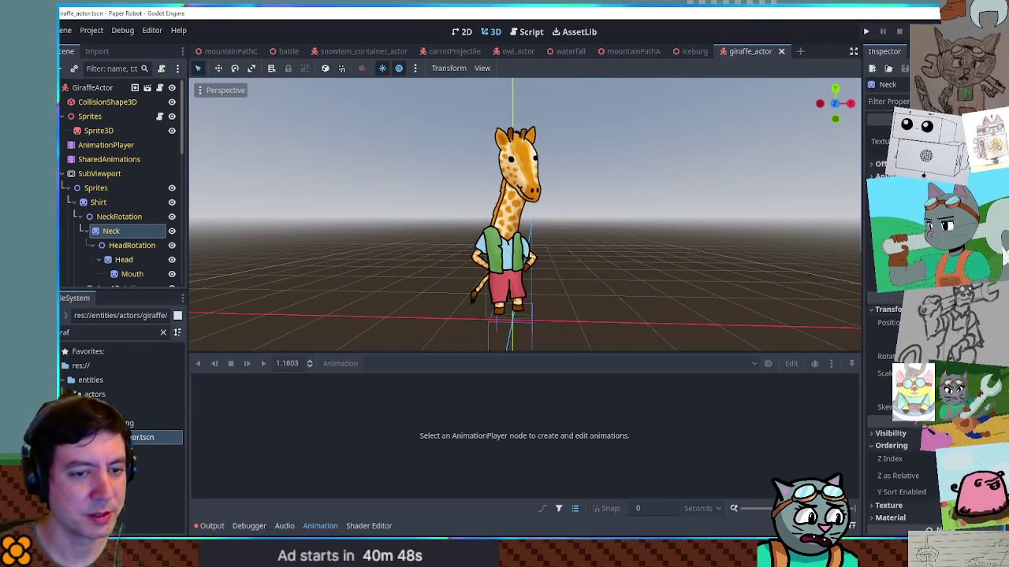
pyautogui.moveTo(946, 373); pyautogui.dragTo(969, 373)
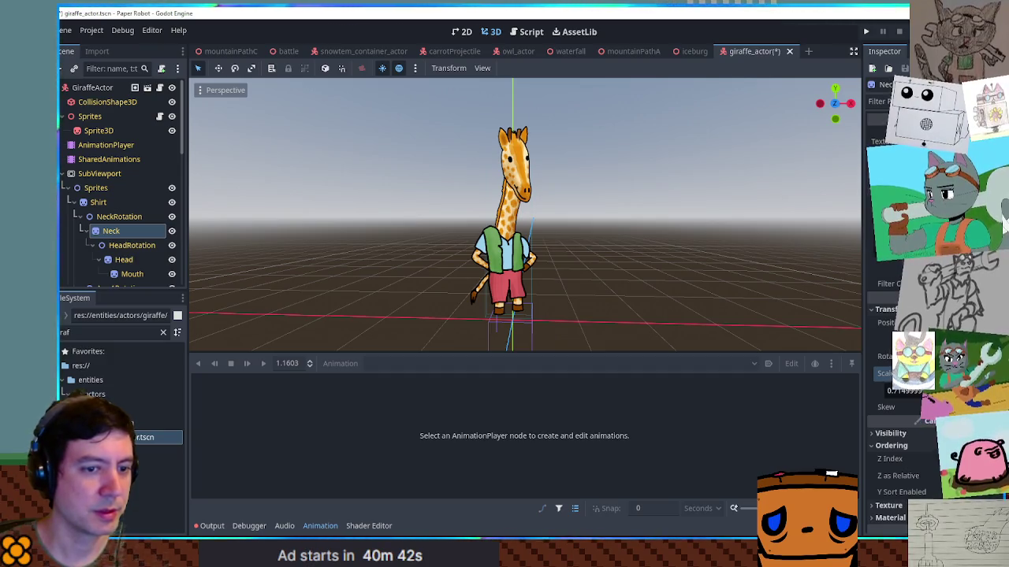
pyautogui.hotkey('ctrl', 'z')
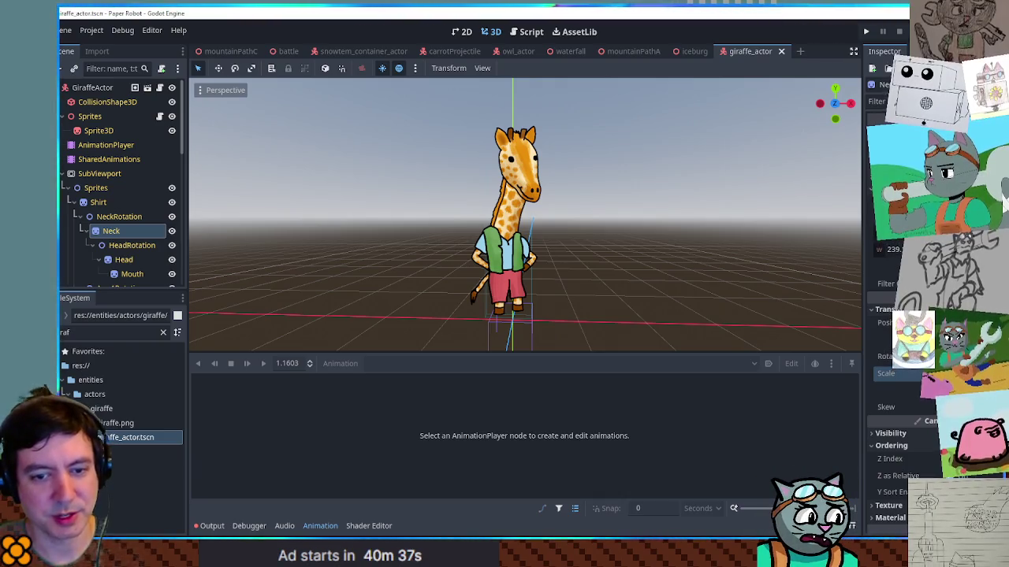
pyautogui.hotkey('ctrl', 'shift', 'z')
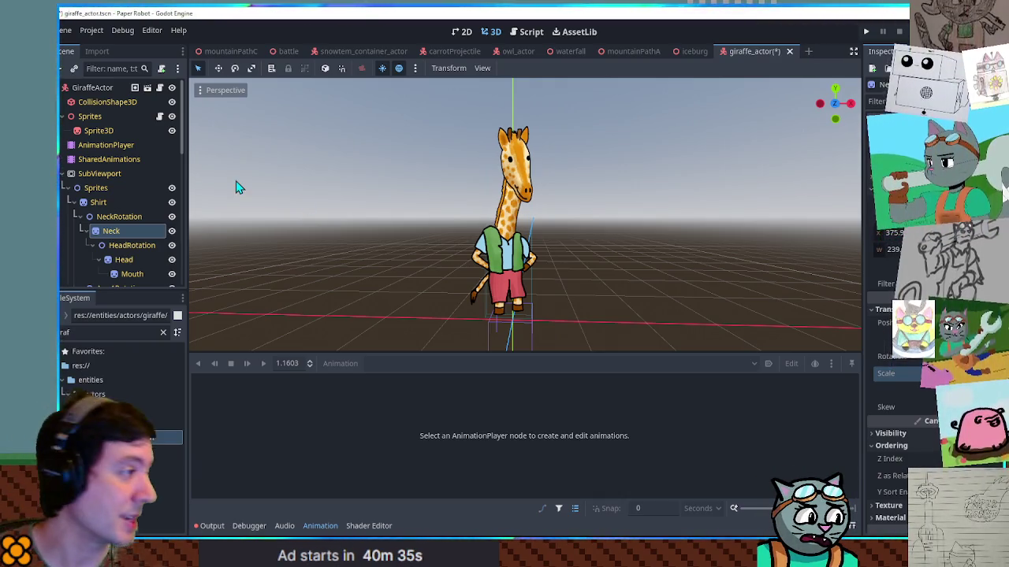
# Collapse the HeadRotation branch, view the giraffe side-on, and save the scene.
pyautogui.scroll(-3, 106, 250)
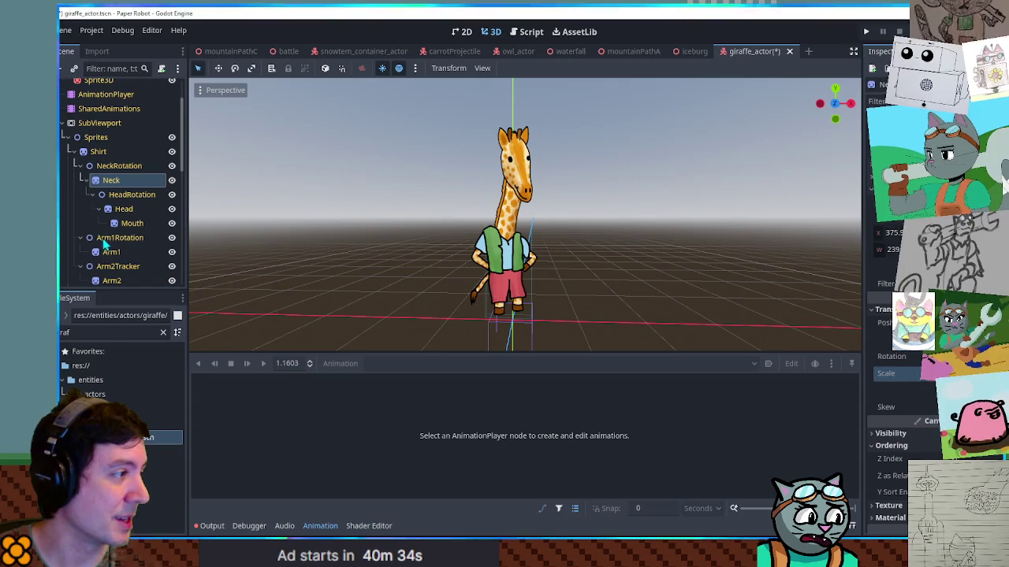
pyautogui.click(90, 195)
pyautogui.click(128, 195)
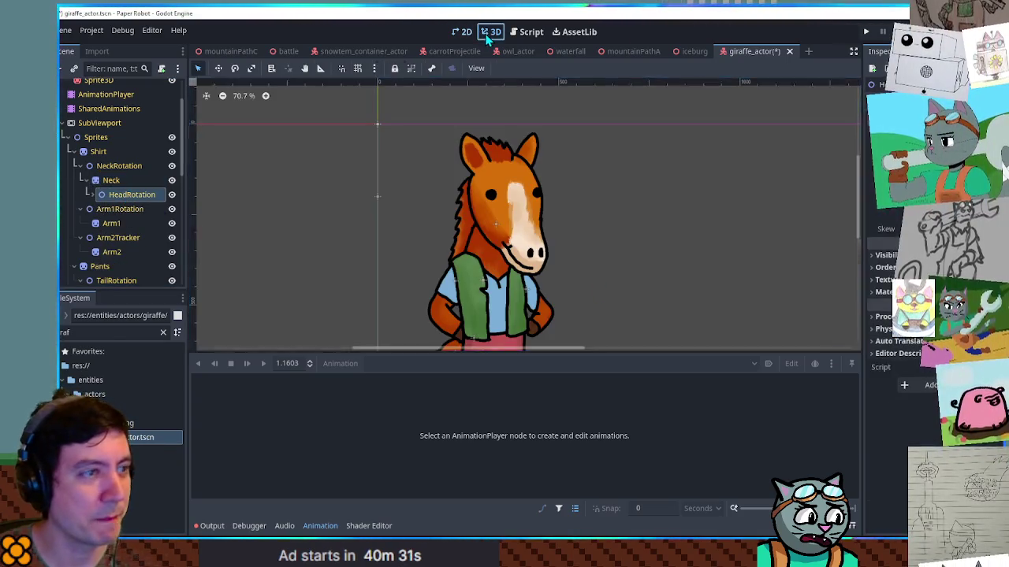
pyautogui.hotkey('ctrl', 'F2')
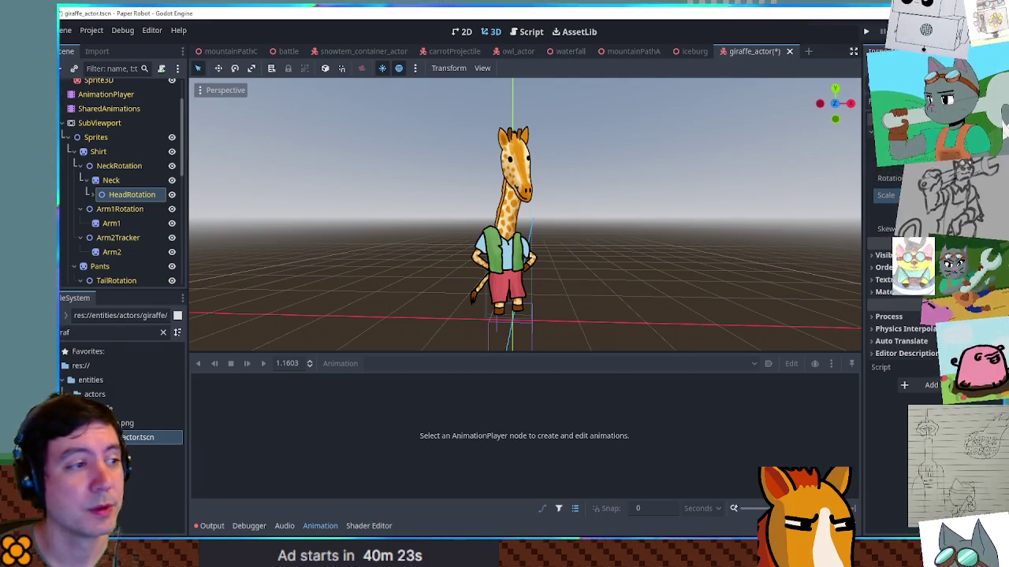
pyautogui.moveTo(551, 254)
pyautogui.mouseDown()
pyautogui.moveTo(706, 265)
pyautogui.moveTo(533, 238)
pyautogui.mouseUp()
pyautogui.scroll(3, 532, 239)
pyautogui.scroll(-2, 533, 238)
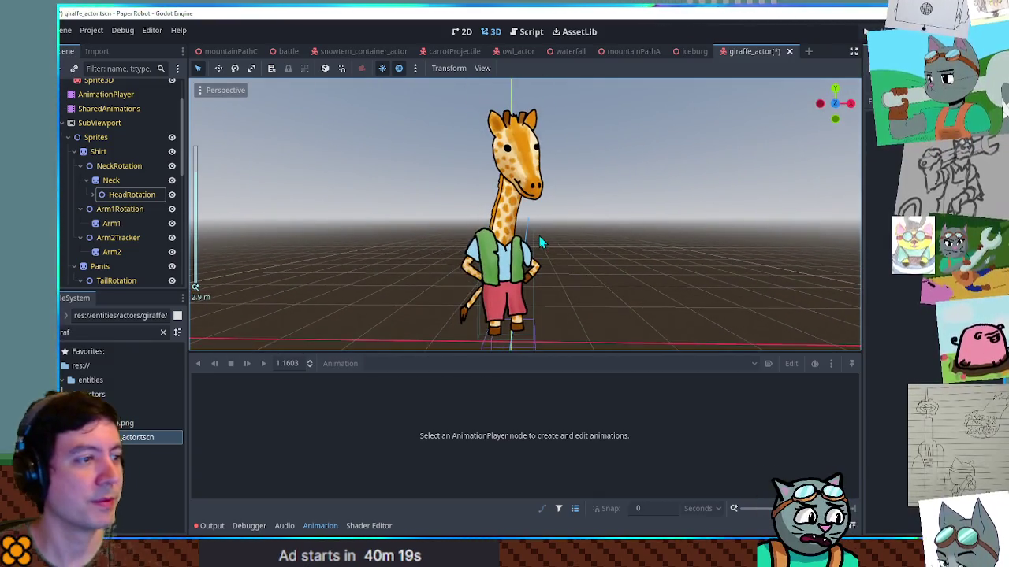
pyautogui.hotkey('ctrl', 's')
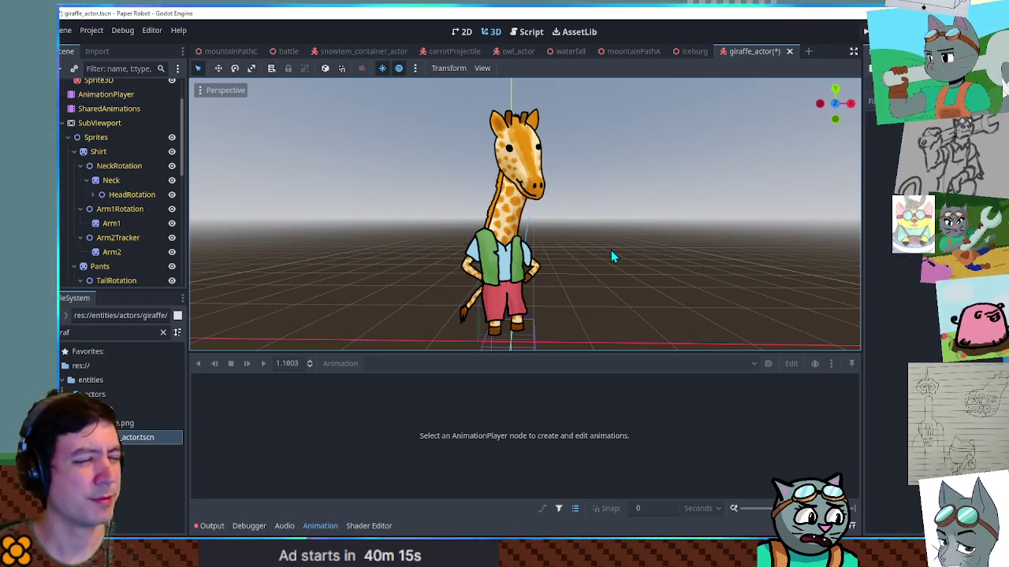
pyautogui.hotkey('ctrl', 's')
# Select HeadRotation, return to the 3D view, and save giraffe_actor again.
pyautogui.moveTo(610, 249)
pyautogui.mouseDown()
pyautogui.moveTo(599, 227)
pyautogui.moveTo(195, 239)
pyautogui.moveTo(579, 232)
pyautogui.moveTo(565, 232)
pyautogui.mouseUp()
pyautogui.click(535, 178)
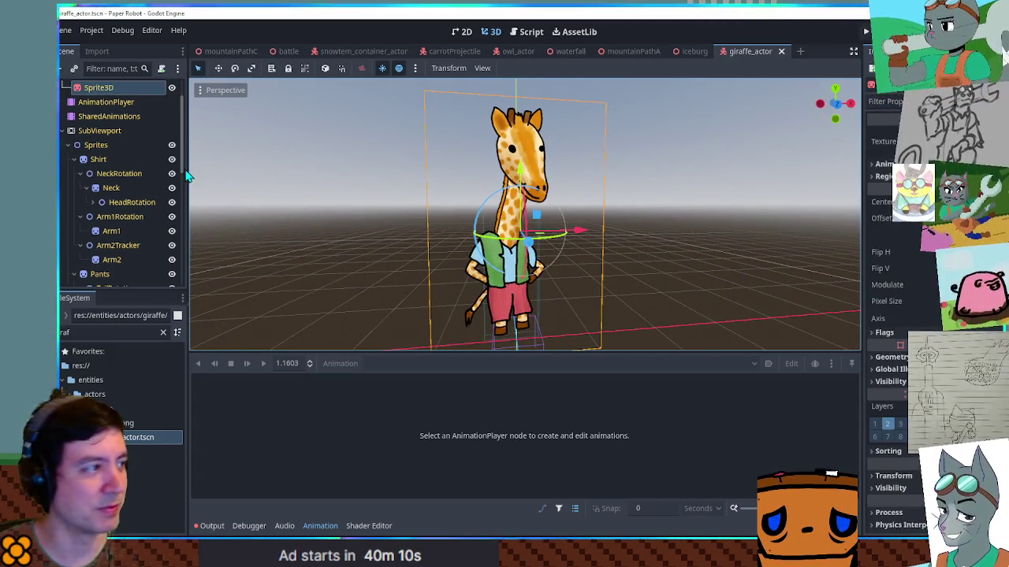
pyautogui.click(122, 205)
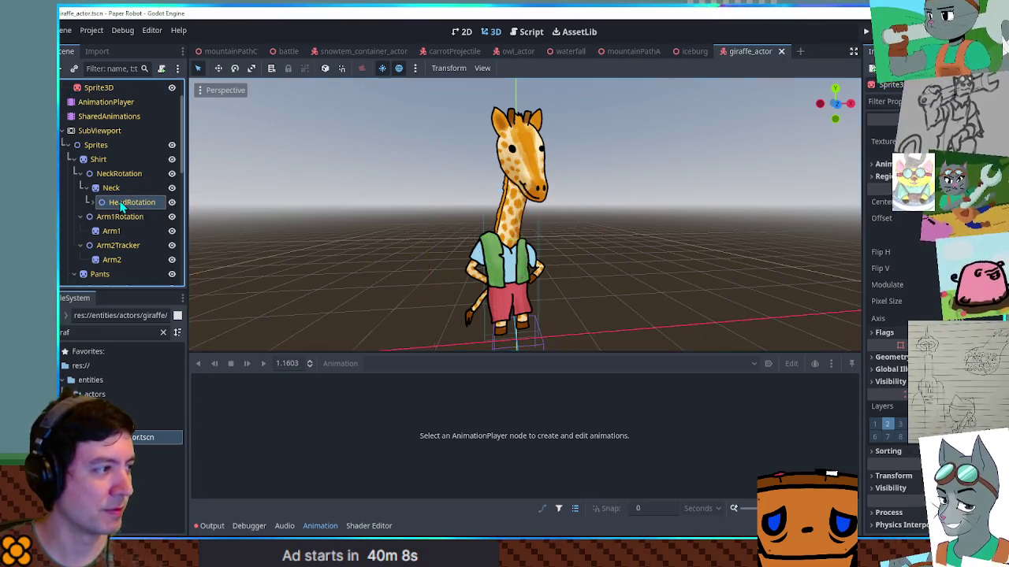
pyautogui.click(492, 33)
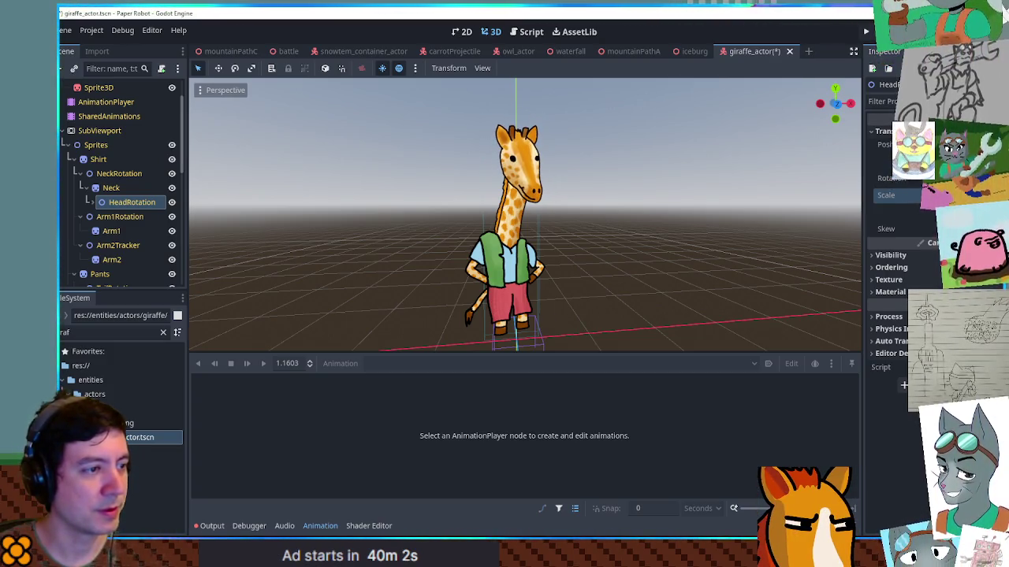
pyautogui.hotkey('ctrl', 's')
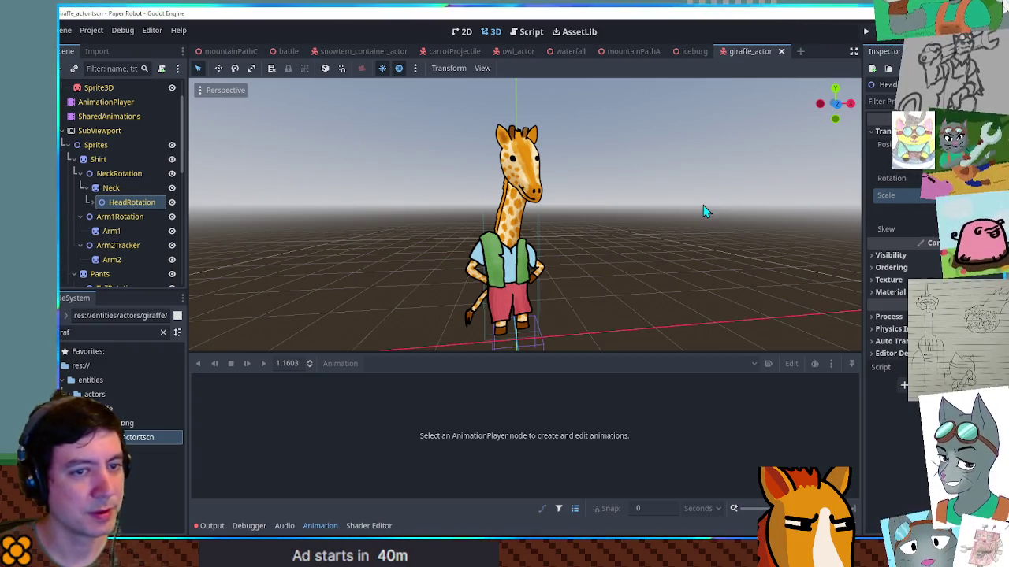
pyautogui.click(703, 205)
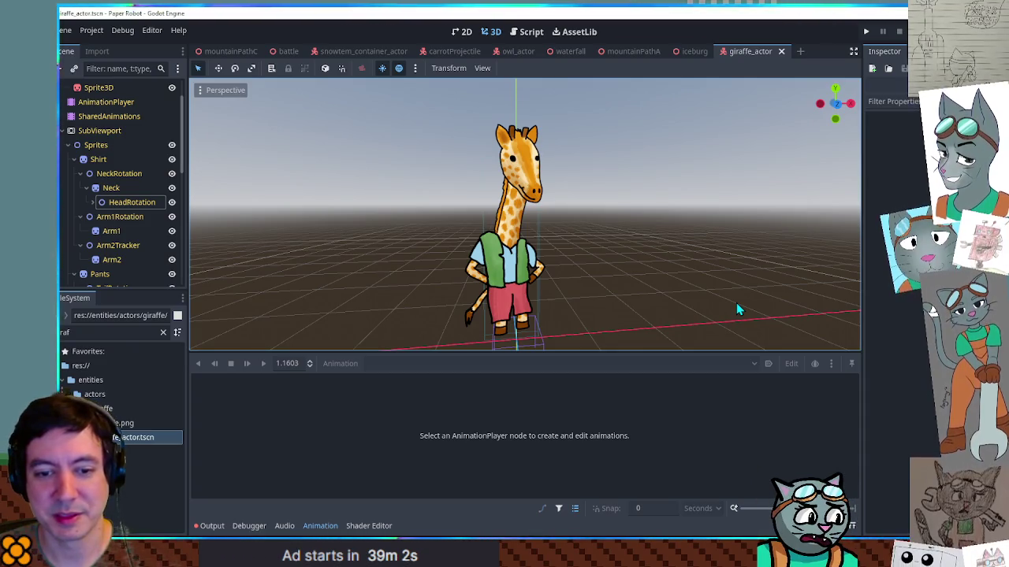
# Close the giraffe_actor scene and orbit and zoom over the igloos on the iceberg.
pyautogui.middleClick(752, 54)
pyautogui.scroll(-5, 646, 230)
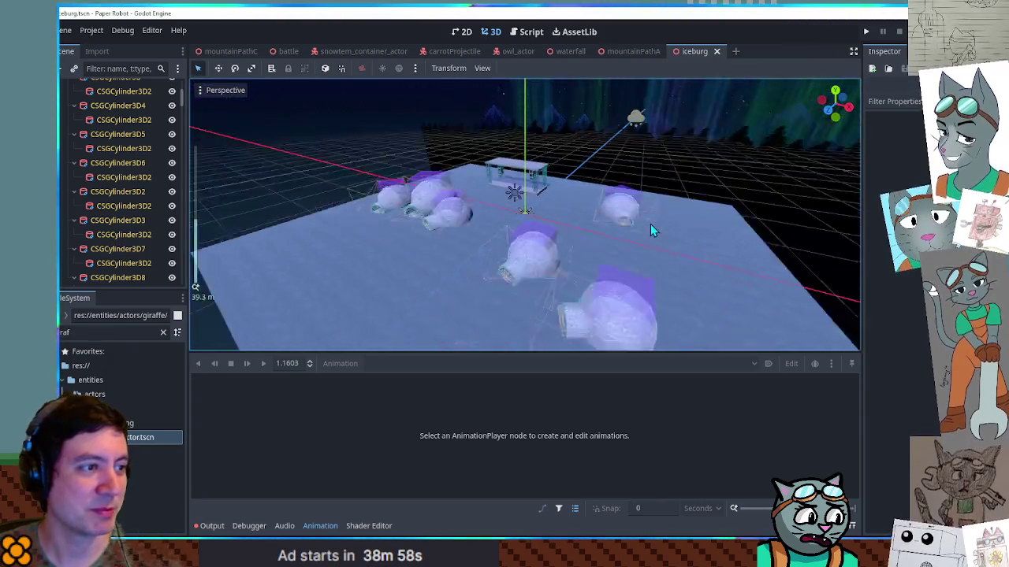
pyautogui.scroll(5, 599, 266)
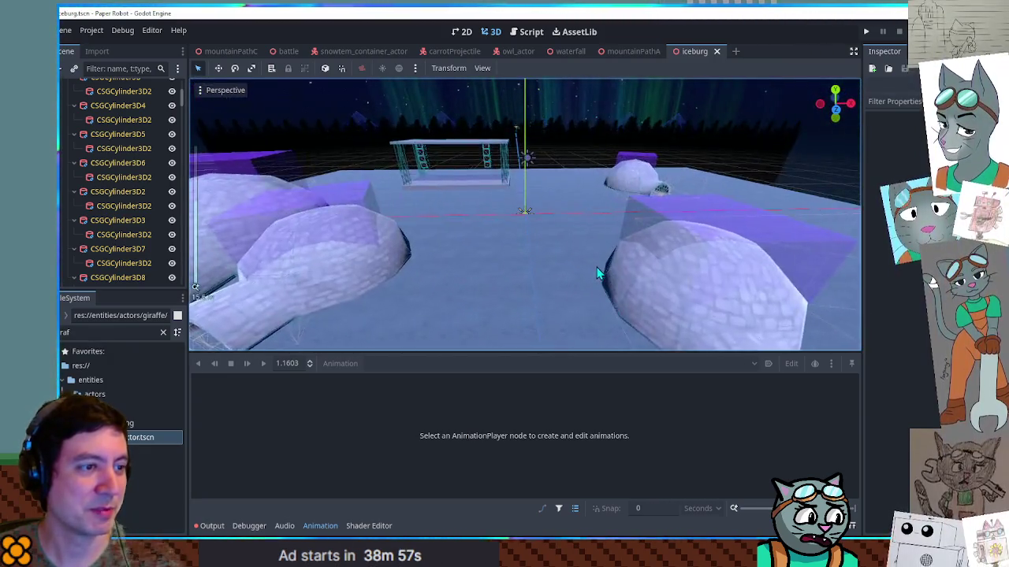
pyautogui.scroll(-5, 599, 273)
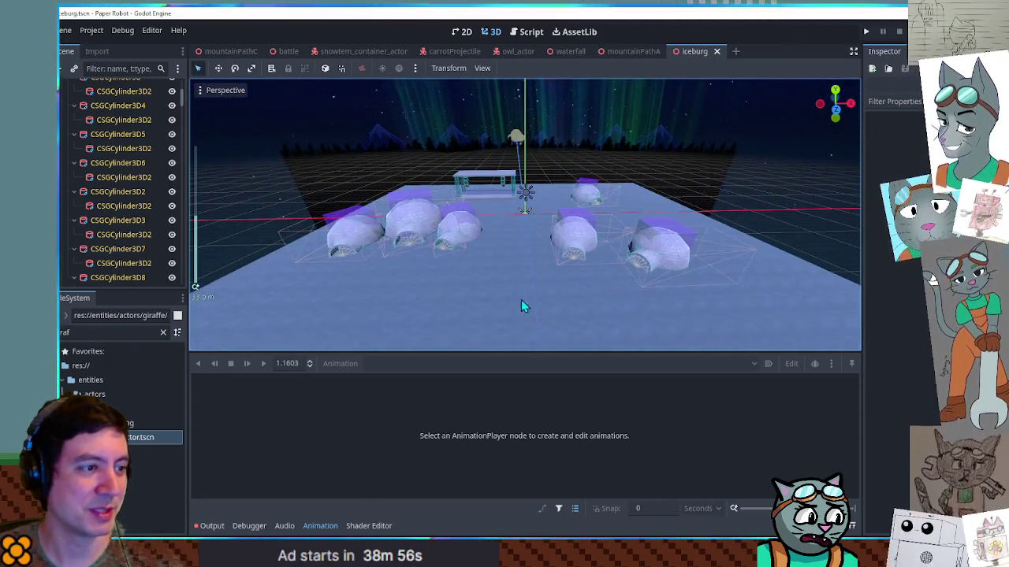
pyautogui.scroll(5, 504, 273)
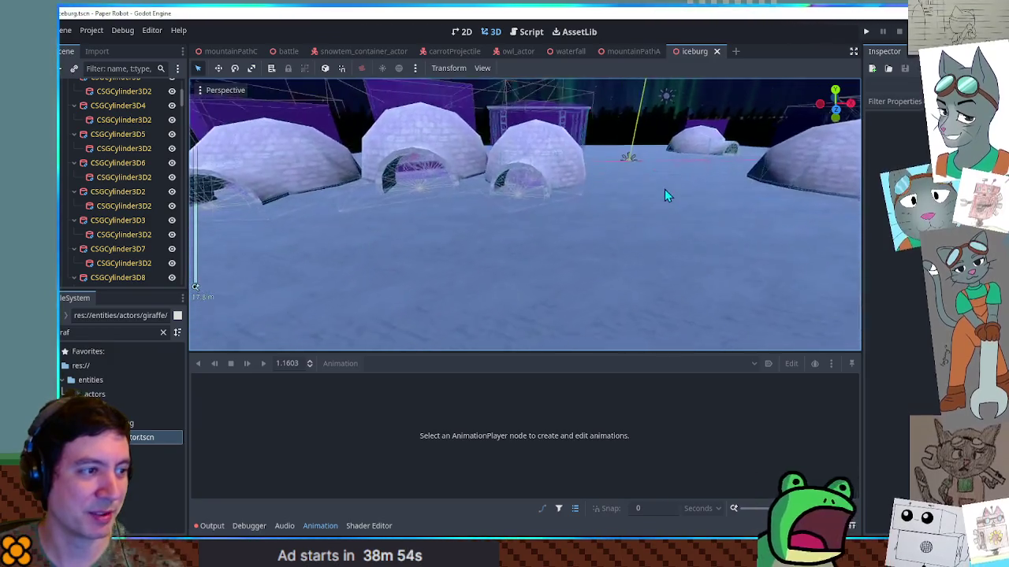
pyautogui.scroll(-5, 666, 188)
pyautogui.scroll(3, 659, 245)
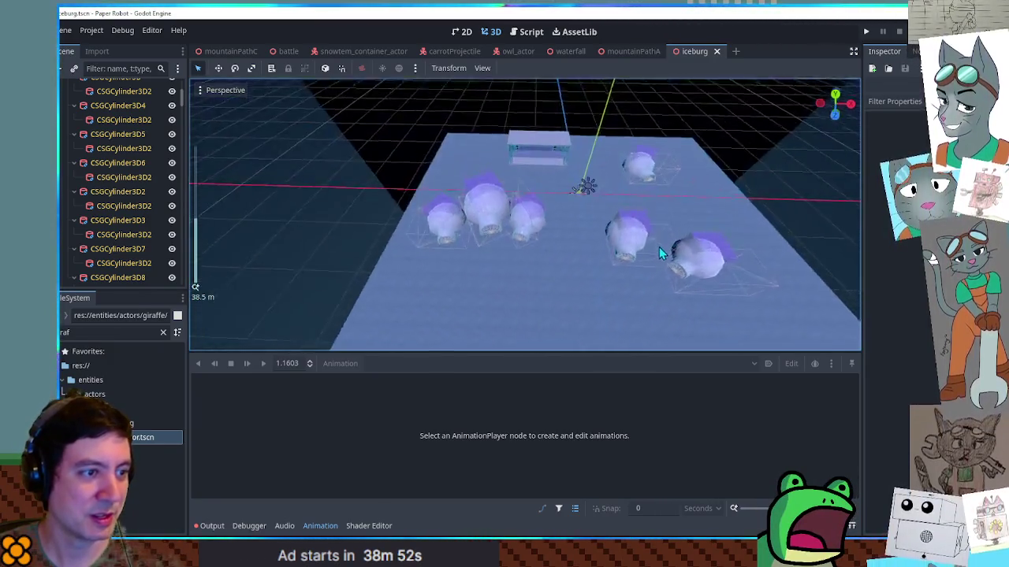
pyautogui.moveTo(660, 217)
pyautogui.mouseDown()
pyautogui.moveTo(667, 160)
pyautogui.moveTo(665, 306)
pyautogui.moveTo(667, 167)
pyautogui.moveTo(664, 194)
pyautogui.mouseUp()
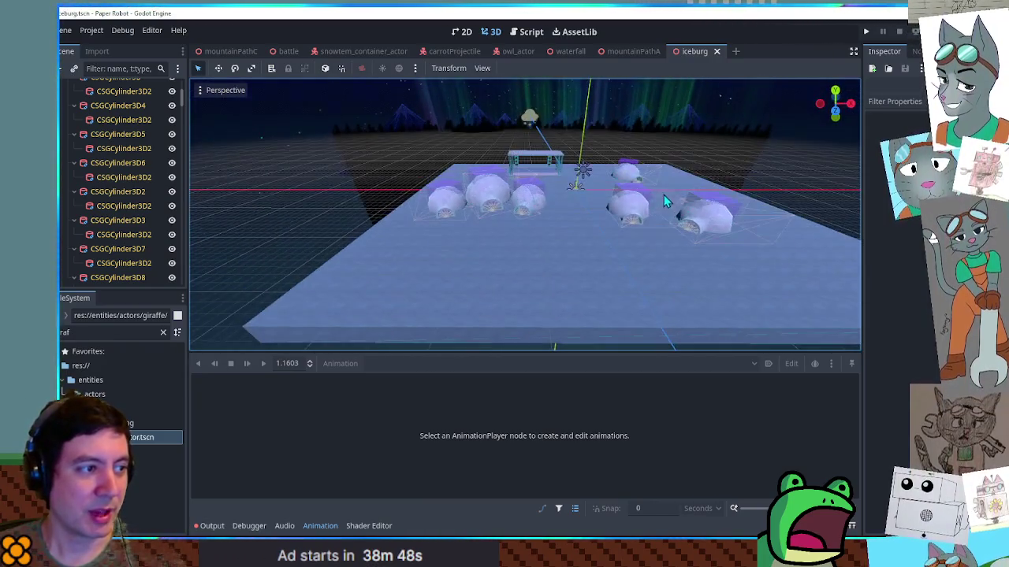
pyautogui.scroll(5, 621, 193)
pyautogui.scroll(-5, 621, 199)
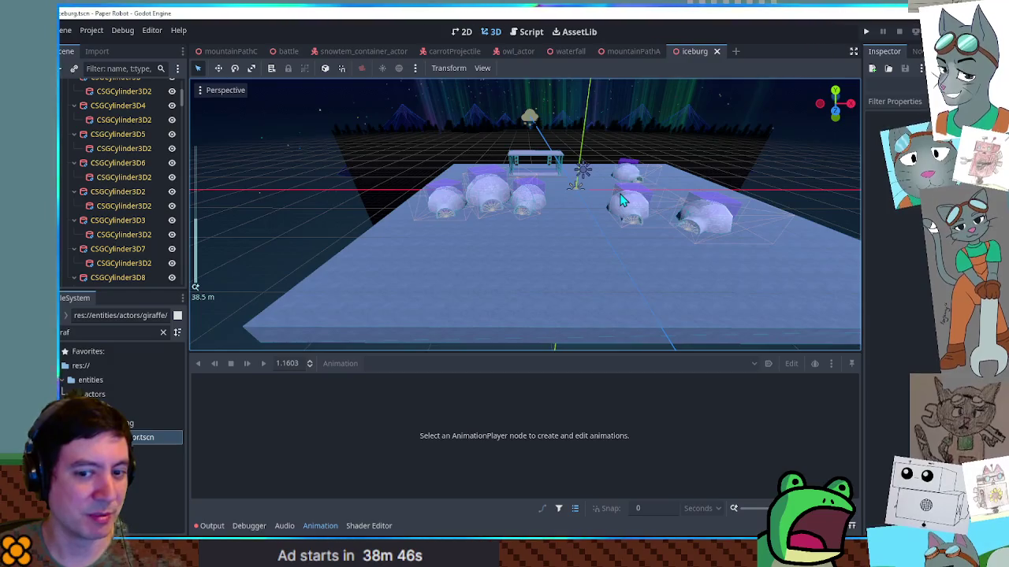
pyautogui.scroll(2, 621, 200)
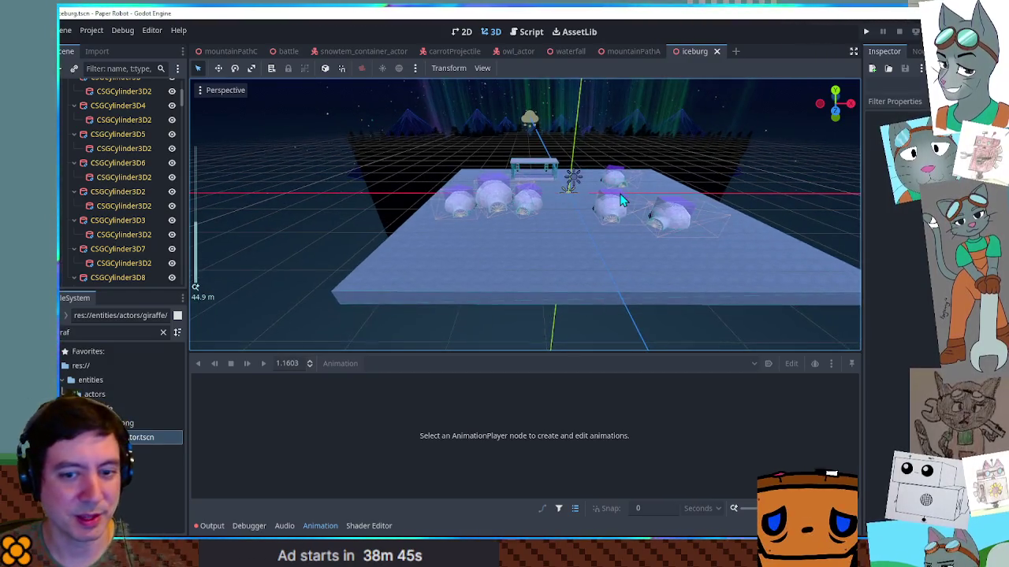
pyautogui.scroll(2, 619, 197)
pyautogui.moveTo(620, 193)
pyautogui.mouseDown()
pyautogui.moveTo(619, 178)
pyautogui.moveTo(612, 209)
pyautogui.mouseUp()
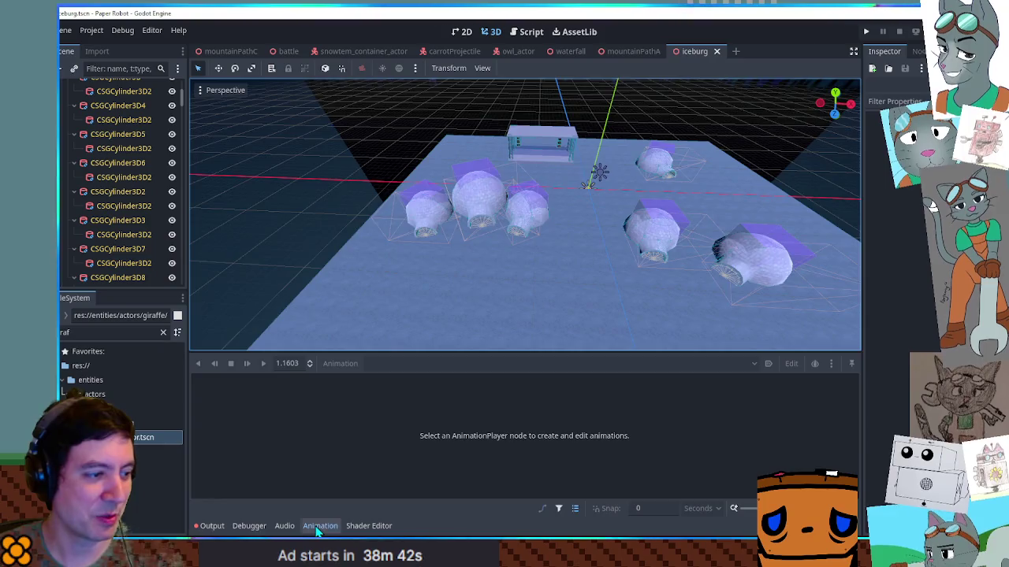
# Collapse the bottom panel and orbit the enlarged view around the igloos and stage.
pyautogui.click(317, 526)
pyautogui.scroll(-4, 630, 293)
pyautogui.scroll(2, 579, 258)
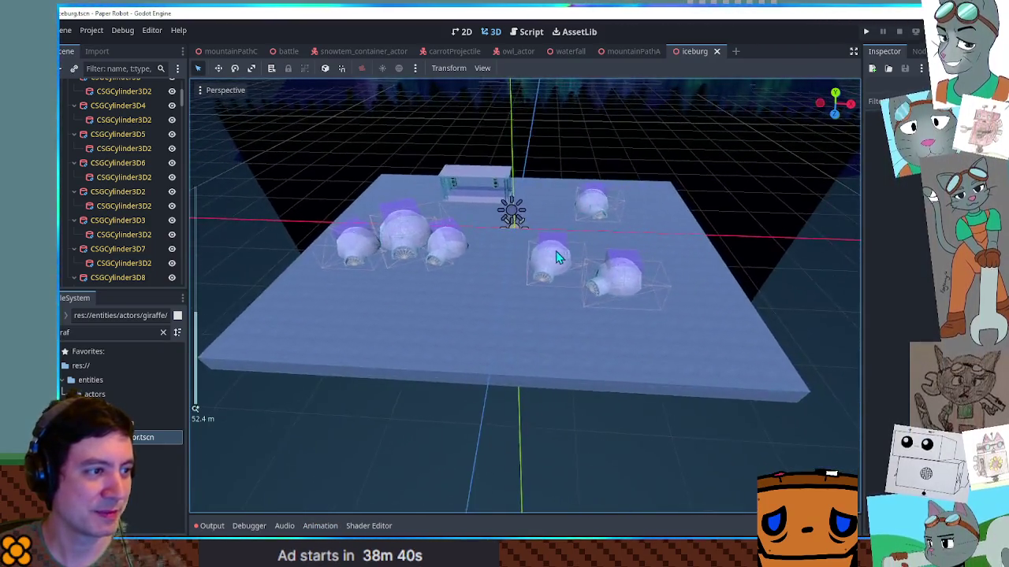
pyautogui.scroll(5, 554, 257)
pyautogui.scroll(-2, 536, 315)
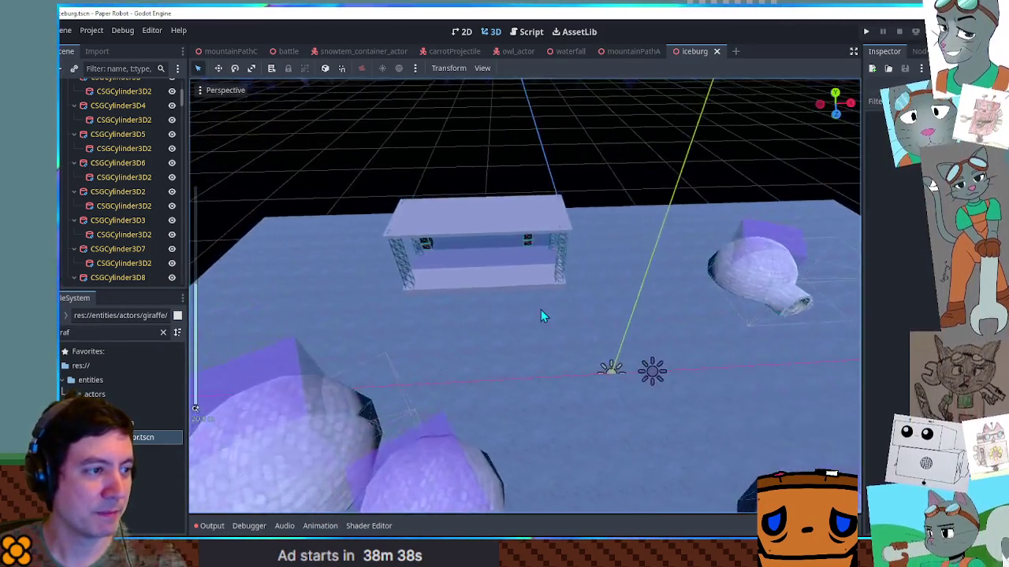
pyautogui.scroll(2, 544, 316)
pyautogui.moveTo(549, 322)
pyautogui.mouseDown()
pyautogui.moveTo(460, 291)
pyautogui.moveTo(306, 299)
pyautogui.moveTo(508, 309)
pyautogui.moveTo(755, 299)
pyautogui.moveTo(782, 281)
pyautogui.moveTo(376, 304)
pyautogui.moveTo(297, 297)
pyautogui.moveTo(523, 296)
pyautogui.moveTo(545, 308)
pyautogui.moveTo(481, 301)
pyautogui.moveTo(537, 291)
pyautogui.mouseUp()
pyautogui.scroll(2, 296, 303)
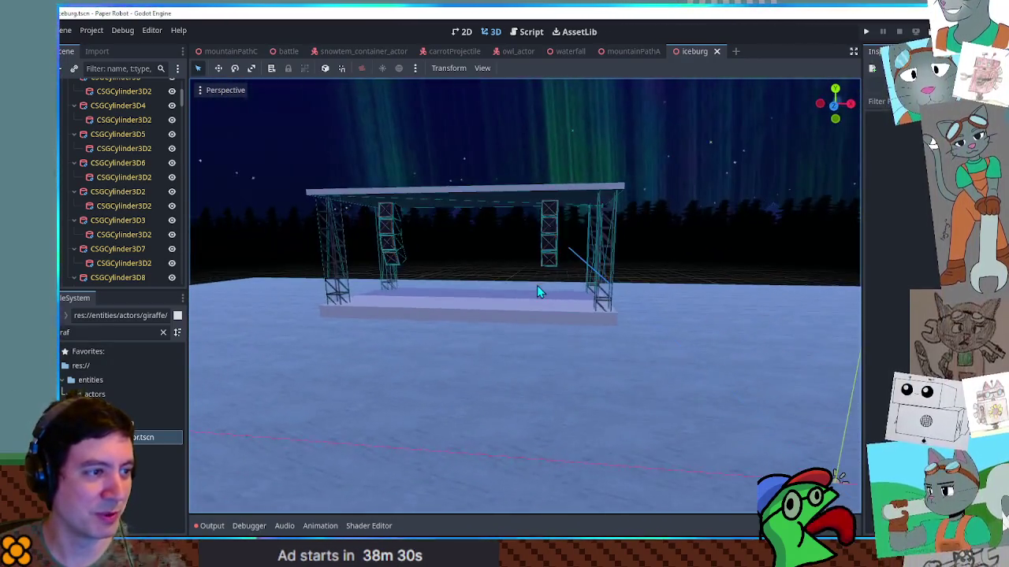
pyautogui.scroll(-5, 537, 292)
# Look down across the igloo platform, then launch the game with F6.
pyautogui.click(318, 306)
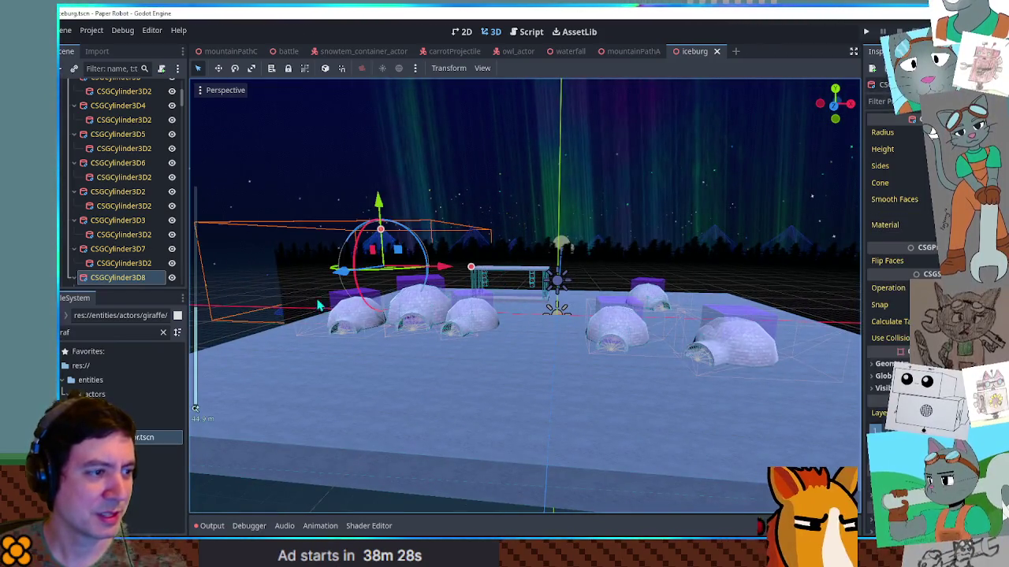
pyautogui.moveTo(318, 306)
pyautogui.mouseDown()
pyautogui.moveTo(505, 286)
pyautogui.moveTo(508, 320)
pyautogui.moveTo(443, 323)
pyautogui.moveTo(284, 371)
pyautogui.mouseUp()
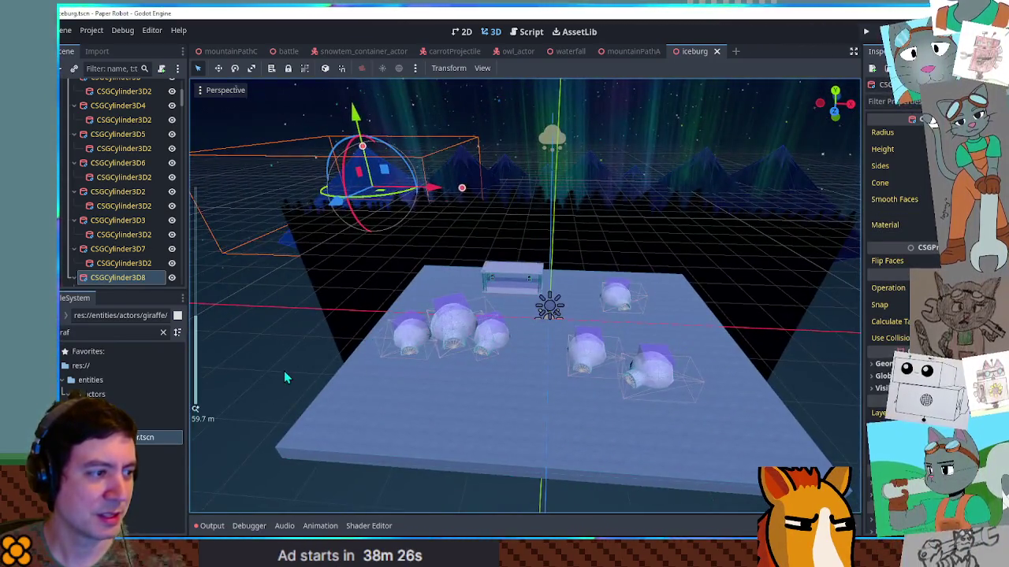
pyautogui.scroll(10, 485, 332)
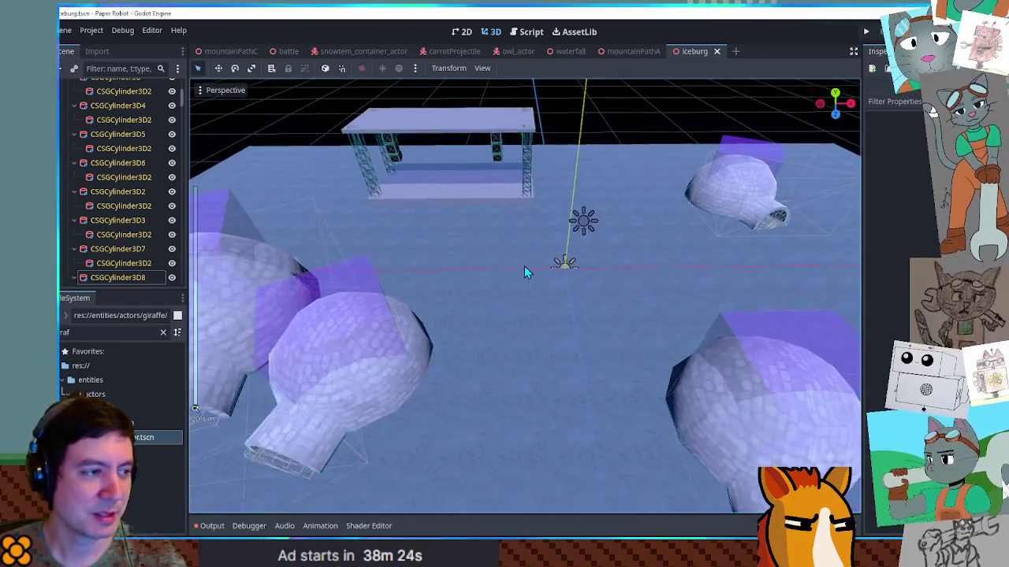
pyautogui.scroll(-6, 525, 270)
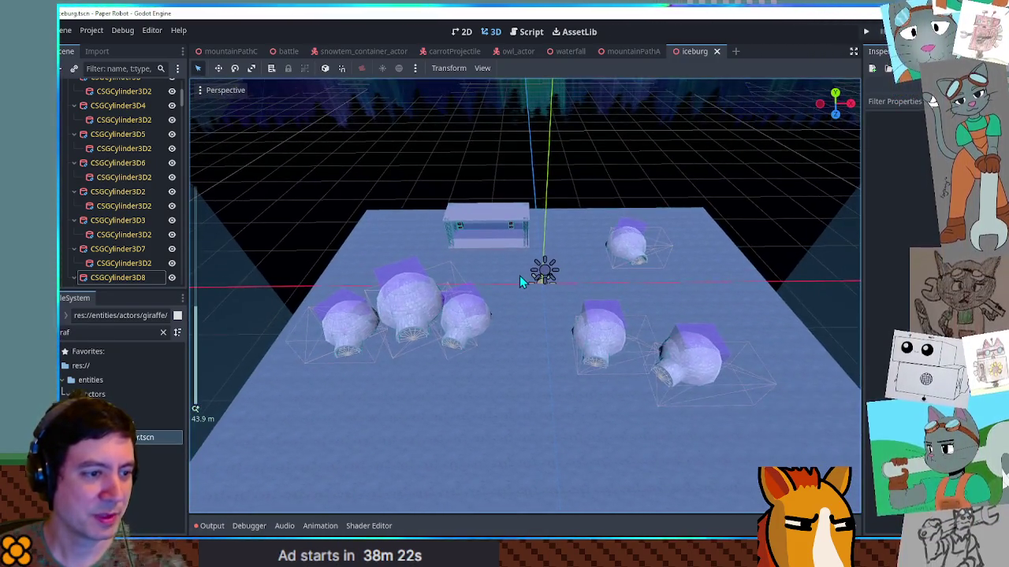
pyautogui.moveTo(588, 306)
pyautogui.mouseDown()
pyautogui.moveTo(567, 286)
pyautogui.moveTo(547, 294)
pyautogui.moveTo(595, 295)
pyautogui.moveTo(532, 296)
pyautogui.moveTo(561, 303)
pyautogui.mouseUp()
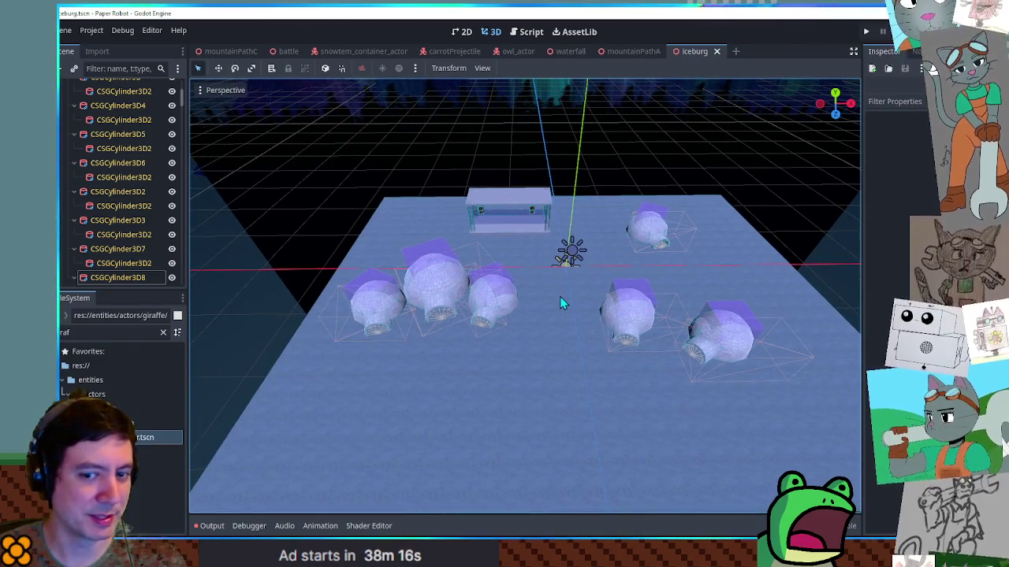
pyautogui.scroll(2, 553, 297)
pyautogui.scroll(-3, 552, 297)
pyautogui.scroll(3, 517, 296)
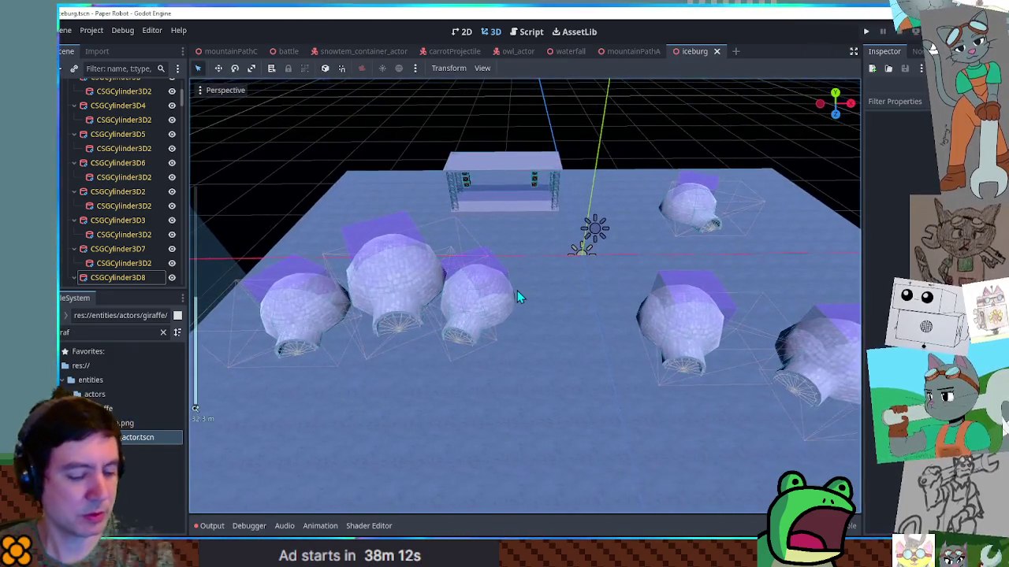
pyautogui.press('F6')
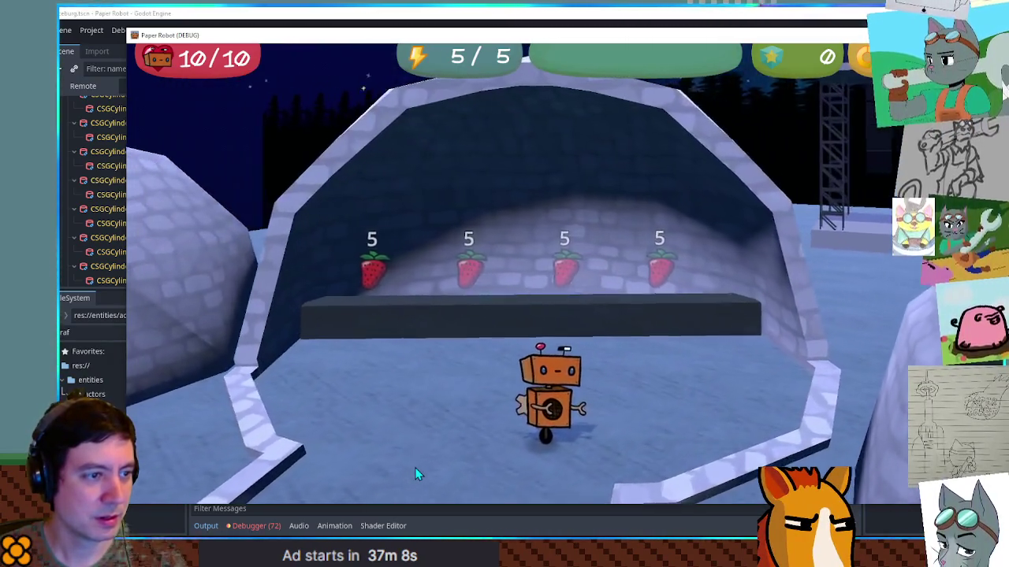
# Walk the robot back and forth along the four-strawberry counter, then away.
pyautogui.press('a')
pyautogui.press('w')
pyautogui.press('d')
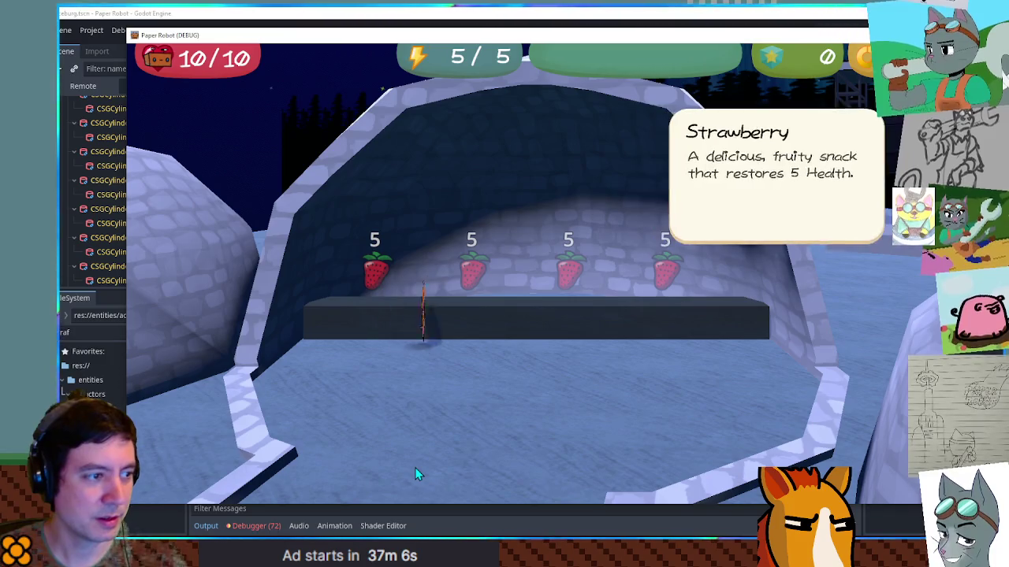
pyautogui.press('d')
pyautogui.press('a')
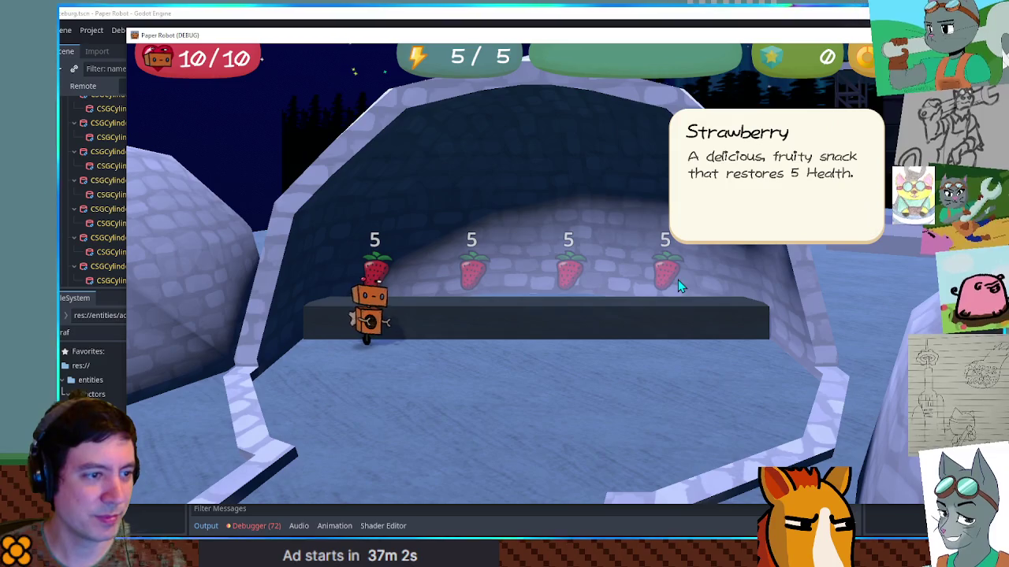
pyautogui.press('d')
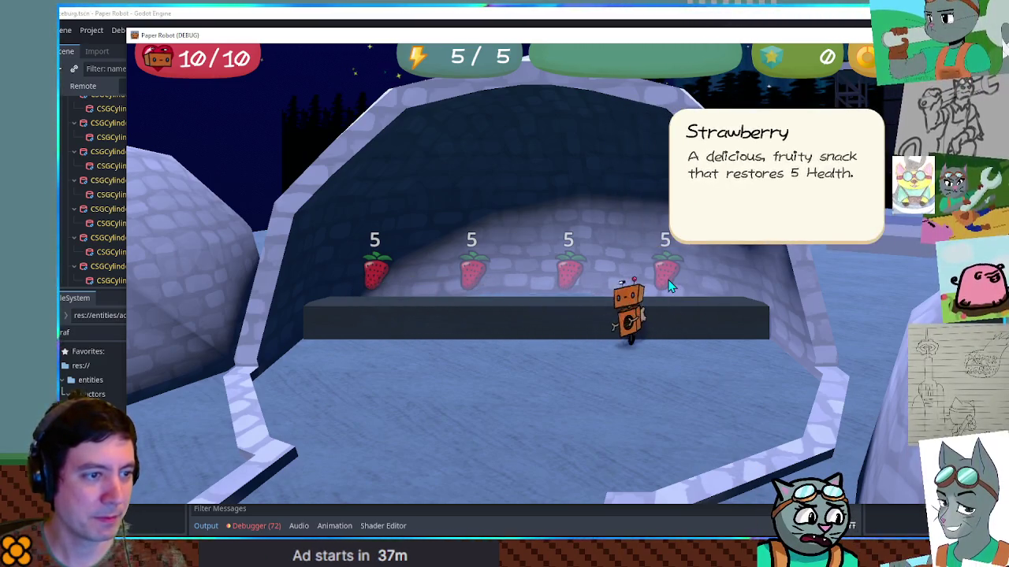
pyautogui.press('a')
pyautogui.press('s')
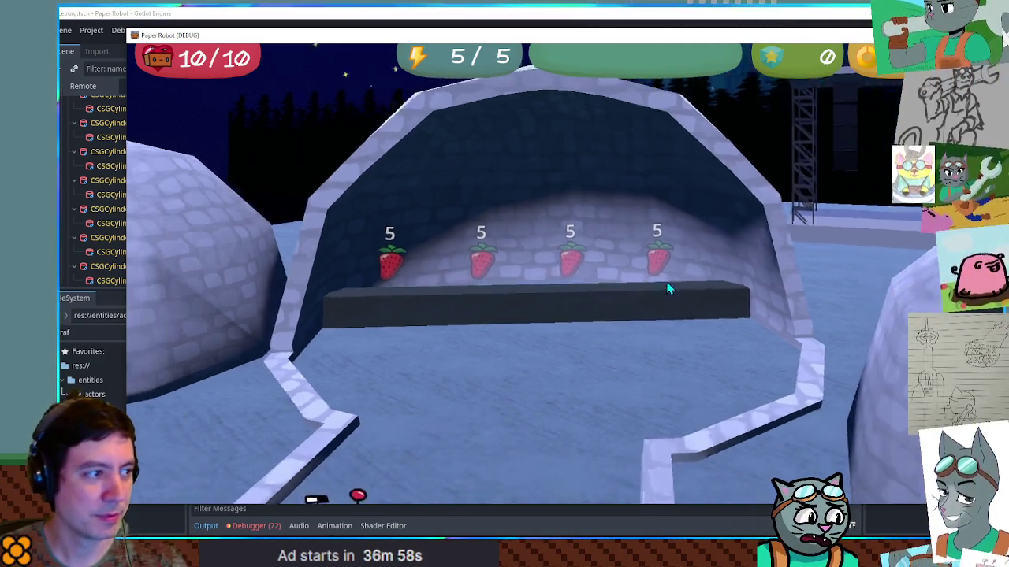
# Walk the robot into the right igloo and out again, then stop the game.
pyautogui.press('d')
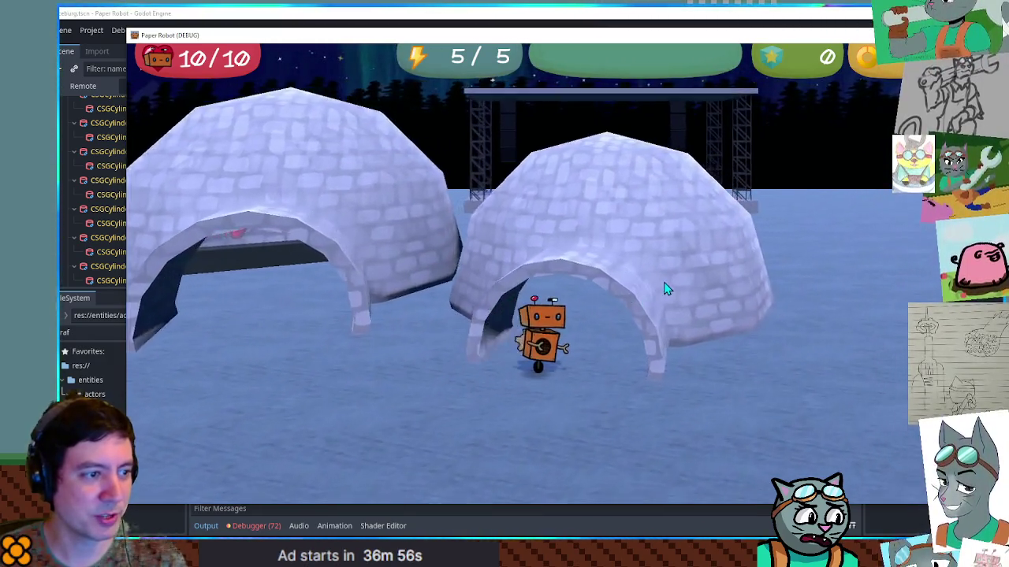
pyautogui.press('w')
pyautogui.press('a')
pyautogui.press('s')
pyautogui.press('d')
pyautogui.press('s')
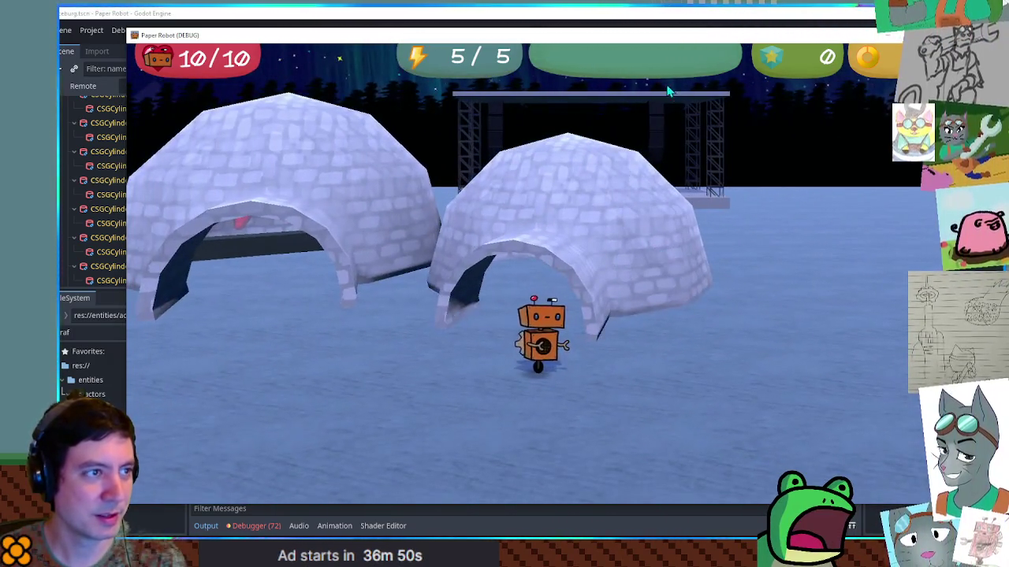
pyautogui.press('F8')
pyautogui.click(496, 241)
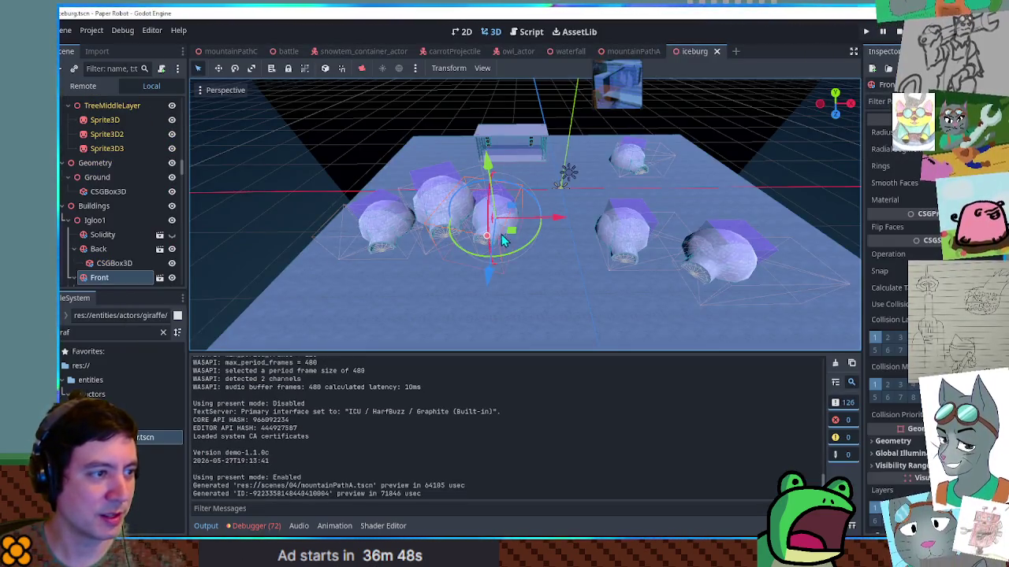
pyautogui.moveTo(552, 221); pyautogui.dragTo(558, 222)
pyautogui.hotkey('ctrl', 'z')
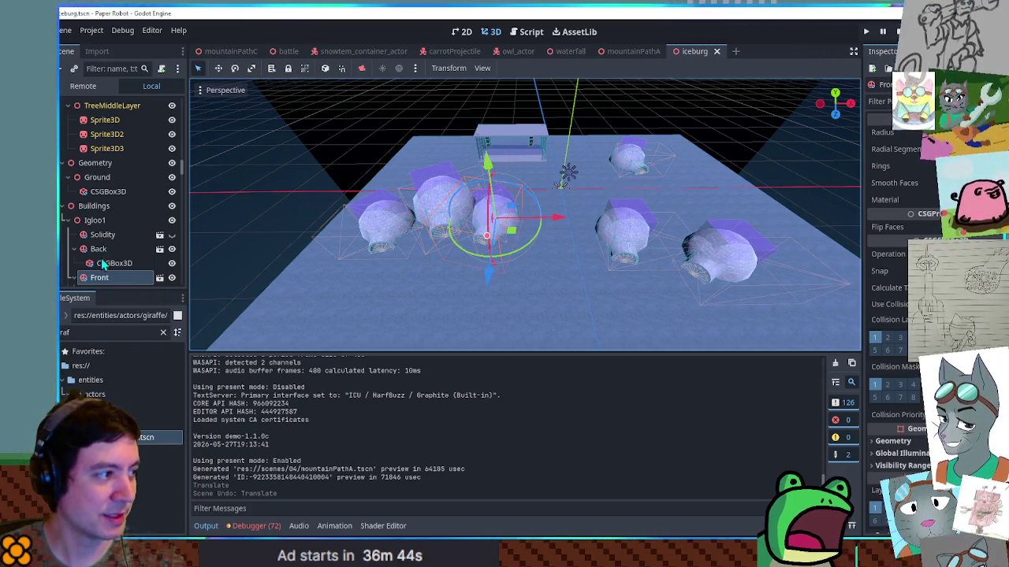
pyautogui.click(74, 249)
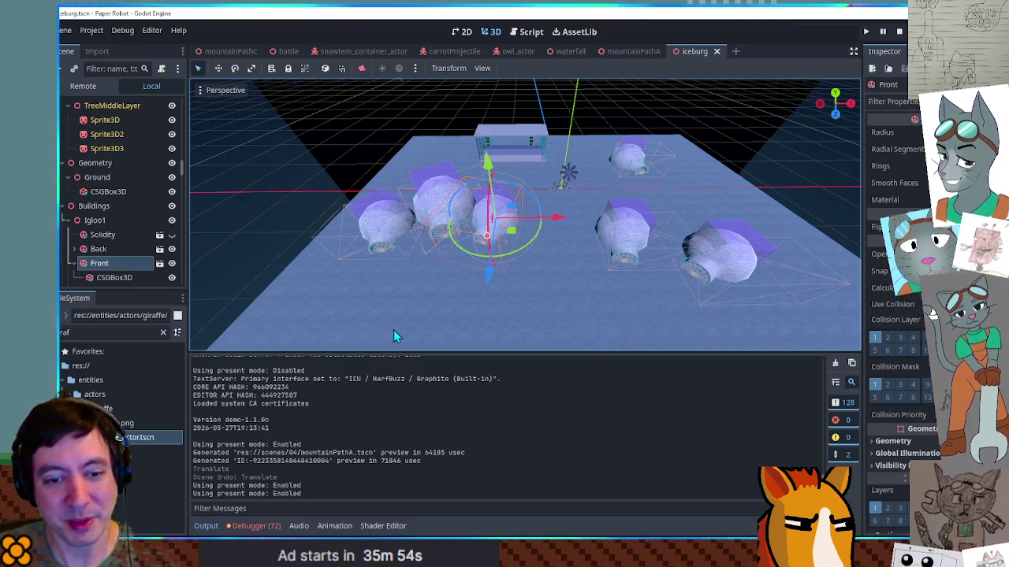
# Collapse the Output panel, drag Igloo1 along X to -8.632, and save the iceberg scene.
pyautogui.click(206, 525)
pyautogui.scroll(5, 491, 315)
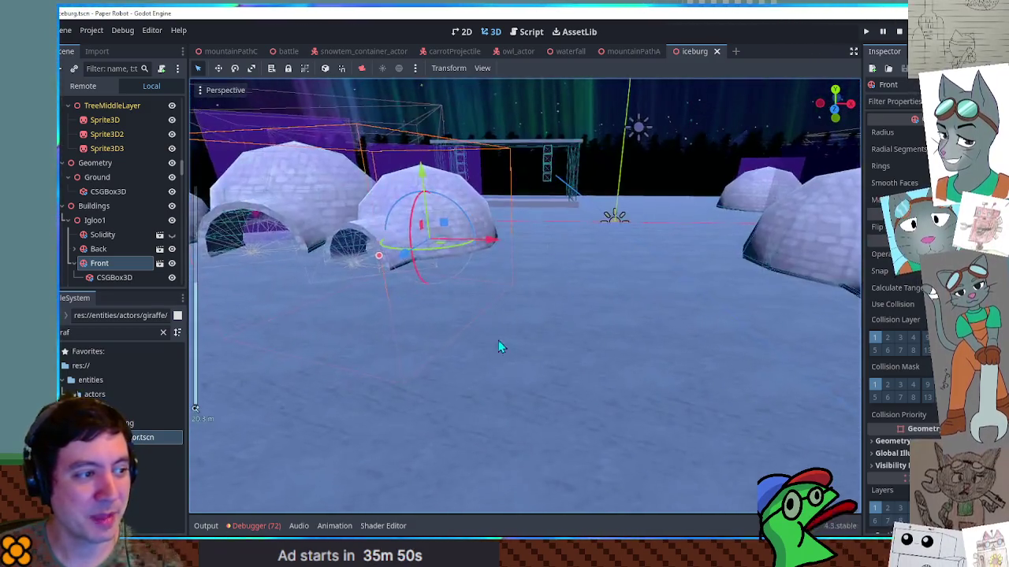
pyautogui.scroll(-3, 512, 331)
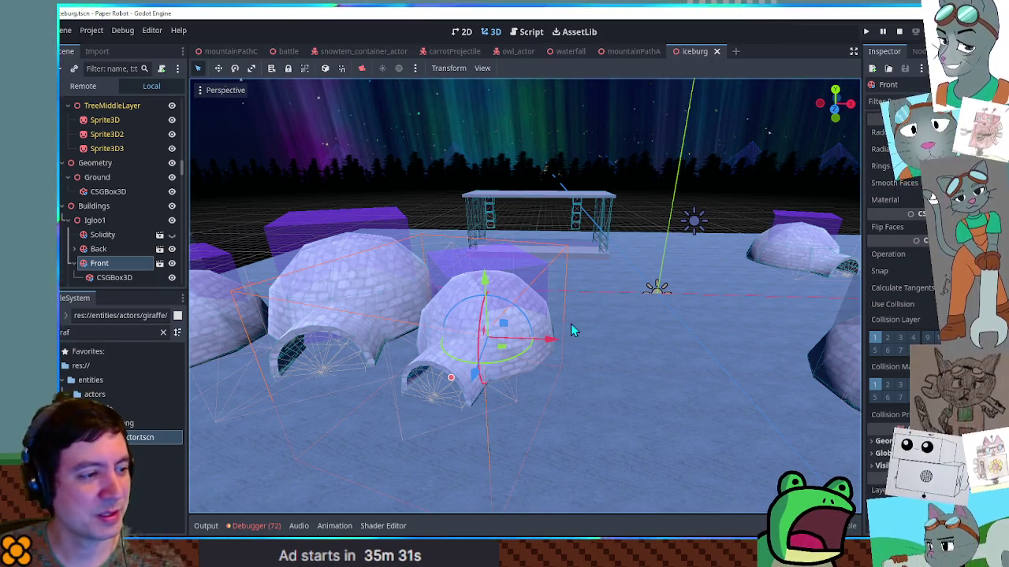
pyautogui.click(94, 220)
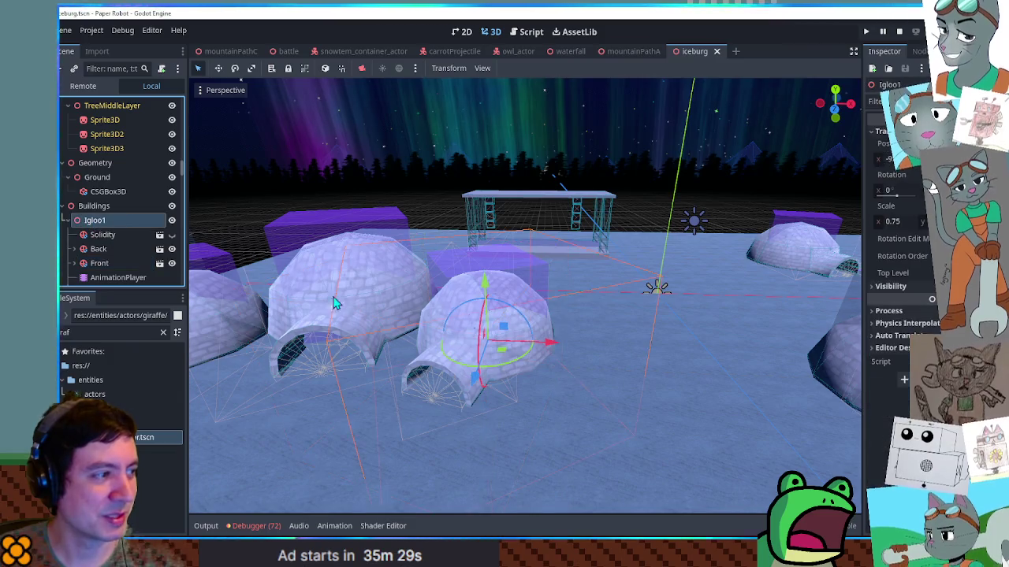
pyautogui.moveTo(560, 339); pyautogui.dragTo(570, 343)
pyautogui.scroll(-3, 466, 327)
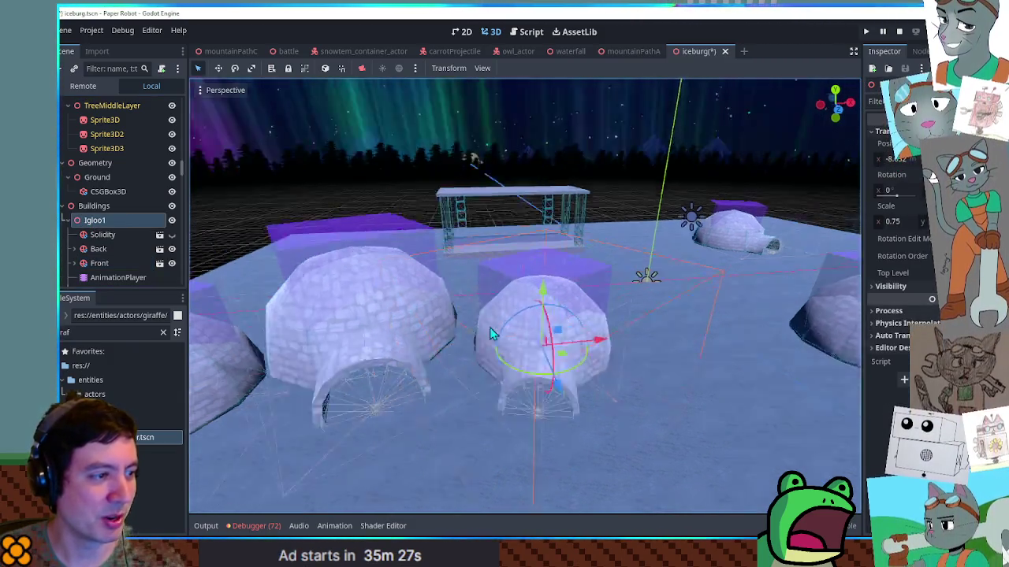
pyautogui.moveTo(466, 327)
pyautogui.mouseDown()
pyautogui.moveTo(484, 405)
pyautogui.moveTo(488, 264)
pyautogui.moveTo(633, 339)
pyautogui.moveTo(679, 267)
pyautogui.moveTo(461, 337)
pyautogui.moveTo(478, 334)
pyautogui.moveTo(473, 308)
pyautogui.moveTo(497, 307)
pyautogui.moveTo(504, 289)
pyautogui.moveTo(526, 302)
pyautogui.mouseUp()
pyautogui.scroll(3, 496, 307)
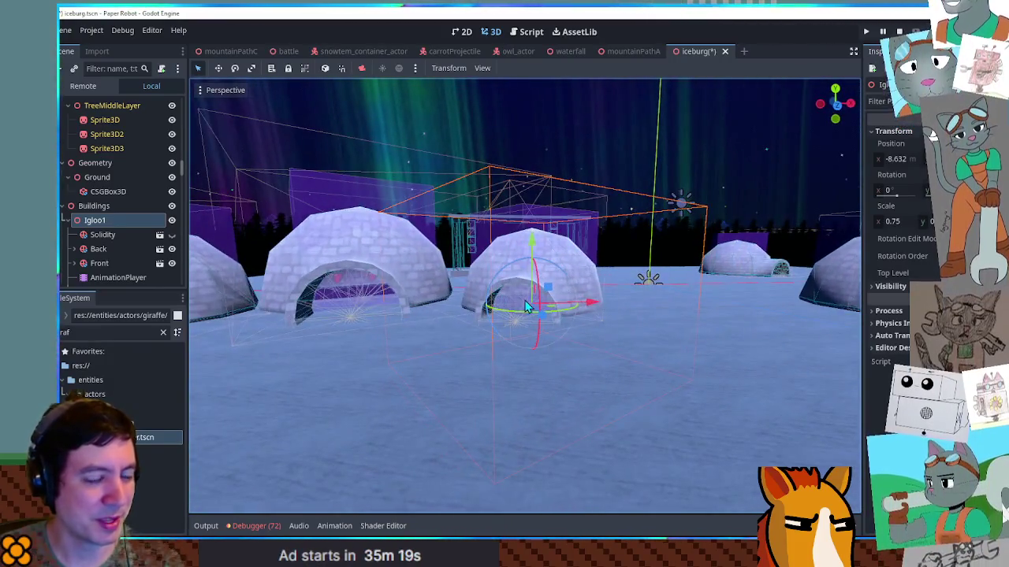
pyautogui.hotkey('ctrl', 's')
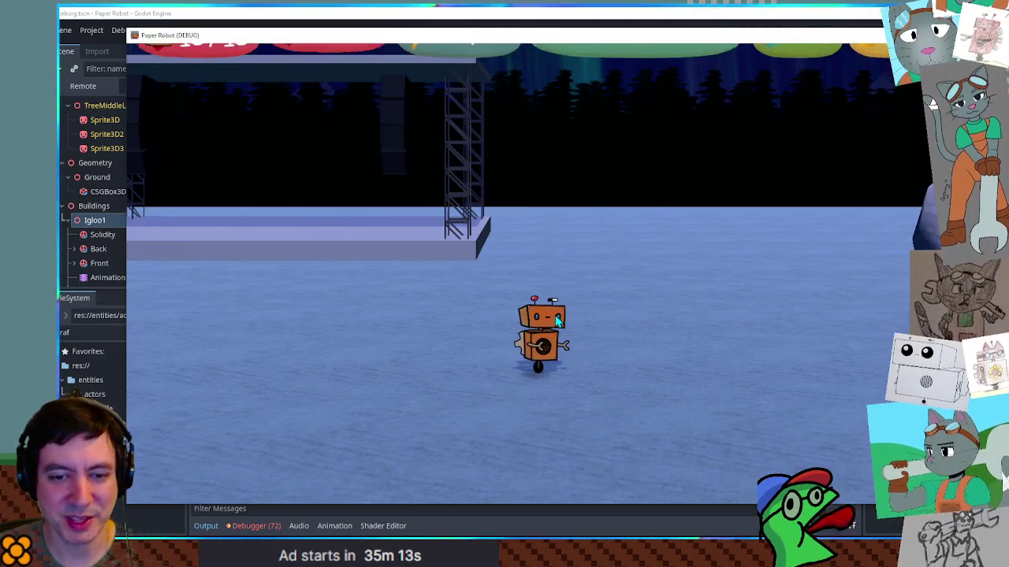
# Walk the robot into the first igloo, then over to the second igloo and around inside it.
pyautogui.press('a')
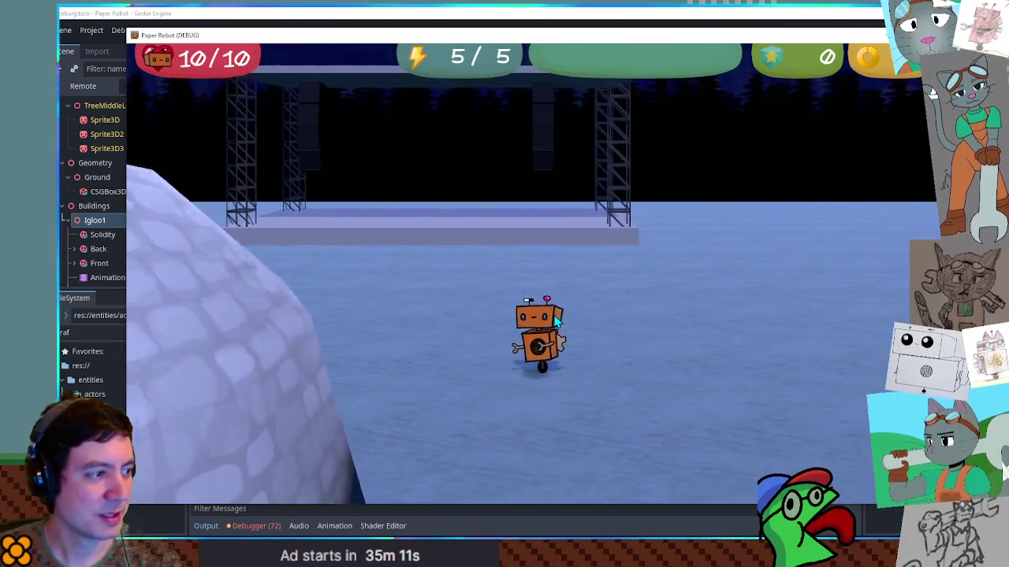
pyautogui.press('d')
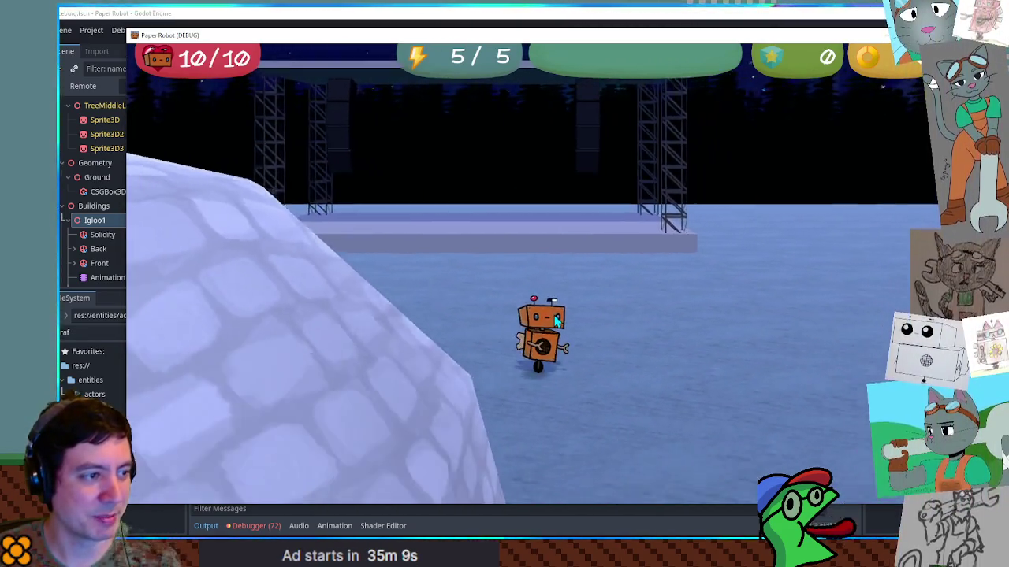
pyautogui.press('d')
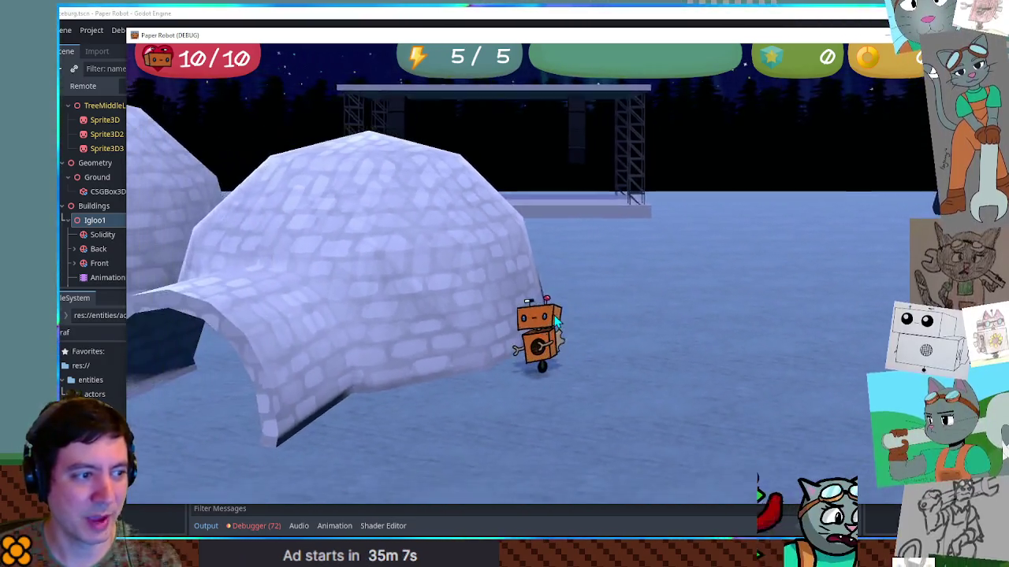
pyautogui.press('w')
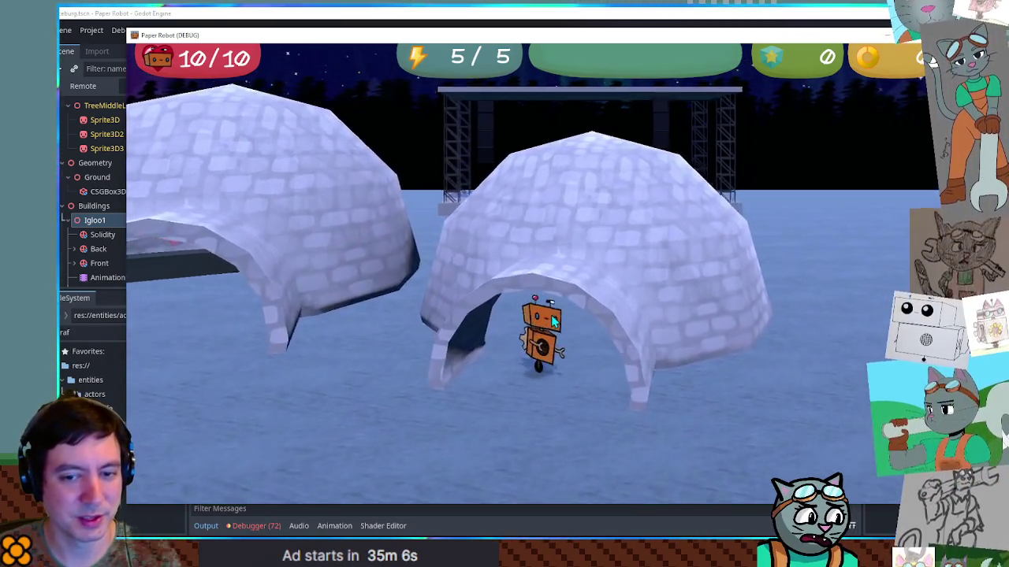
pyautogui.press('a')
pyautogui.press('d')
pyautogui.press('a')
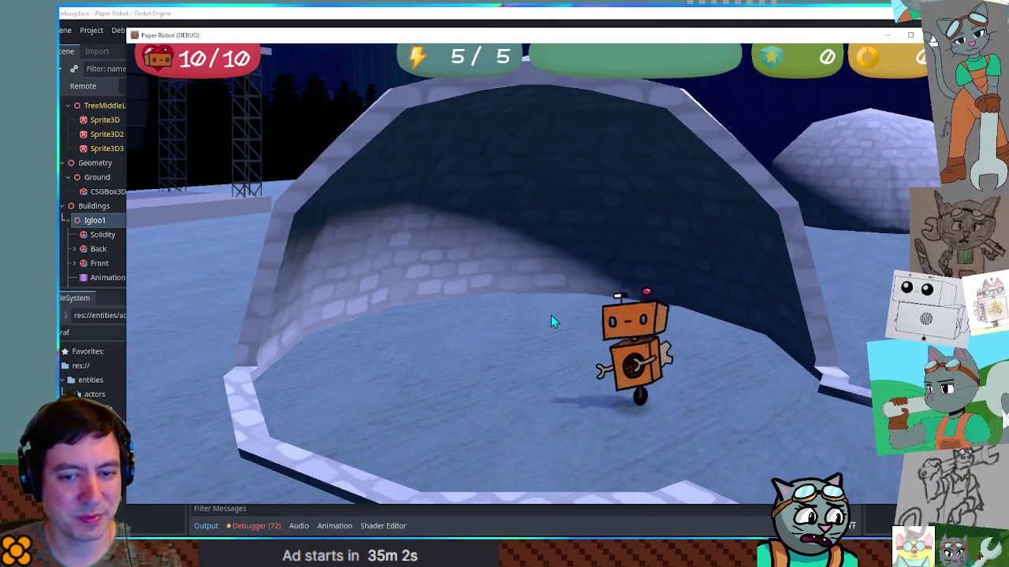
pyautogui.press('d')
pyautogui.press('d')
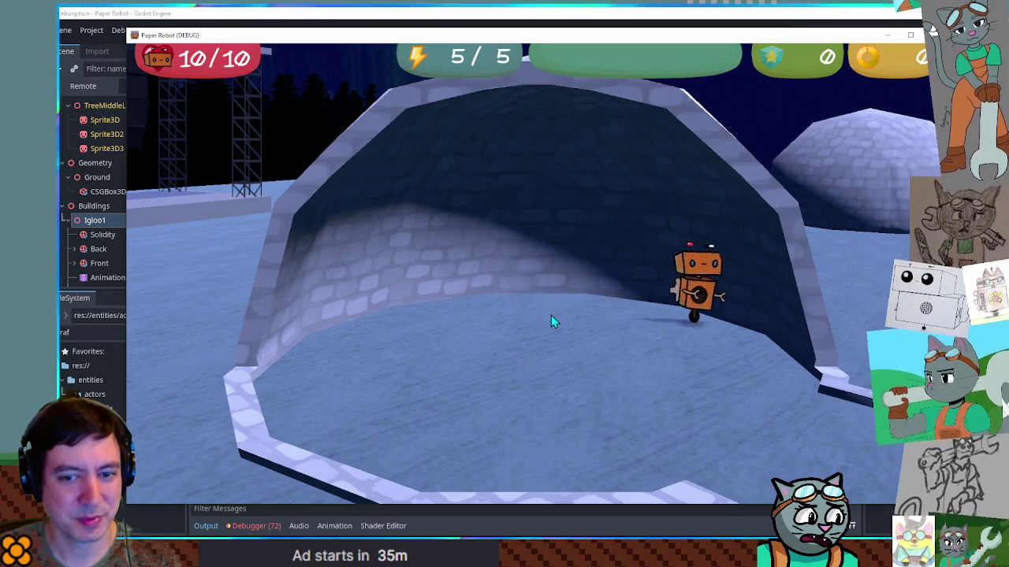
# Walk the robot across the second igloo's floor, out past it, and behind it.
pyautogui.press('s')
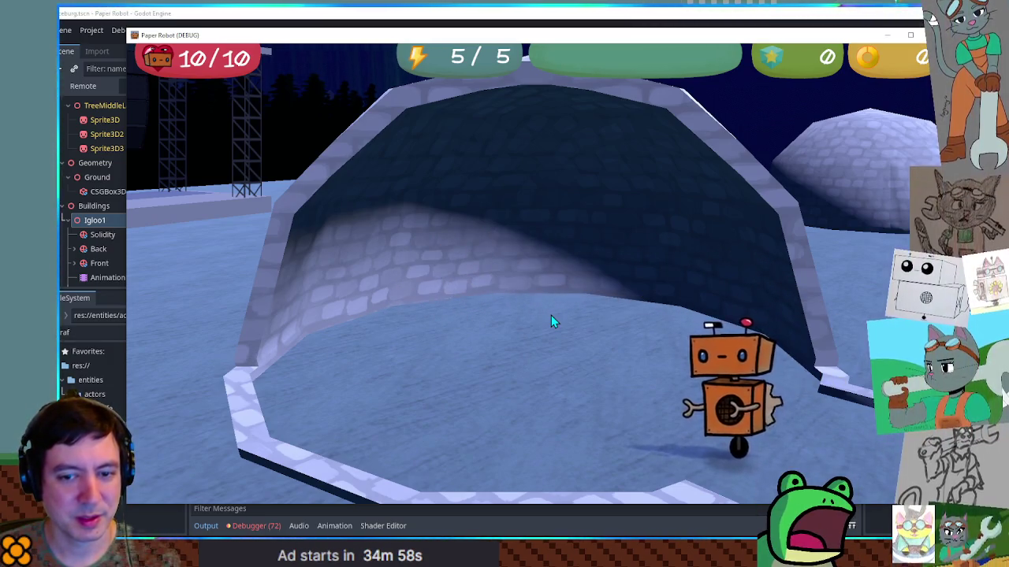
pyautogui.press('a')
pyautogui.press('w')
pyautogui.press('d')
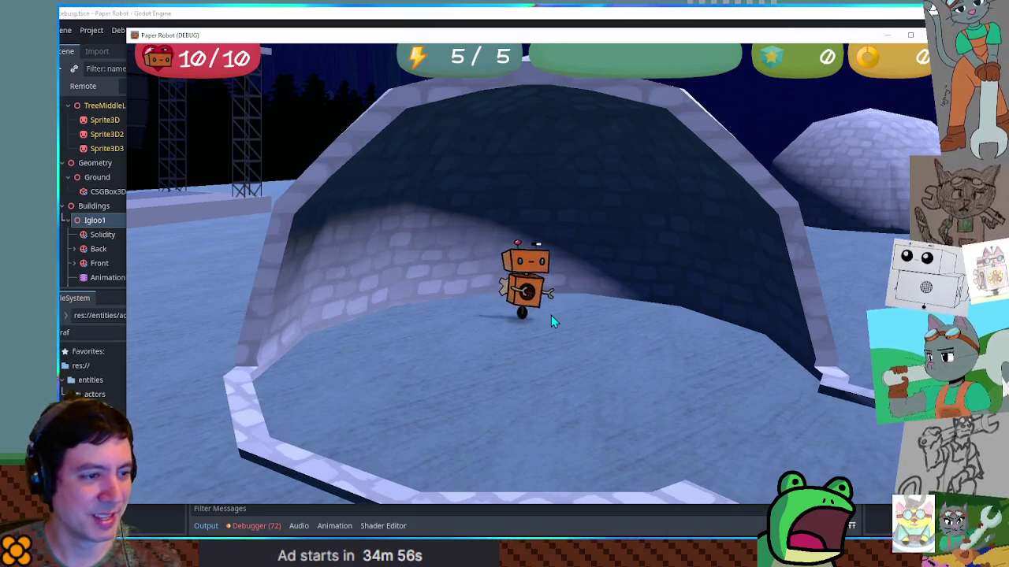
pyautogui.press('s')
pyautogui.press('s')
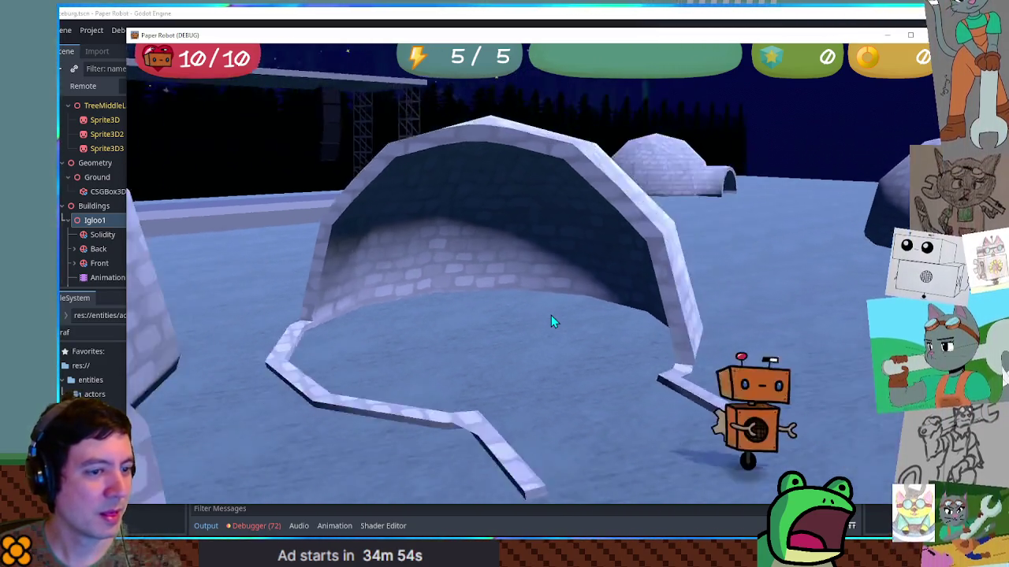
pyautogui.press('a')
pyautogui.press('w')
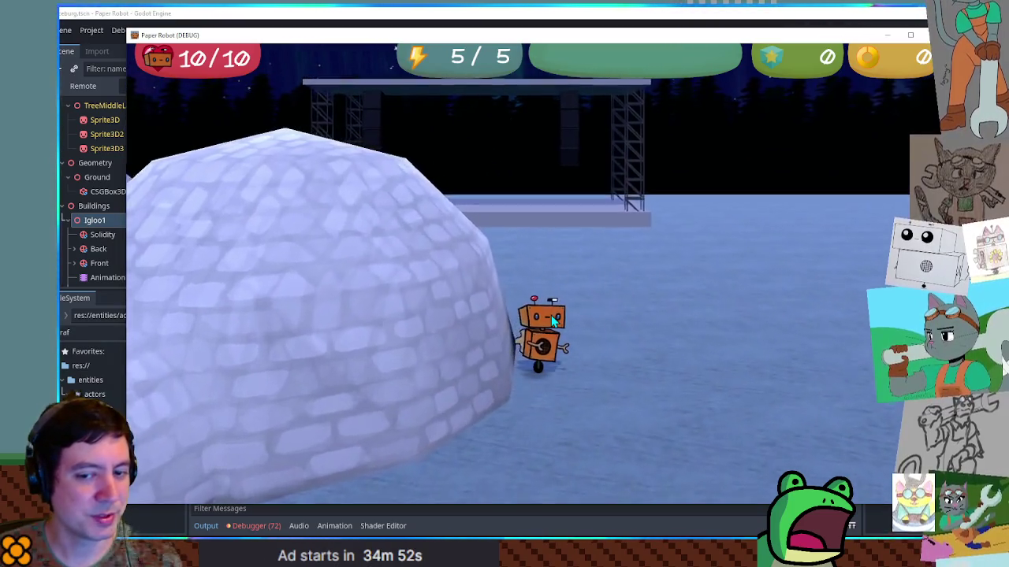
pyautogui.press('a')
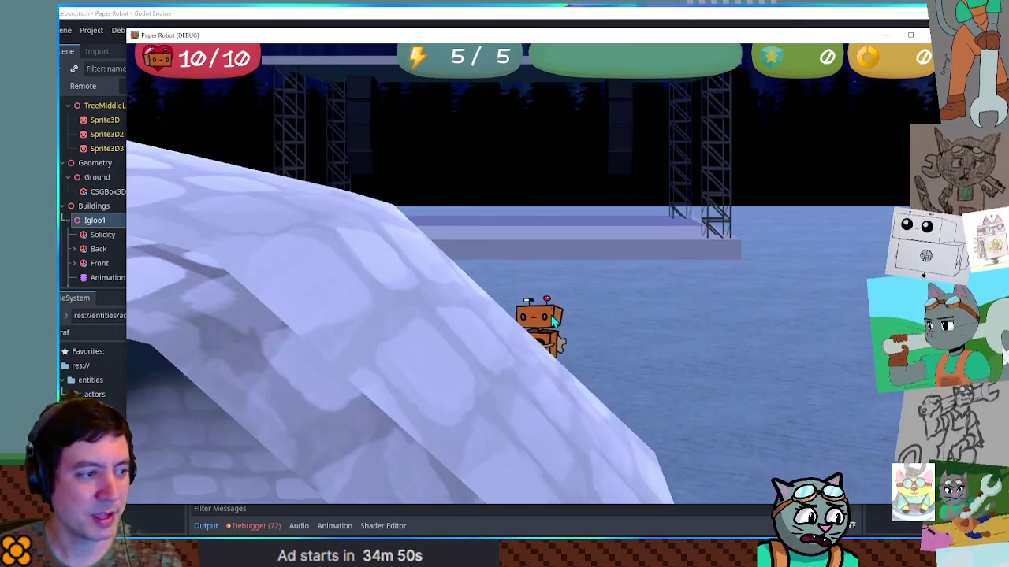
pyautogui.press('d')
# Swing the game camera around the robot through the igloo, then close the running game.
pyautogui.press('s')
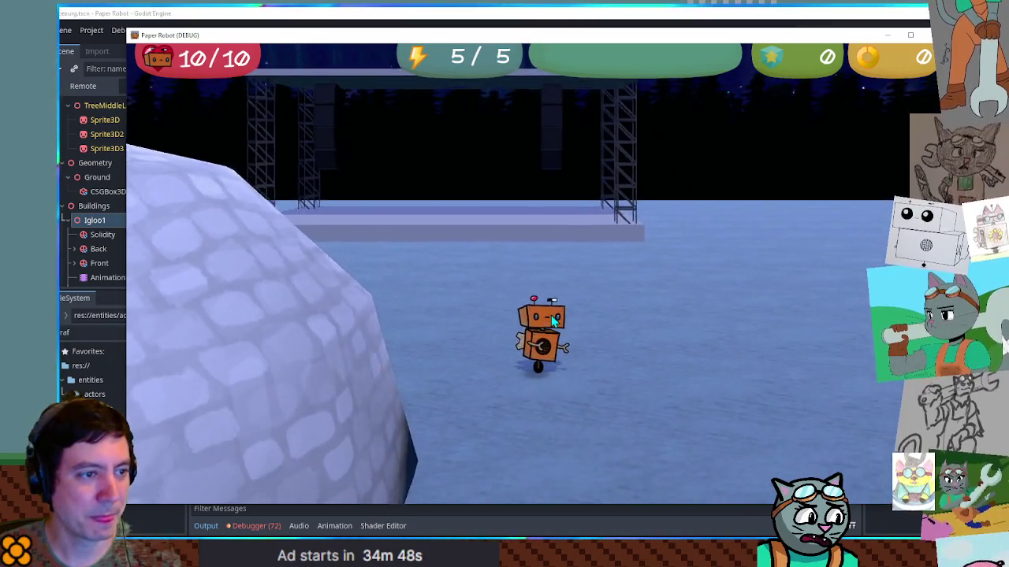
pyautogui.press('d')
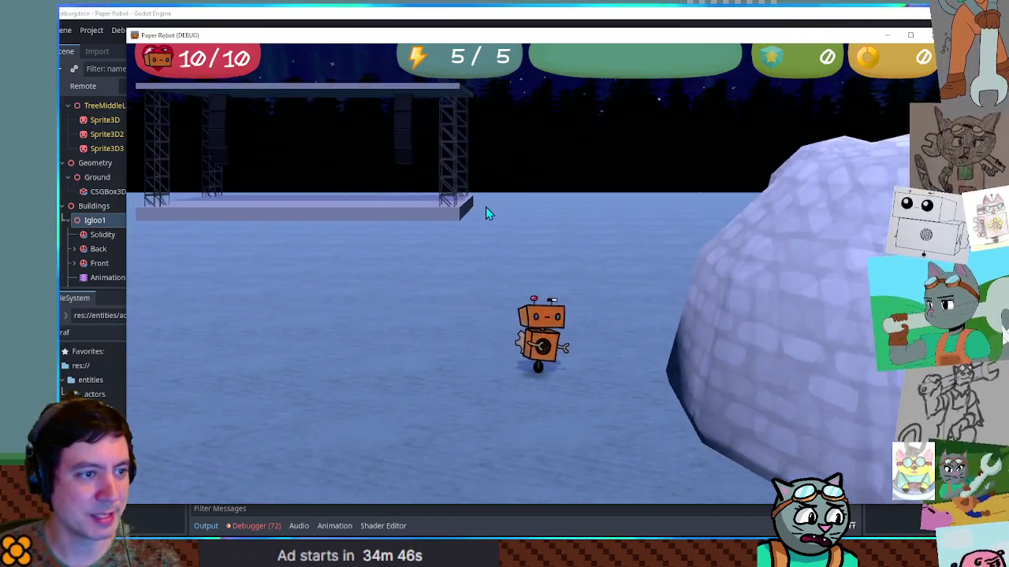
pyautogui.press('s')
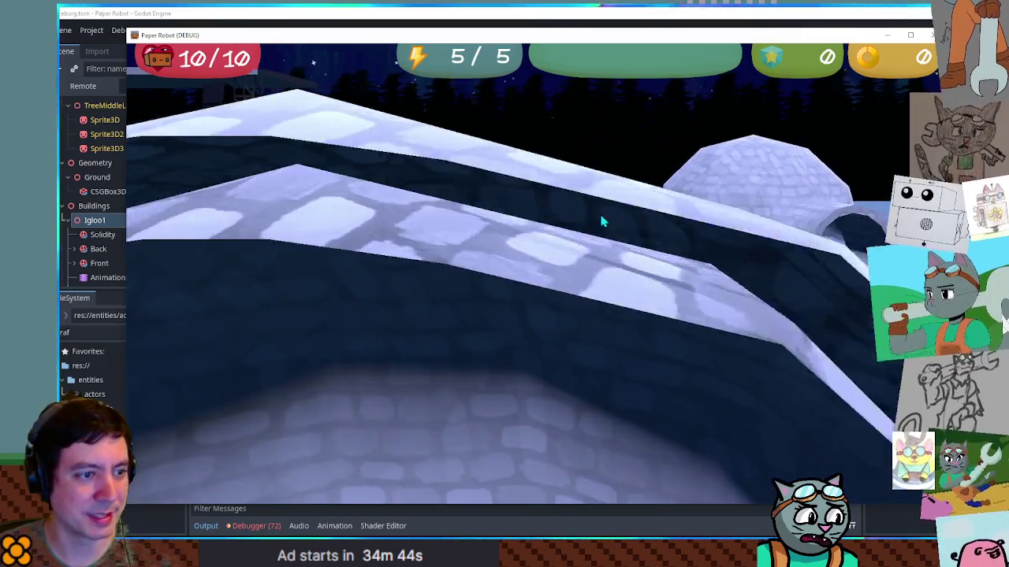
pyautogui.press('d')
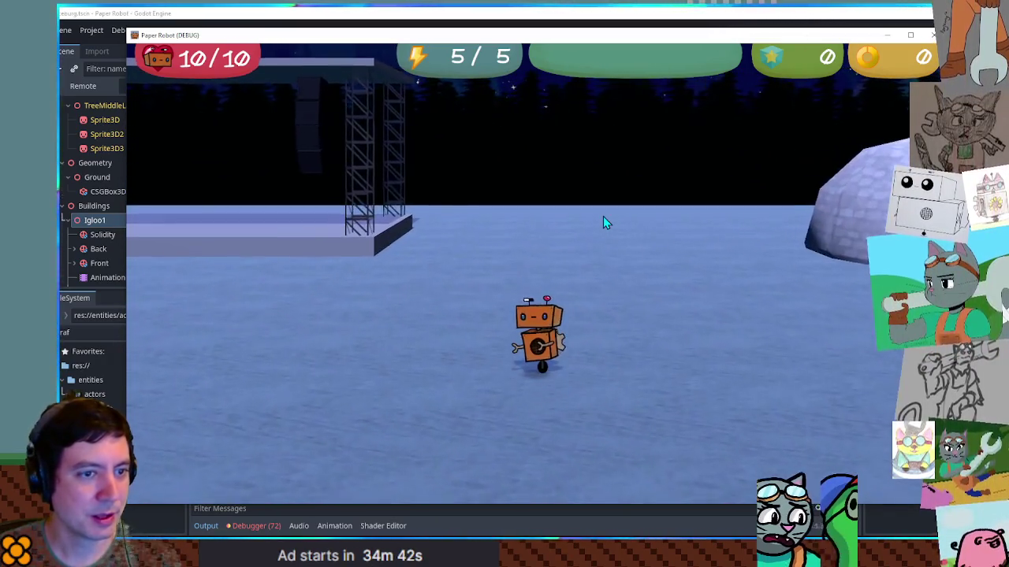
pyautogui.press('d')
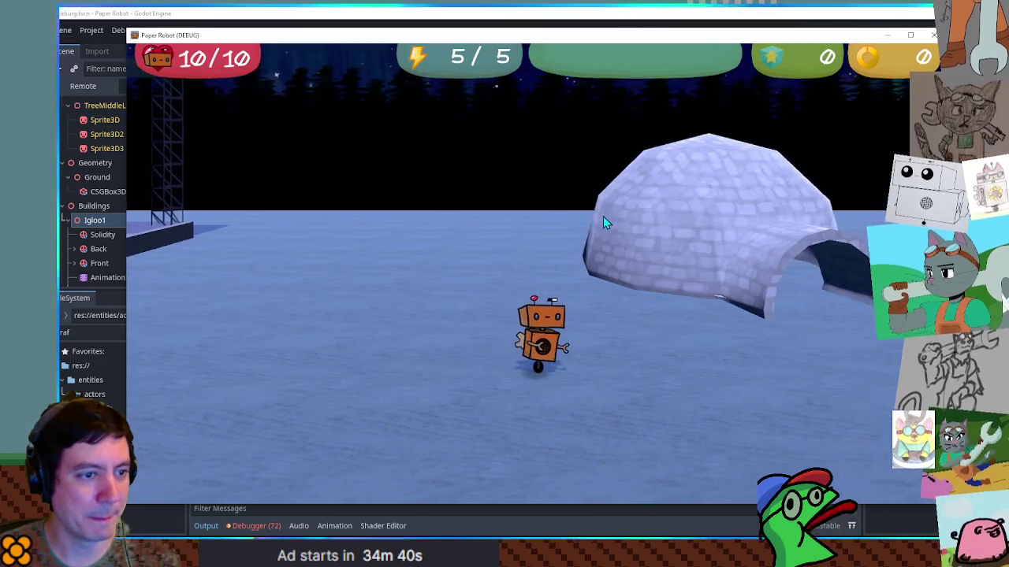
pyautogui.click(932, 37)
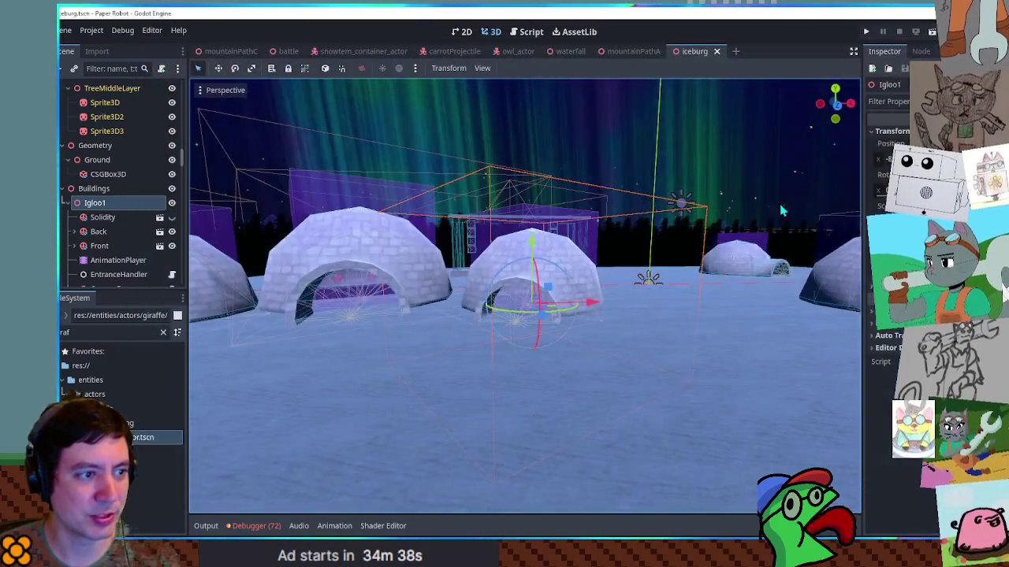
# Select the Venue stage and drag it about 7.5 units along the X axis.
pyautogui.scroll(-5, 739, 232)
pyautogui.click(575, 241)
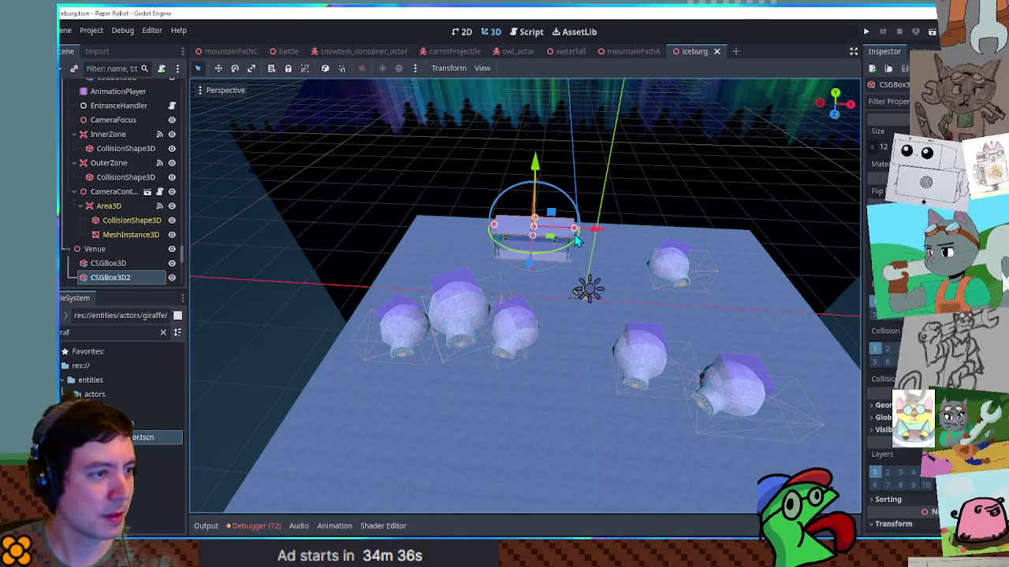
pyautogui.click(109, 249)
pyautogui.moveTo(603, 252)
pyautogui.mouseDown()
pyautogui.moveTo(605, 263)
pyautogui.moveTo(642, 266)
pyautogui.moveTo(568, 321)
pyautogui.moveTo(523, 388)
pyautogui.moveTo(601, 108)
pyautogui.mouseUp()
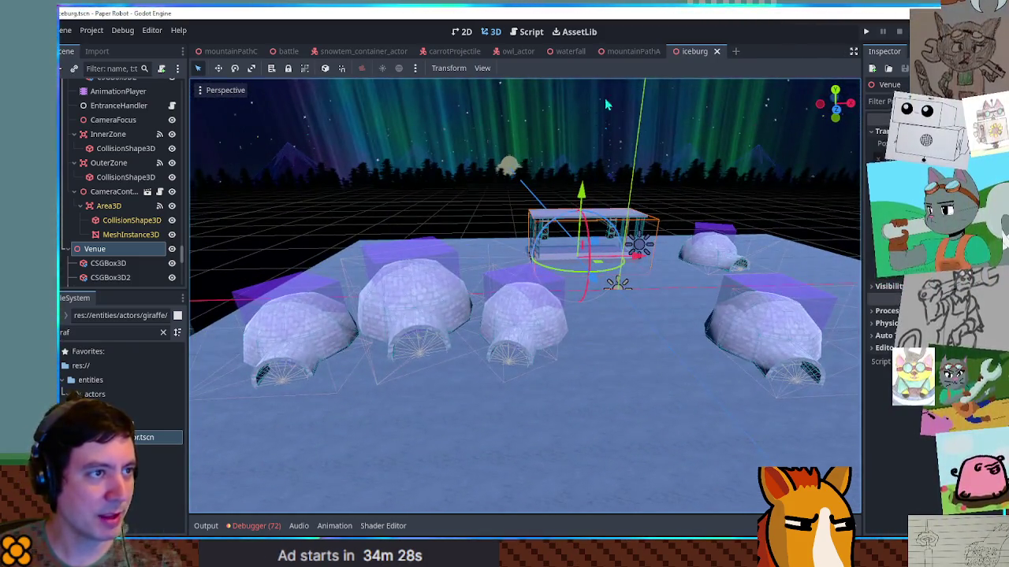
pyautogui.moveTo(626, 58)
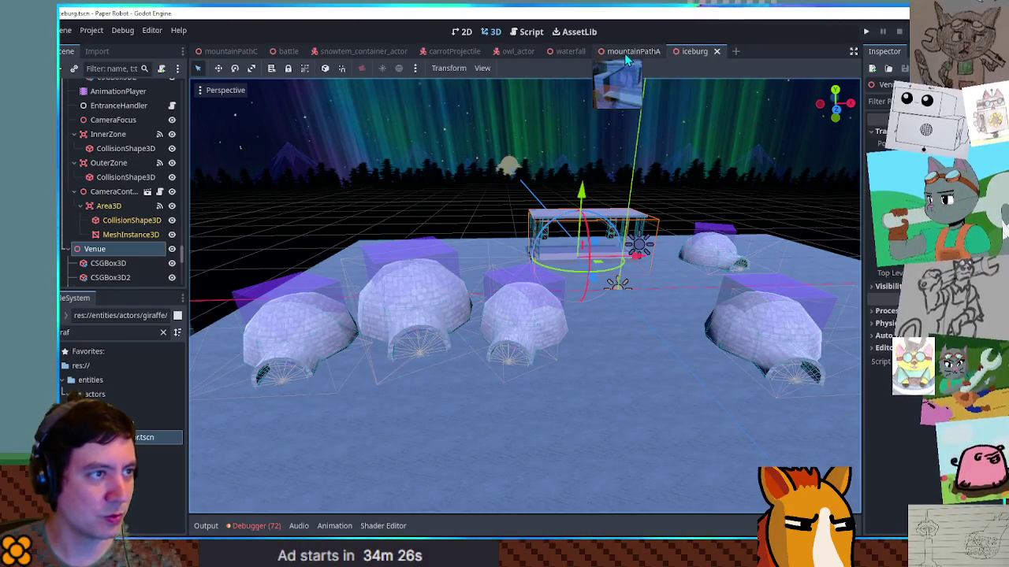
pyautogui.click(110, 332)
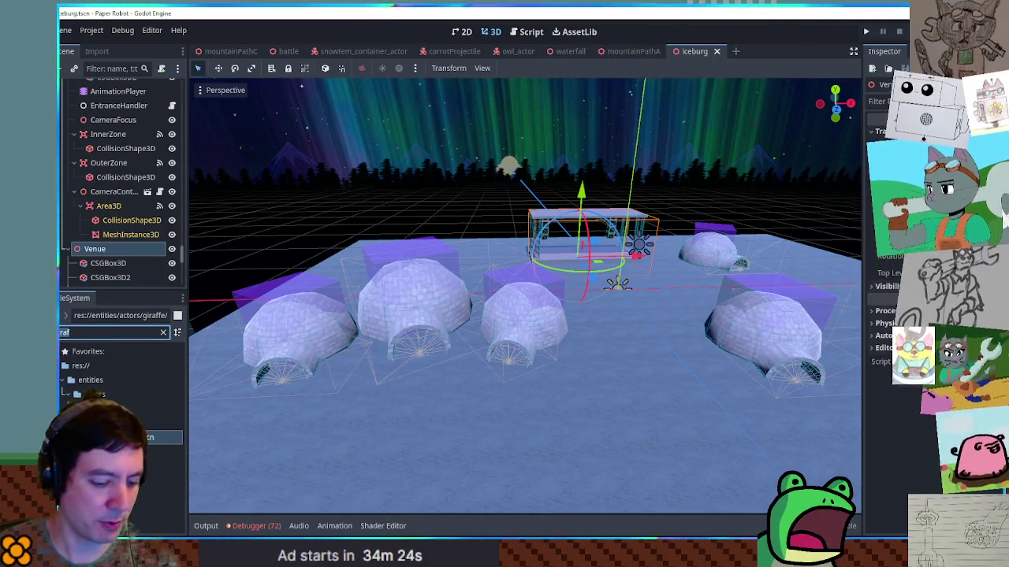
pyautogui.write('mountain')
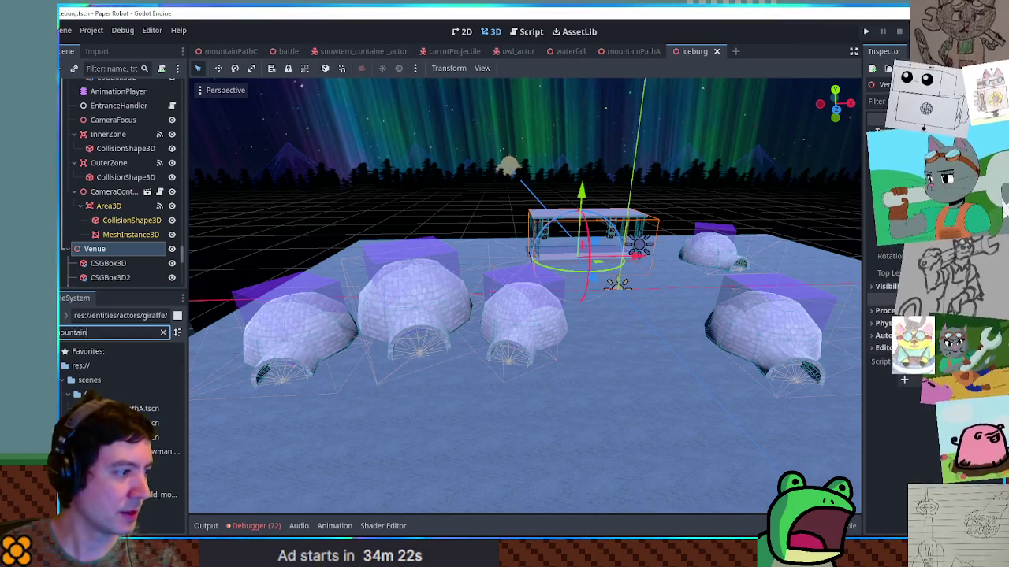
pyautogui.doubleClick(148, 423)
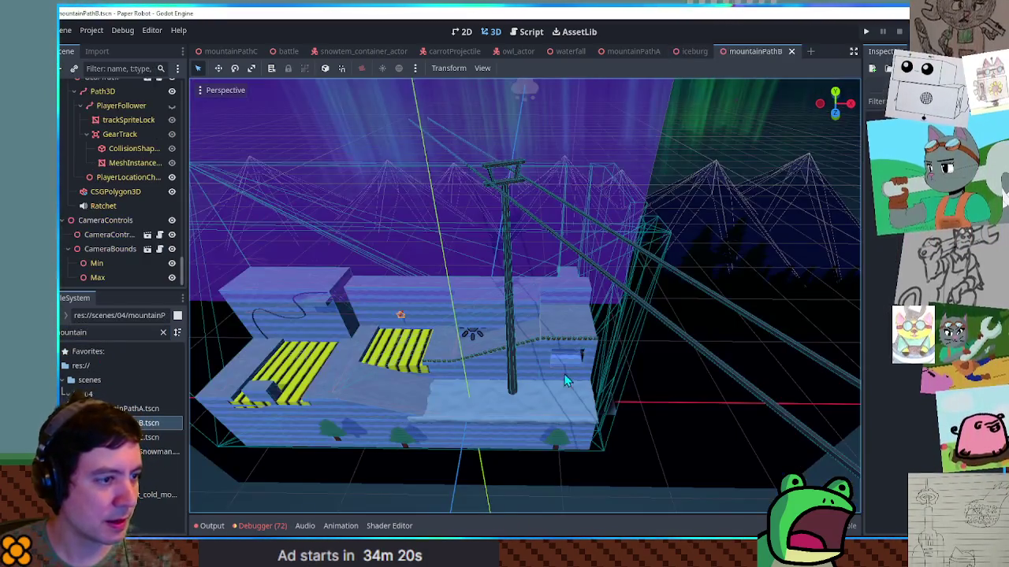
pyautogui.scroll(10, 566, 381)
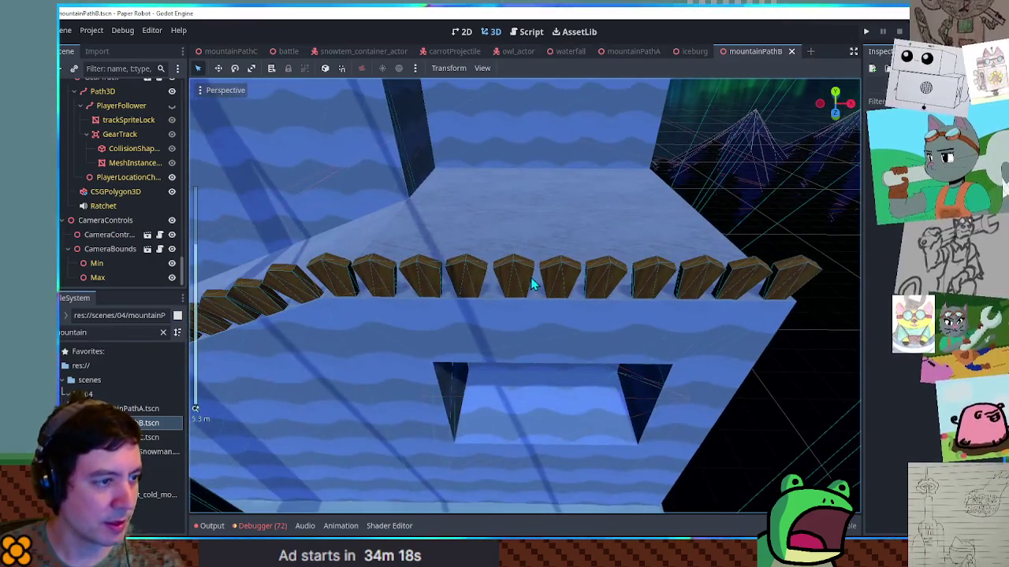
pyautogui.click(531, 284)
pyautogui.scroll(5, 111, 153)
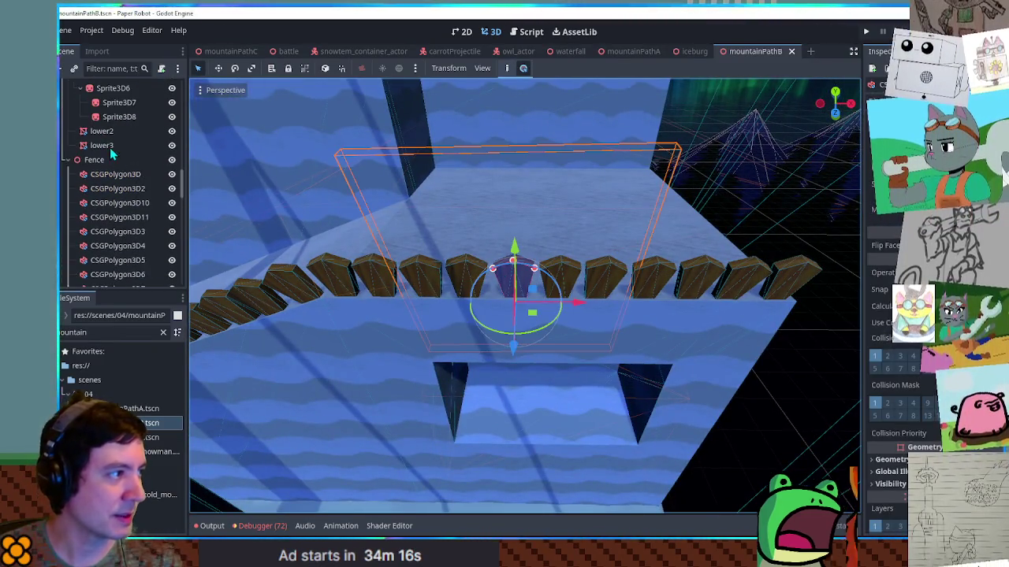
pyautogui.click(95, 160)
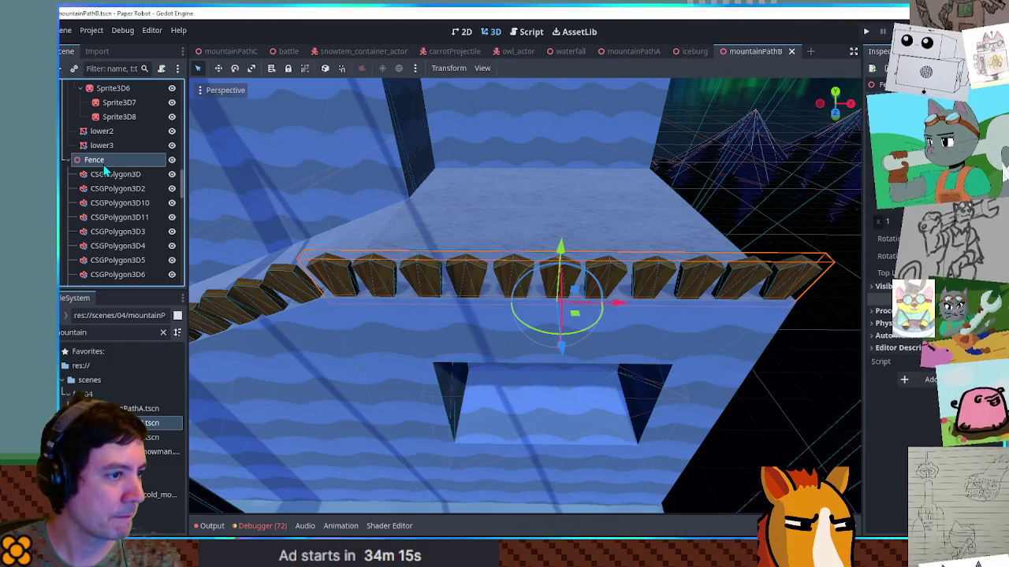
pyautogui.middleClick(757, 53)
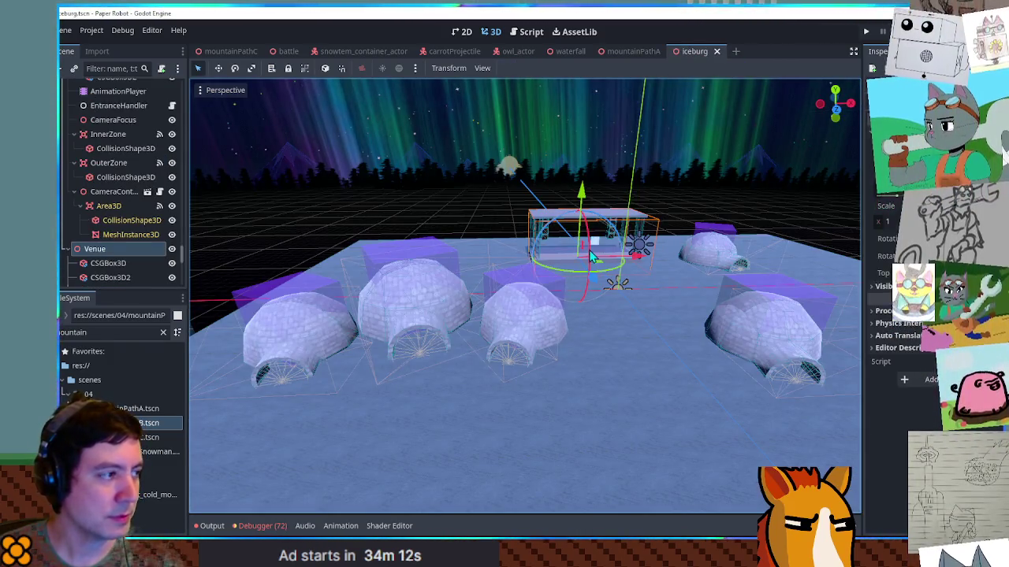
# Collapse the Geometry and Buildings groups and select the Iceburg root node.
pyautogui.scroll(5, 95, 161)
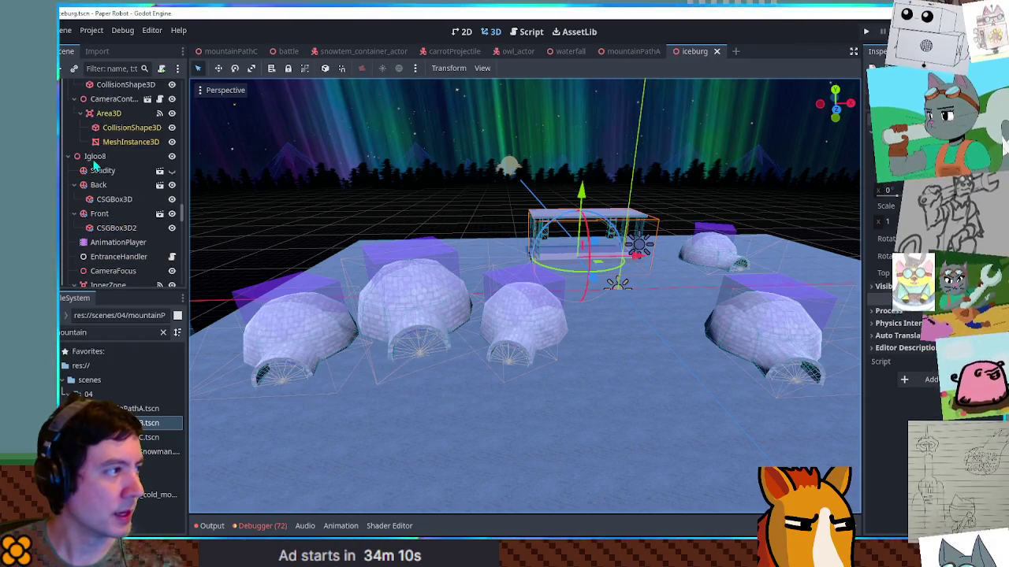
pyautogui.scroll(10, 93, 163)
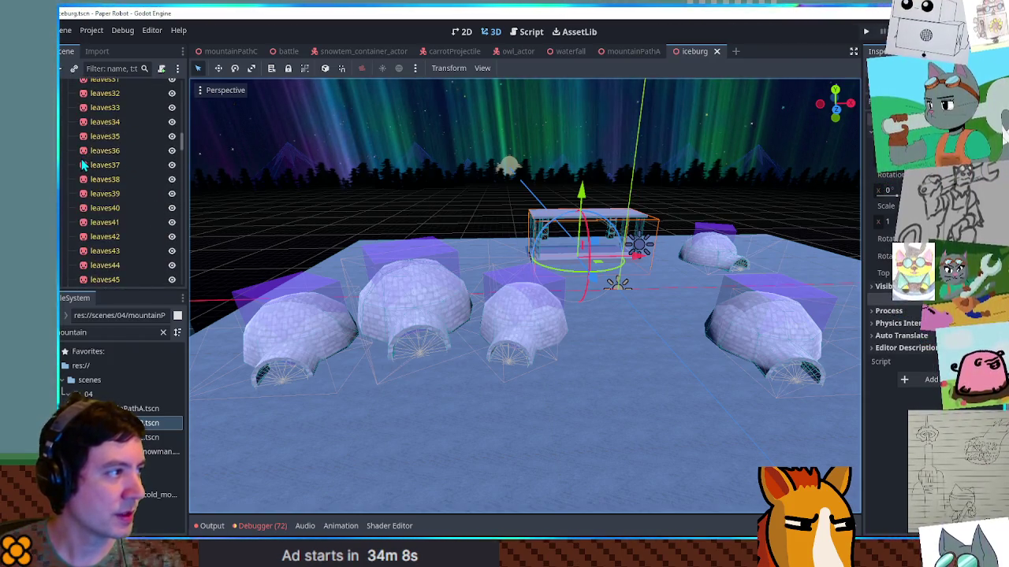
pyautogui.click(134, 150)
pyautogui.scroll(10, 134, 150)
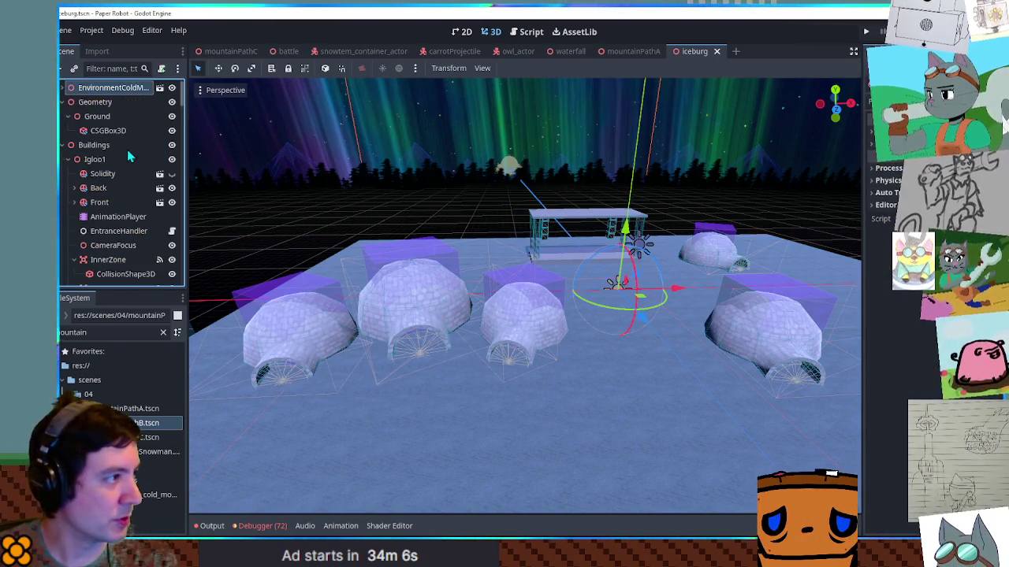
pyautogui.doubleClick(94, 116)
pyautogui.doubleClick(93, 132)
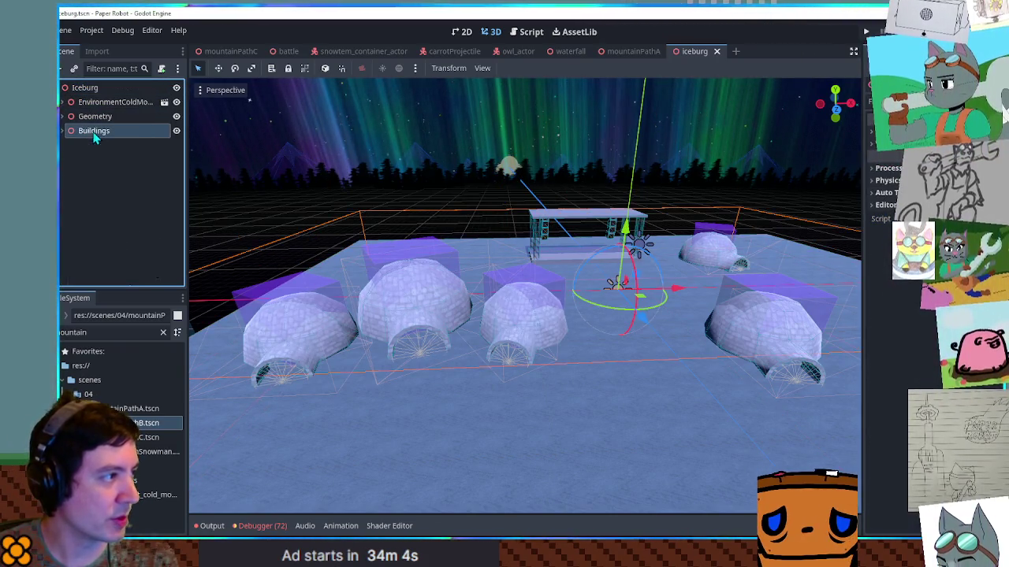
pyautogui.click(92, 88)
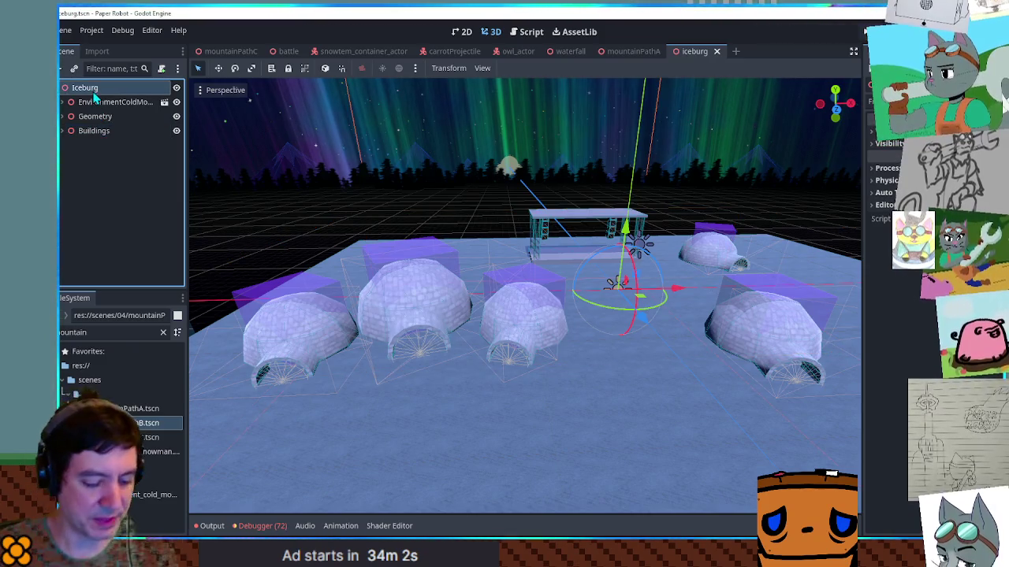
# Add a Node3D child named Fences under Iceburg and move the fence to the level's front centre.
pyautogui.hotkey('ctrl', 'a')
pyautogui.write('node3d')
pyautogui.press('Return')
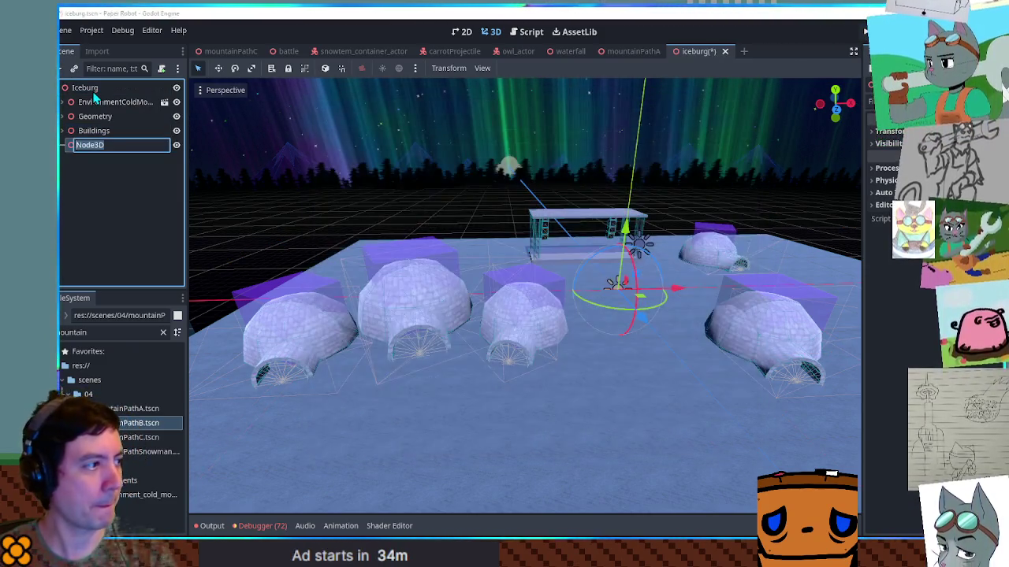
pyautogui.write('Fences')
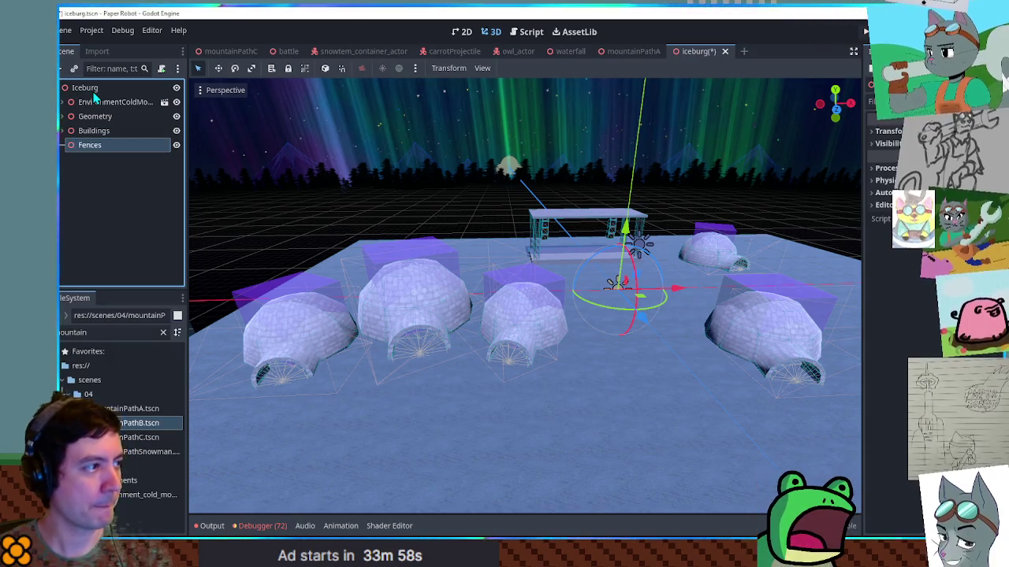
pyautogui.press('Return')
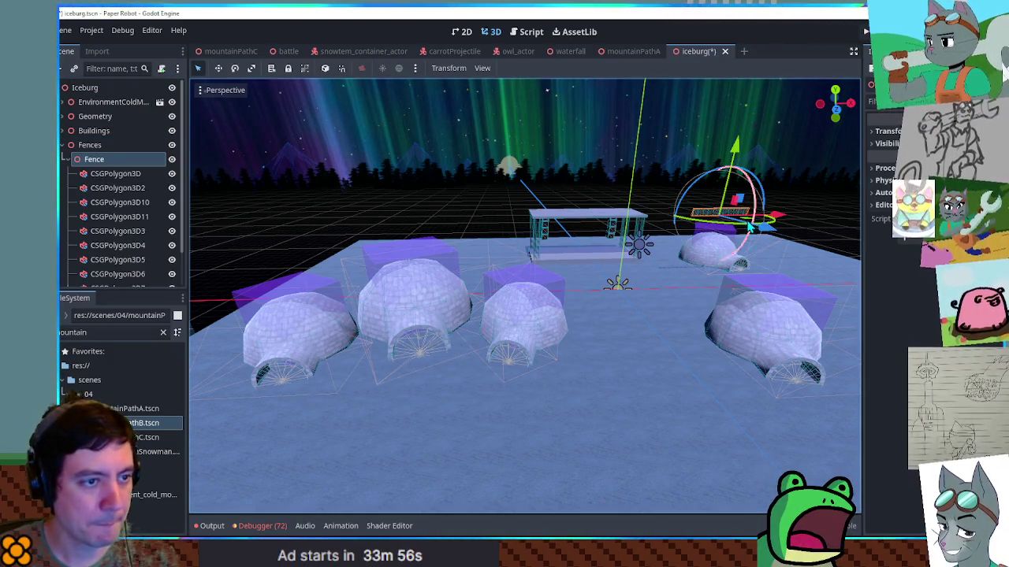
pyautogui.moveTo(748, 224)
pyautogui.mouseDown()
pyautogui.moveTo(645, 309)
pyautogui.moveTo(653, 395)
pyautogui.moveTo(677, 345)
pyautogui.mouseUp()
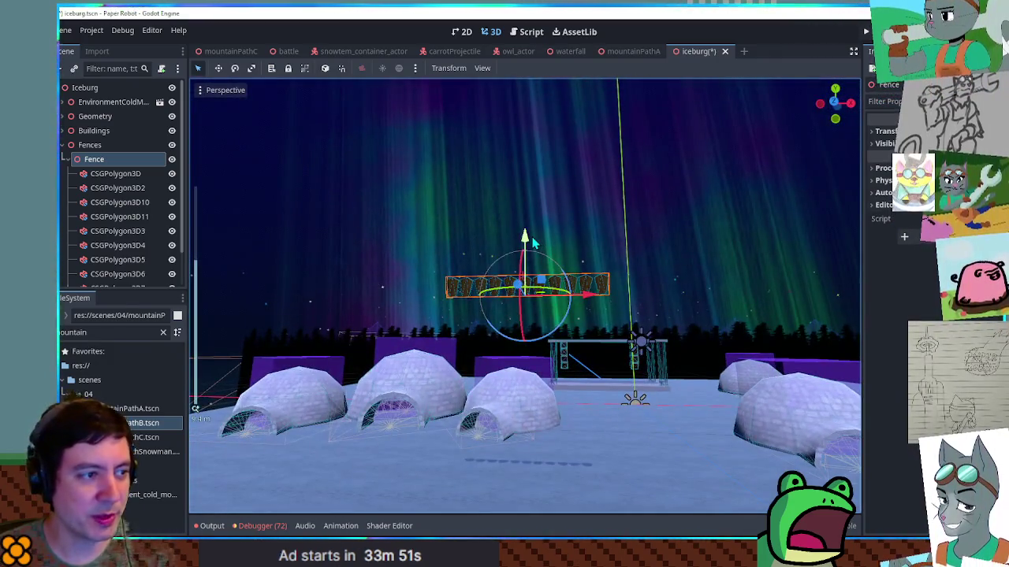
# Lower the fence onto the ice and rotate it around its vertical axis.
pyautogui.moveTo(524, 237); pyautogui.dragTo(526, 445)
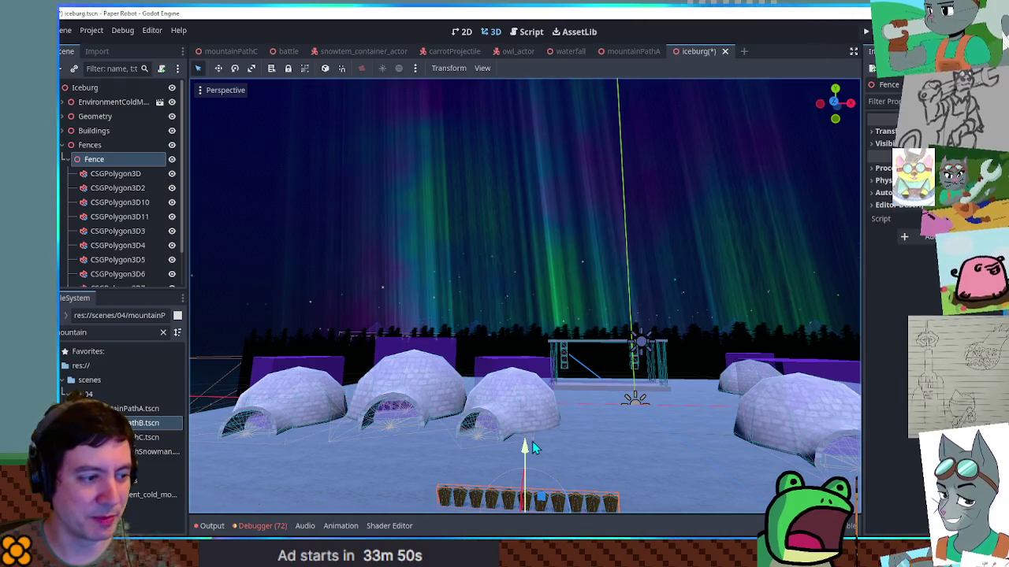
pyautogui.press('f')
pyautogui.scroll(5, 572, 354)
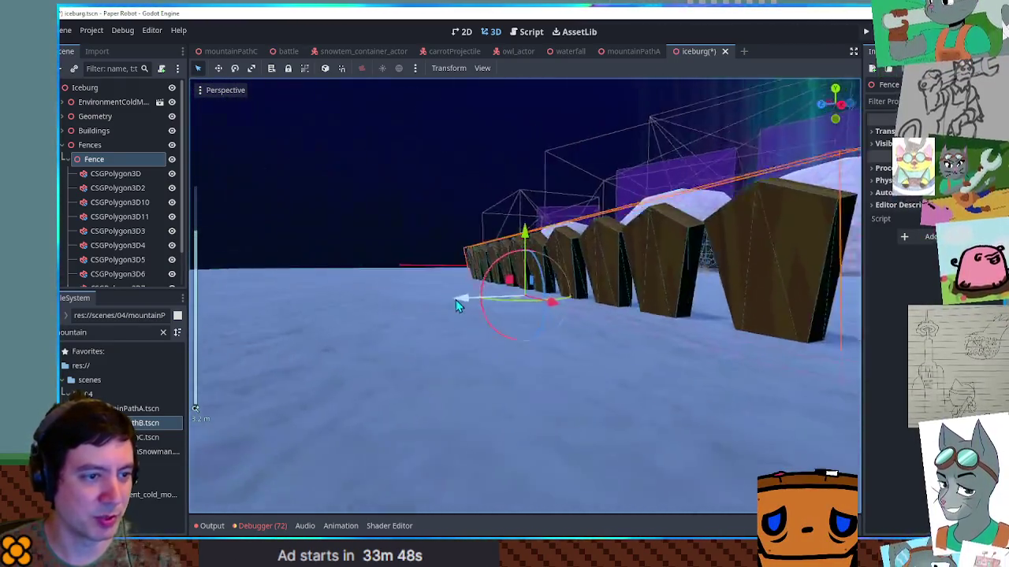
pyautogui.moveTo(418, 303); pyautogui.dragTo(539, 335)
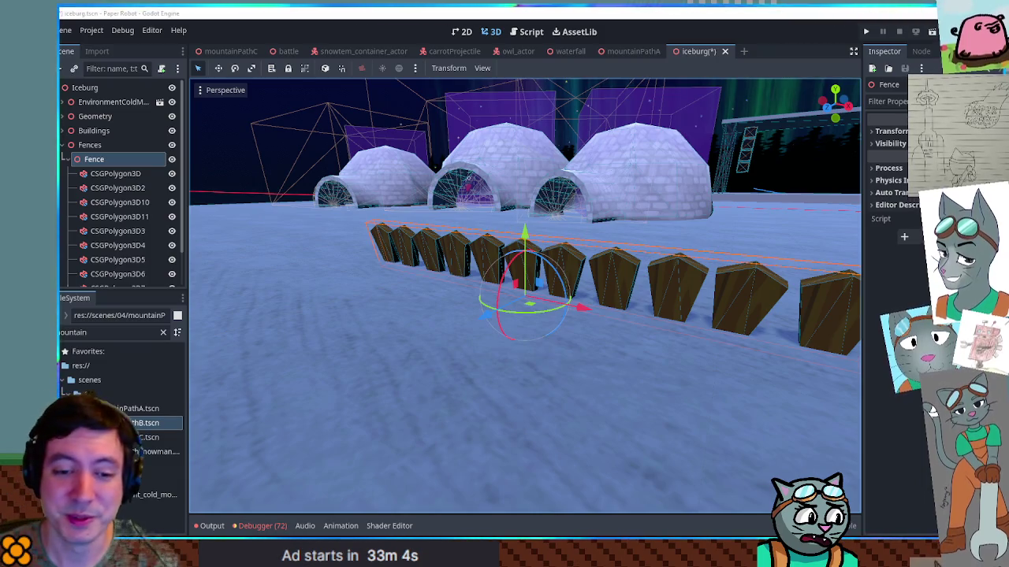
pyautogui.scroll(-3, 816, 299)
pyautogui.moveTo(815, 300)
pyautogui.mouseDown()
pyautogui.moveTo(609, 251)
pyautogui.moveTo(617, 295)
pyautogui.moveTo(608, 279)
pyautogui.moveTo(583, 320)
pyautogui.moveTo(574, 281)
pyautogui.mouseUp()
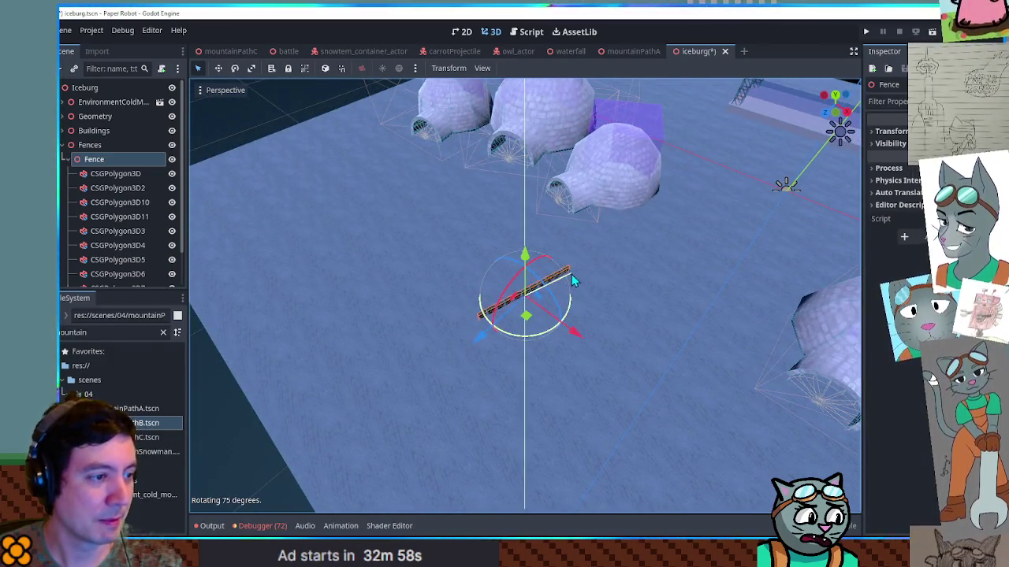
pyautogui.moveTo(525, 316)
pyautogui.mouseDown()
pyautogui.moveTo(543, 313)
pyautogui.moveTo(563, 331)
pyautogui.moveTo(552, 272)
pyautogui.mouseUp()
# Set the fence's Transform Rotation X to 0 so it stands upright.
pyautogui.scroll(4, 564, 323)
pyautogui.scroll(3, 567, 323)
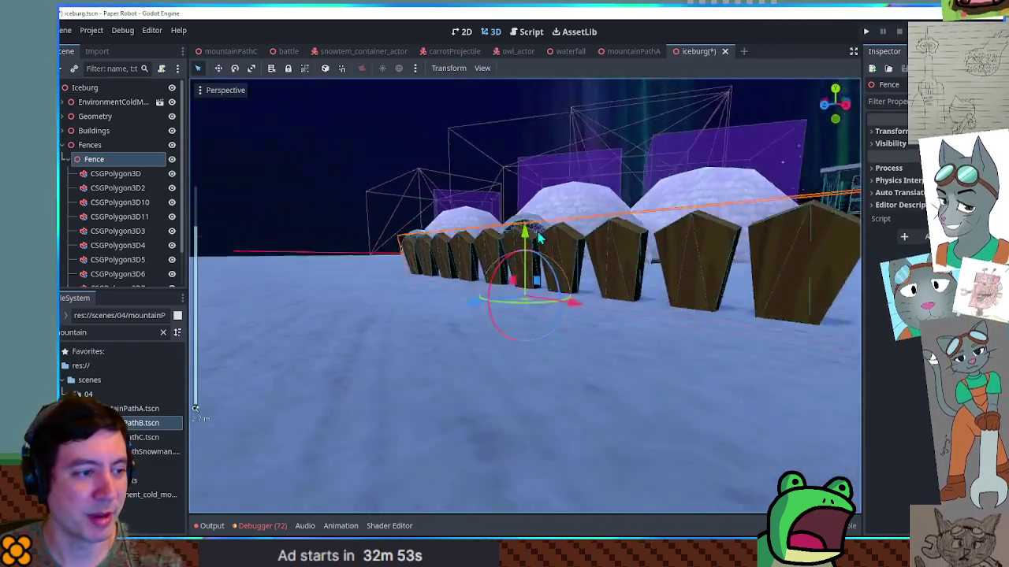
pyautogui.scroll(4, 552, 272)
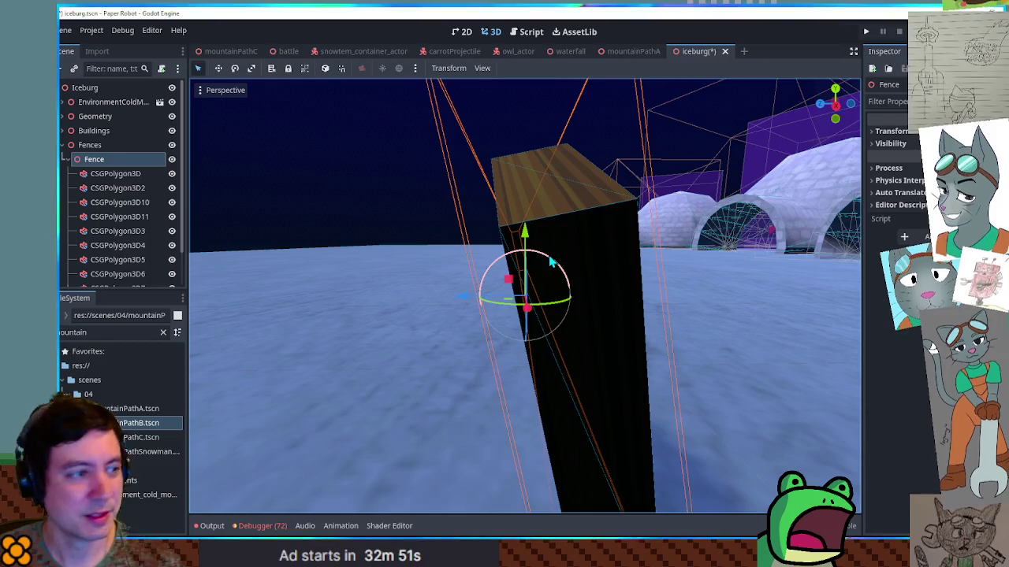
pyautogui.click(893, 131)
pyautogui.click(896, 190)
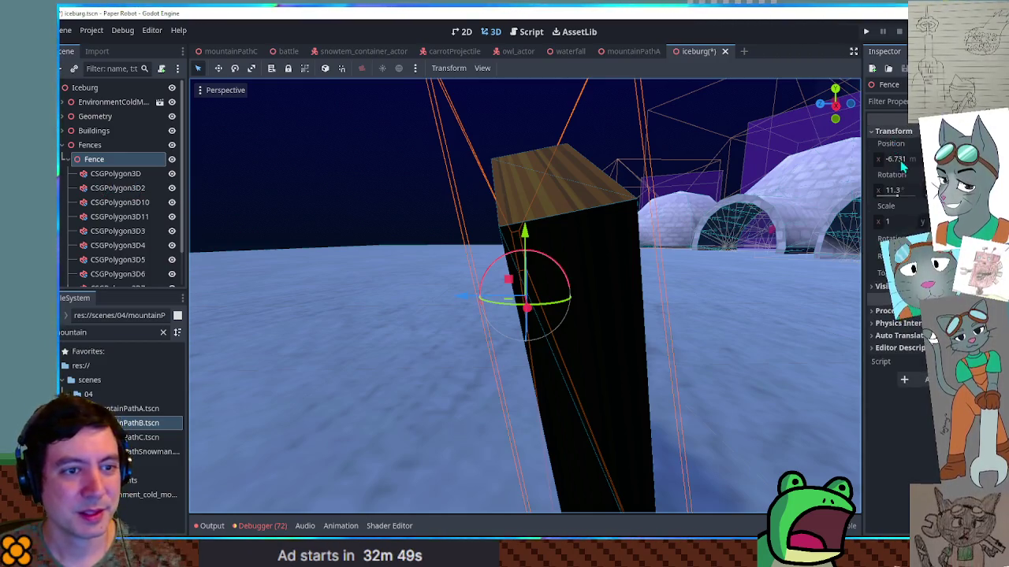
pyautogui.write('0')
pyautogui.press('Return')
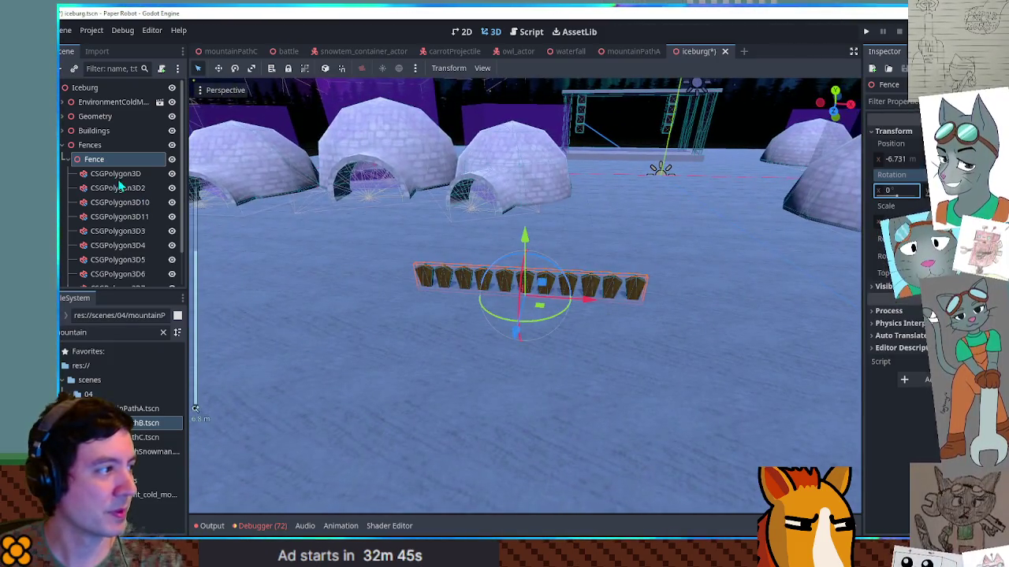
# Select the fence posts CSGPolygon3D through CSGPolygon3D9, then the Fence node.
pyautogui.click(115, 173)
pyautogui.scroll(-1, 119, 205)
pyautogui.keyDown('shift'); pyautogui.click(118, 278); pyautogui.keyUp('shift')
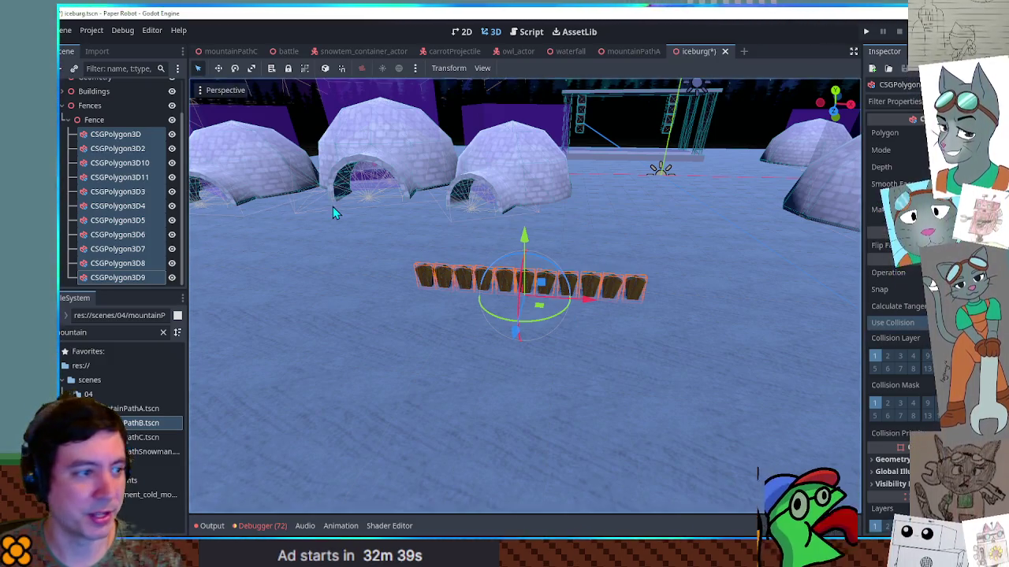
pyautogui.click(98, 120)
# Add a CSGBox3D named Solidity under Fence, size it over the posts, and enable Use Collision.
pyautogui.hotkey('ctrl', 'a')
pyautogui.write('csgbo')
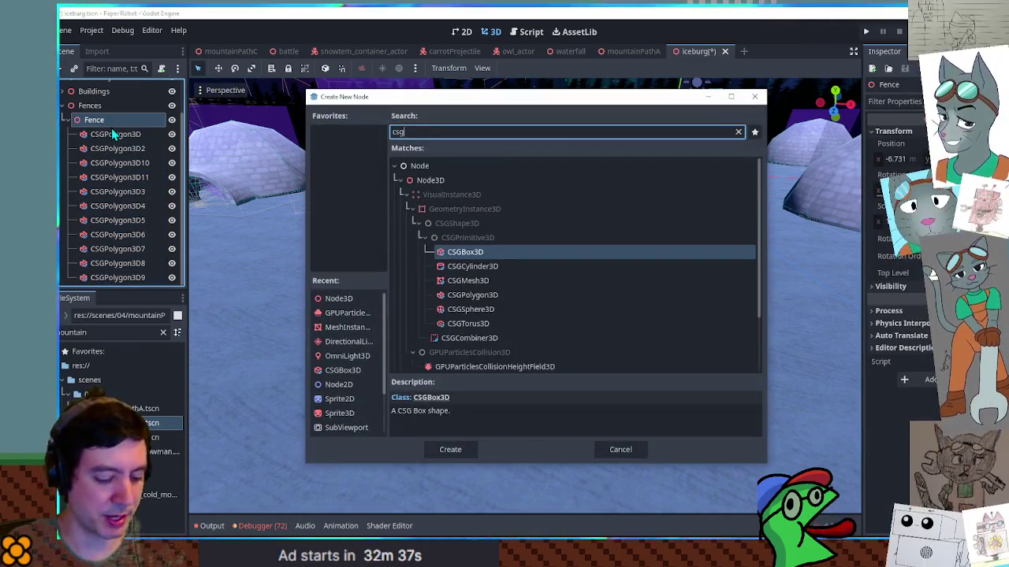
pyautogui.press('Return')
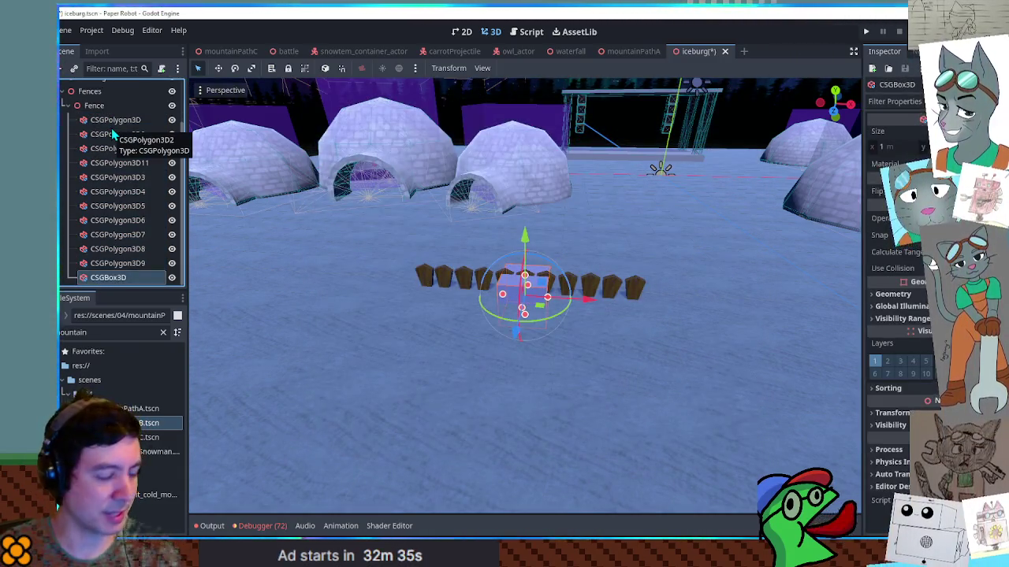
pyautogui.press('F2')
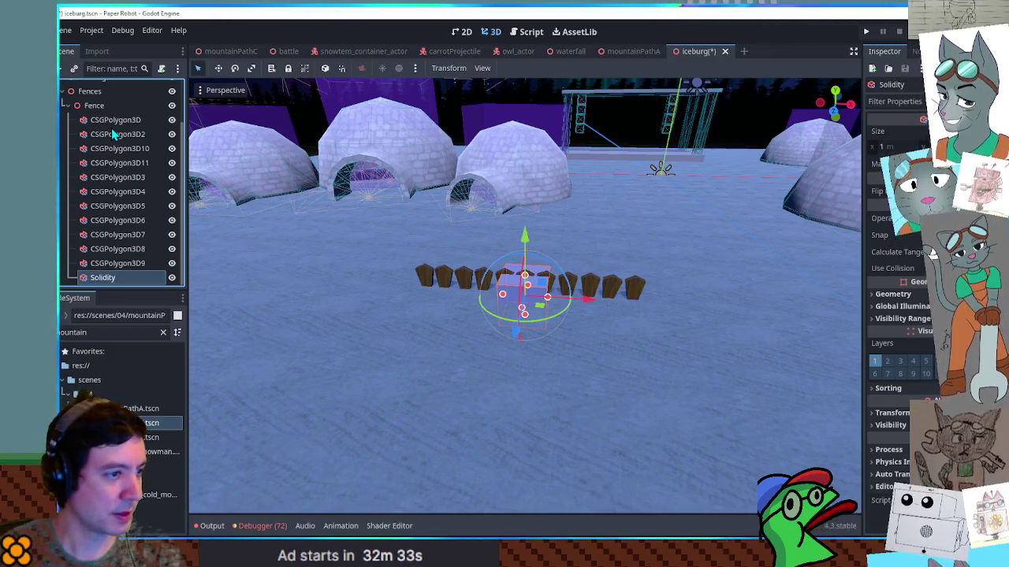
pyautogui.scroll(5, 323, 232)
pyautogui.moveTo(324, 231)
pyautogui.mouseDown()
pyautogui.moveTo(655, 236)
pyautogui.moveTo(697, 247)
pyautogui.moveTo(376, 418)
pyautogui.moveTo(421, 450)
pyautogui.moveTo(571, 291)
pyautogui.moveTo(573, 306)
pyautogui.moveTo(605, 258)
pyautogui.mouseUp()
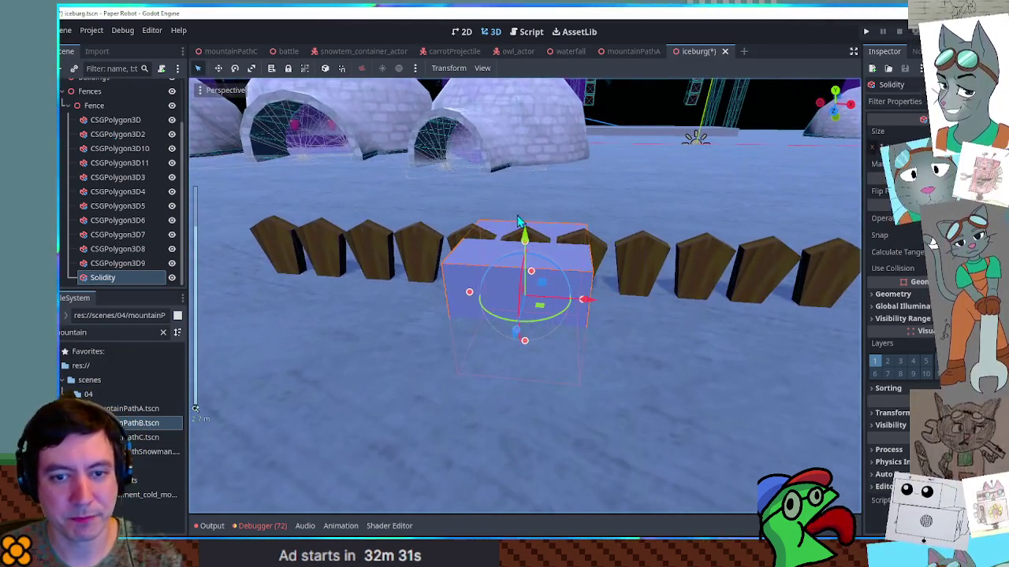
pyautogui.moveTo(618, 293)
pyautogui.mouseDown()
pyautogui.moveTo(640, 291)
pyautogui.moveTo(549, 273)
pyautogui.moveTo(569, 282)
pyautogui.moveTo(564, 330)
pyautogui.moveTo(552, 340)
pyautogui.moveTo(549, 222)
pyautogui.mouseUp()
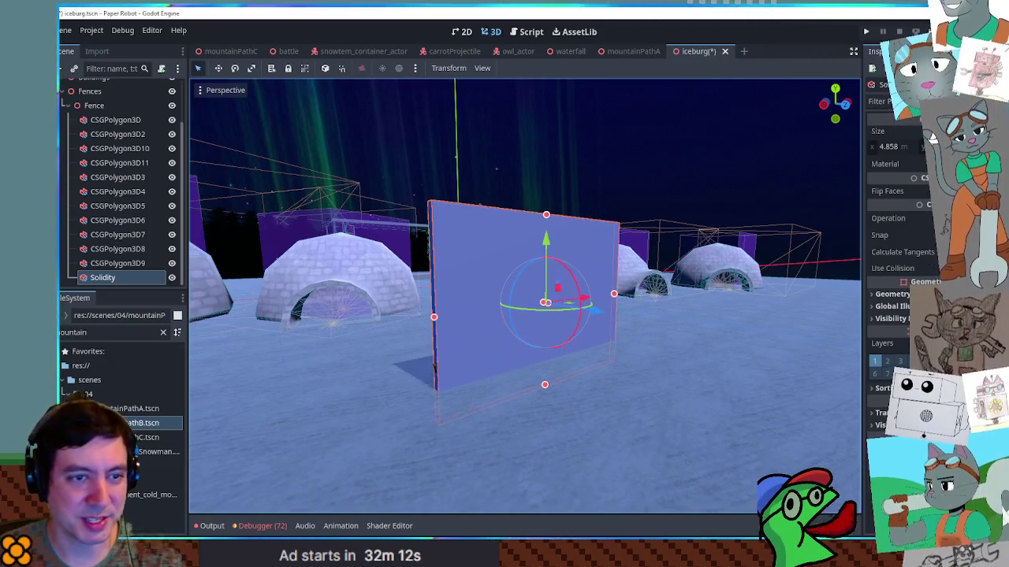
pyautogui.click(918, 268)
# Move Solidity to the top of Fence's children, raise and heighten the wall, then hide it.
pyautogui.moveTo(136, 279); pyautogui.dragTo(111, 117)
pyautogui.click(171, 121)
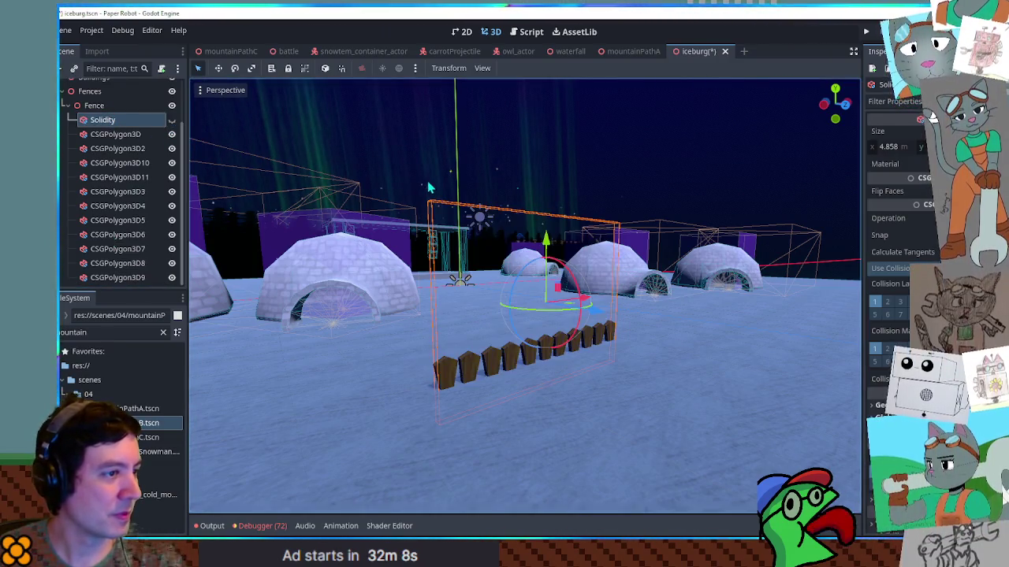
pyautogui.moveTo(550, 246); pyautogui.dragTo(549, 217)
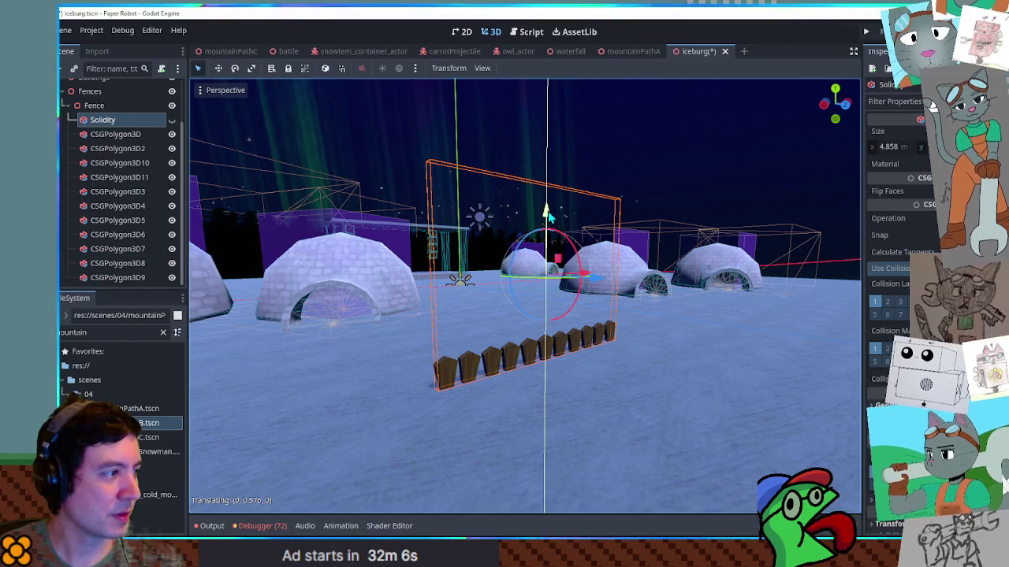
pyautogui.click(172, 121)
pyautogui.moveTo(545, 186); pyautogui.dragTo(547, 119)
pyautogui.click(172, 121)
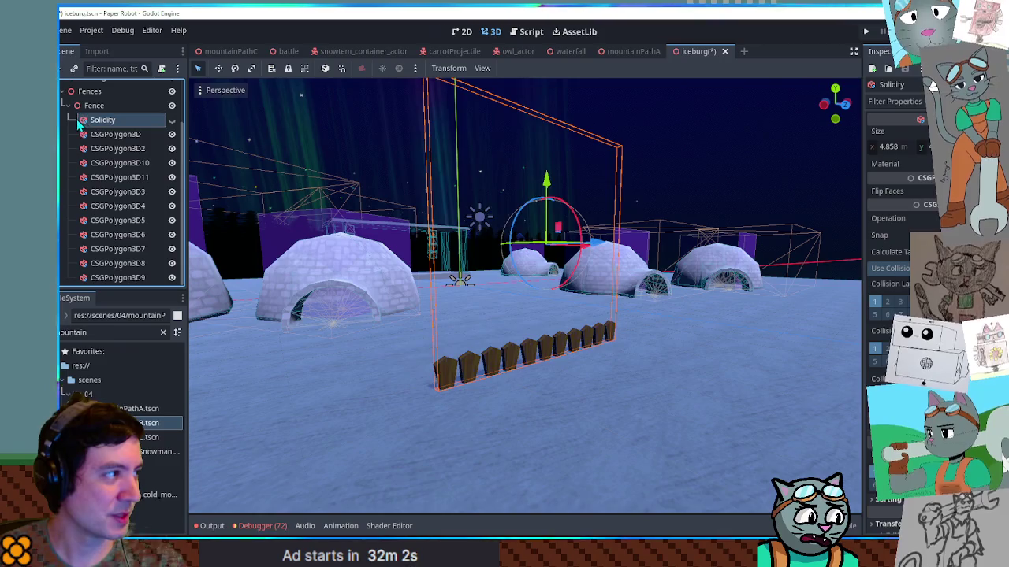
# Collapse Fence's children, select Fence, and tilt the fence to a new rotation.
pyautogui.click(66, 105)
pyautogui.click(93, 159)
pyautogui.moveTo(410, 221); pyautogui.dragTo(446, 316)
pyautogui.moveTo(579, 337)
pyautogui.mouseDown()
pyautogui.moveTo(552, 285)
pyautogui.moveTo(547, 310)
pyautogui.mouseUp()
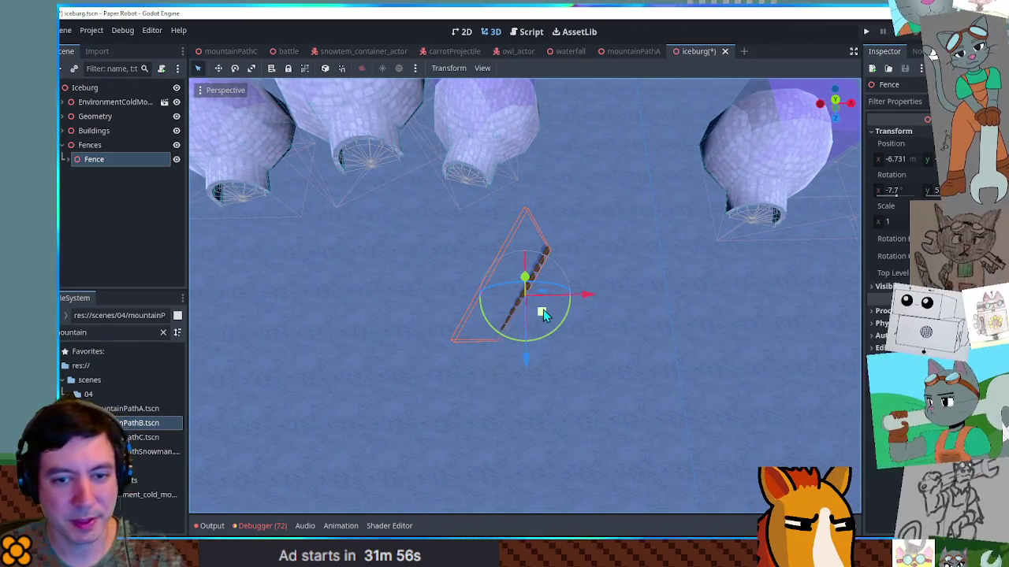
# In Top view, rotate the fence about 75 degrees, move it toward the igloos, and save.
pyautogui.press('KP_7')
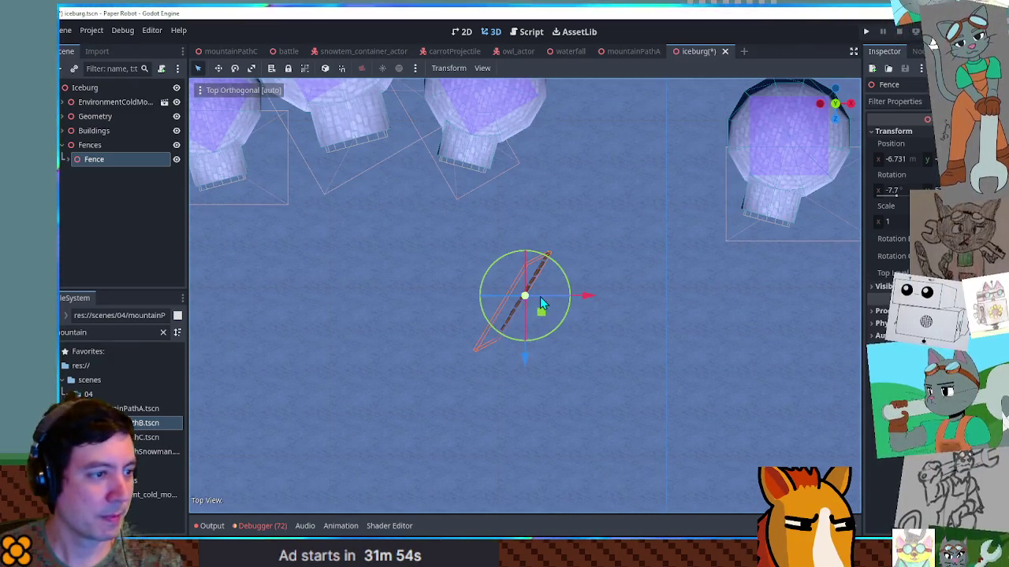
pyautogui.scroll(-2, 538, 307)
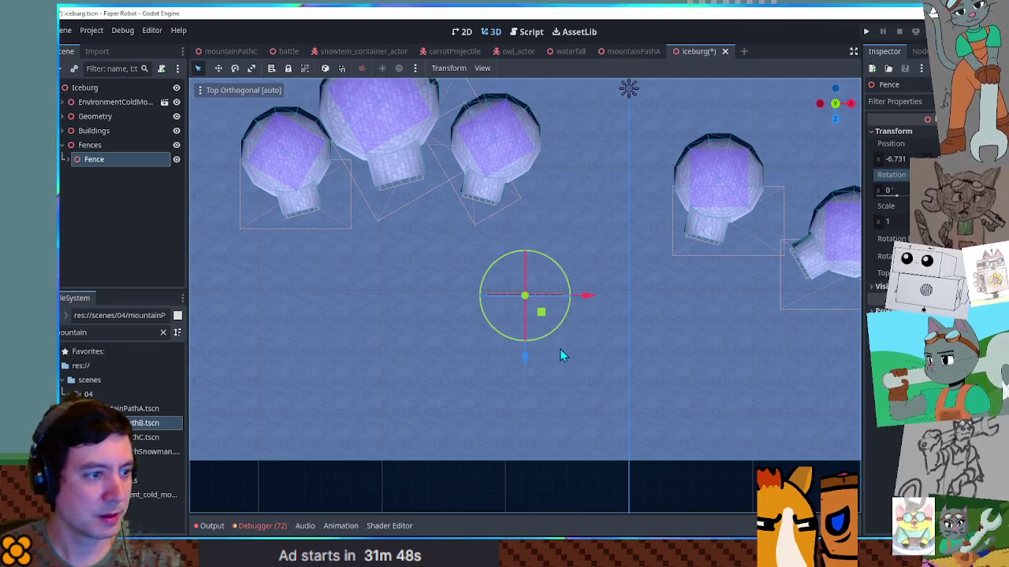
pyautogui.moveTo(553, 334)
pyautogui.mouseDown()
pyautogui.moveTo(568, 311)
pyautogui.moveTo(561, 288)
pyautogui.mouseUp()
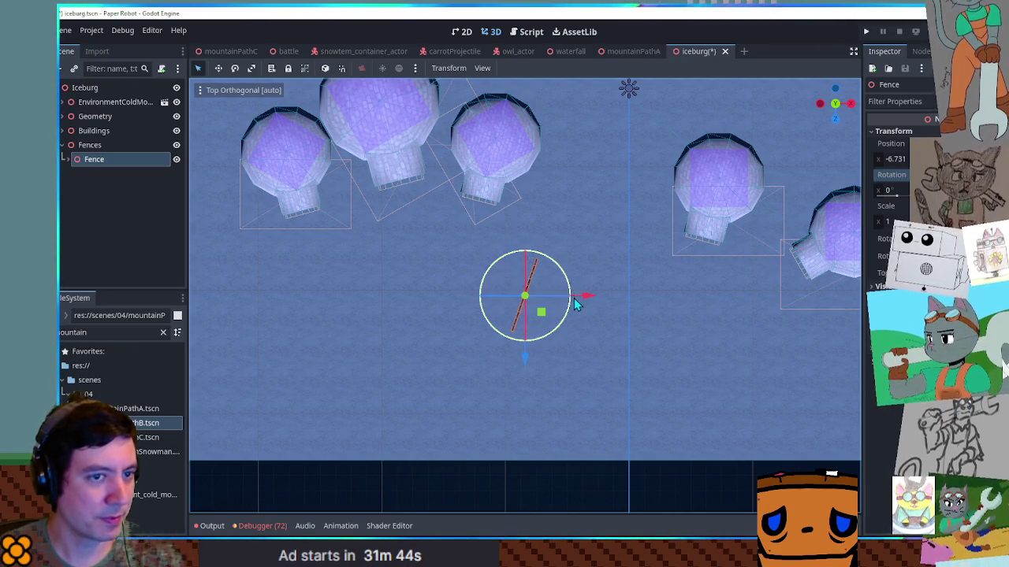
pyautogui.moveTo(539, 315)
pyautogui.mouseDown()
pyautogui.moveTo(567, 224)
pyautogui.moveTo(572, 119)
pyautogui.mouseUp()
pyautogui.moveTo(572, 119)
pyautogui.mouseDown()
pyautogui.moveTo(563, 365)
pyautogui.moveTo(539, 383)
pyautogui.moveTo(520, 361)
pyautogui.moveTo(481, 362)
pyautogui.moveTo(476, 342)
pyautogui.moveTo(479, 352)
pyautogui.mouseUp()
pyautogui.hotkey('ctrl', 's')
# Run the game with F5, orbit the camera past the igloo and fence, then close it.
pyautogui.press('F5')
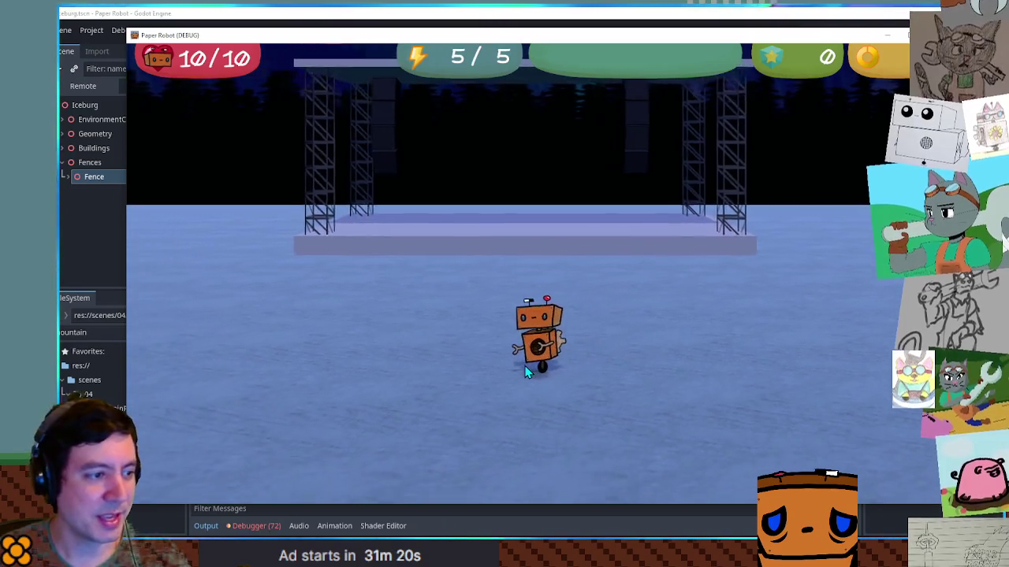
pyautogui.press('Left')
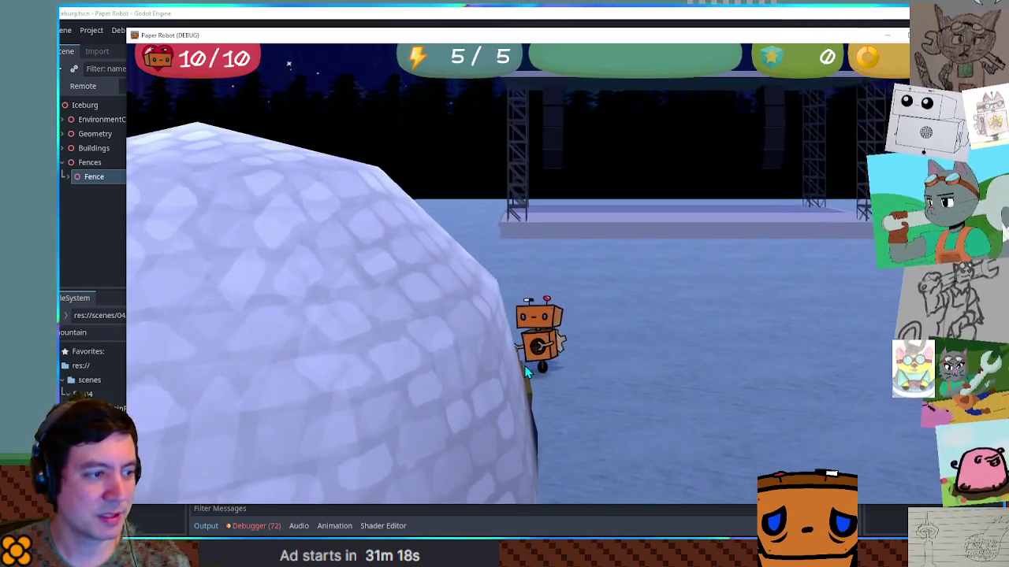
pyautogui.press('Left')
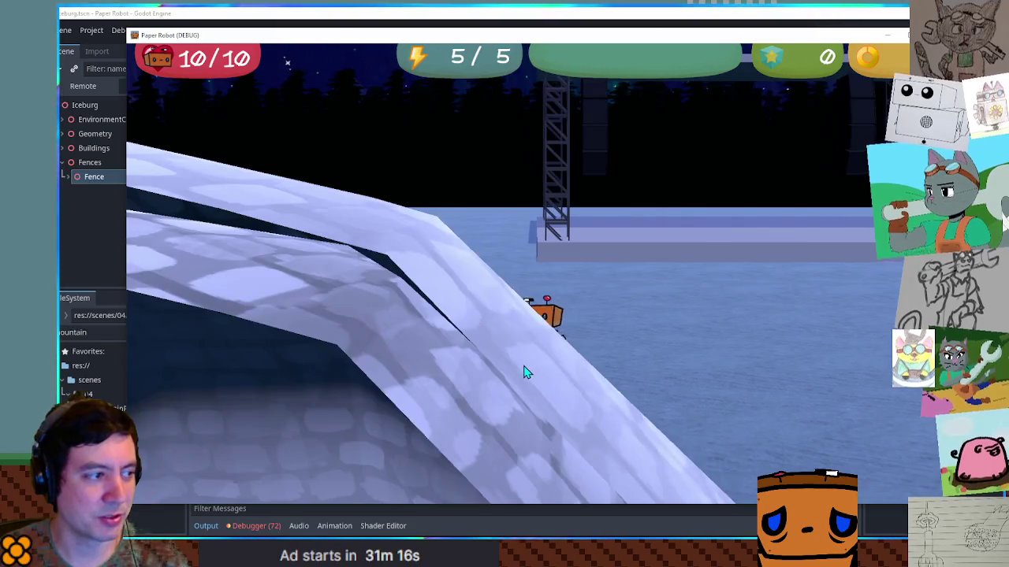
pyautogui.press('Right')
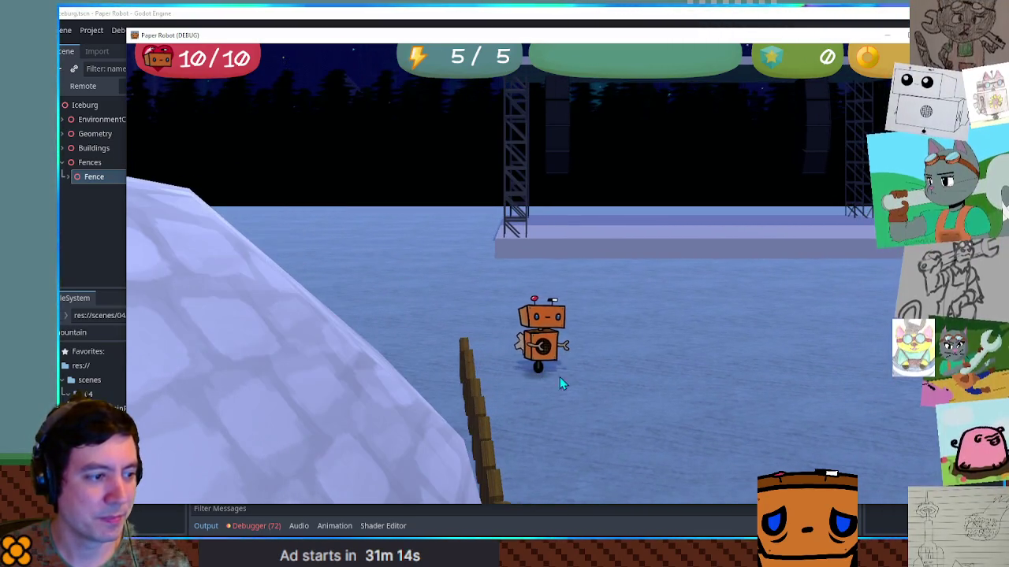
pyautogui.press('Left')
pyautogui.click(901, 34)
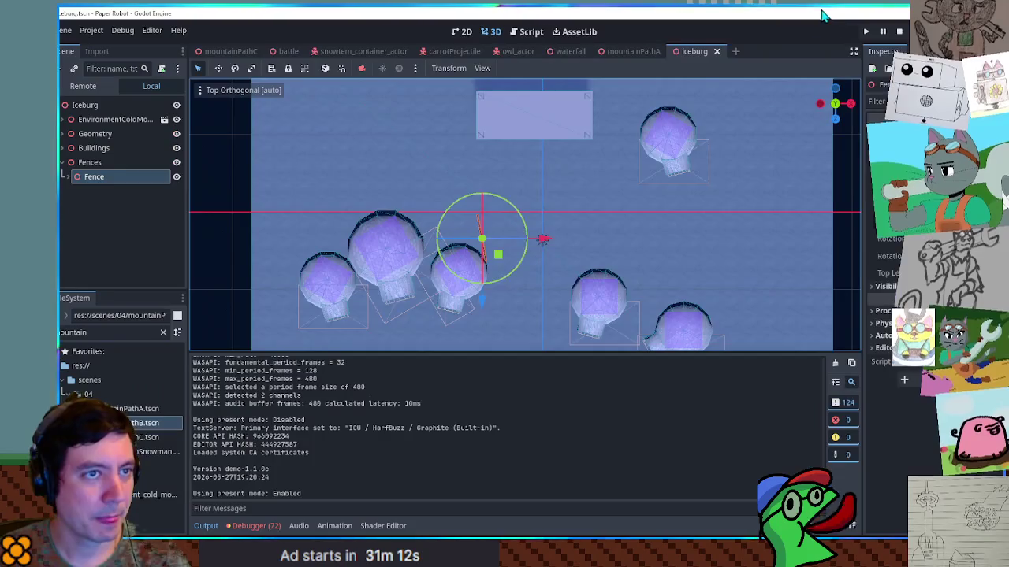
# Rotate the fence to stand straight and shift it slightly sideways.
pyautogui.moveTo(518, 265); pyautogui.dragTo(514, 269)
pyautogui.scroll(4, 536, 267)
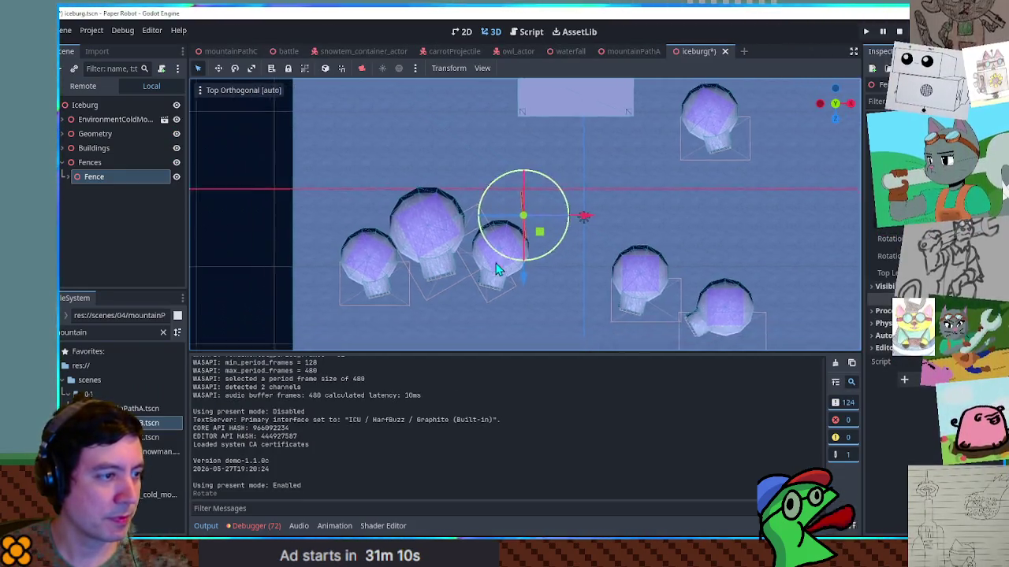
pyautogui.moveTo(542, 231); pyautogui.dragTo(553, 242)
# Rerun the scene with F6, walk the robot and swing the camera, then stop with F8.
pyautogui.press('F6')
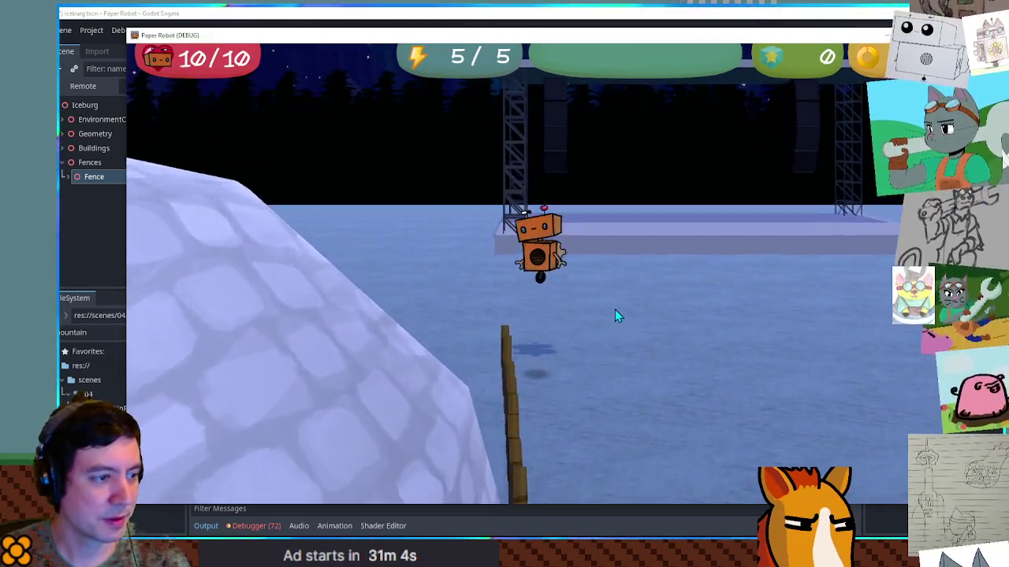
pyautogui.press('d')
pyautogui.press('a')
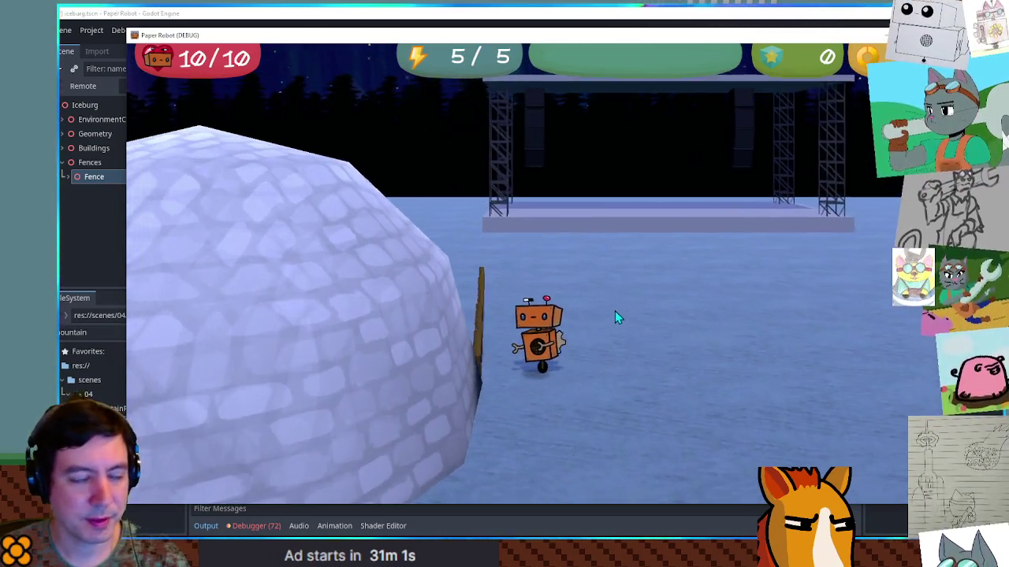
pyautogui.press('a')
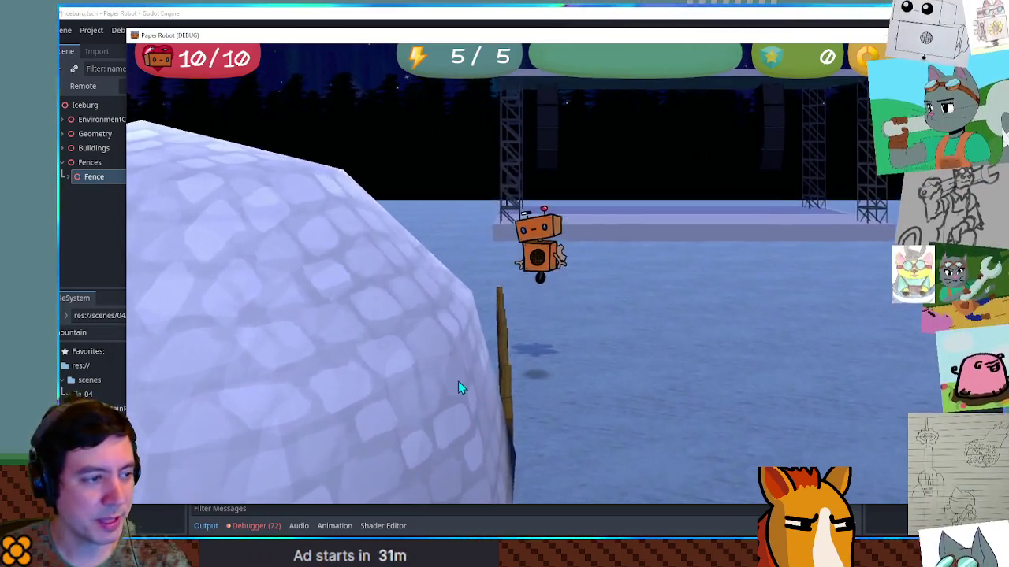
pyautogui.press('a')
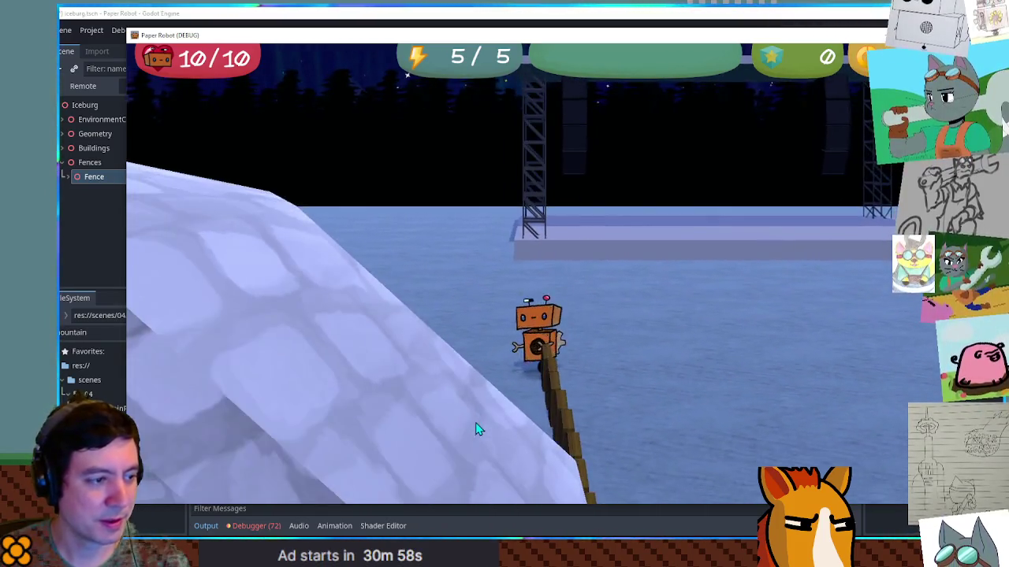
pyautogui.press('a')
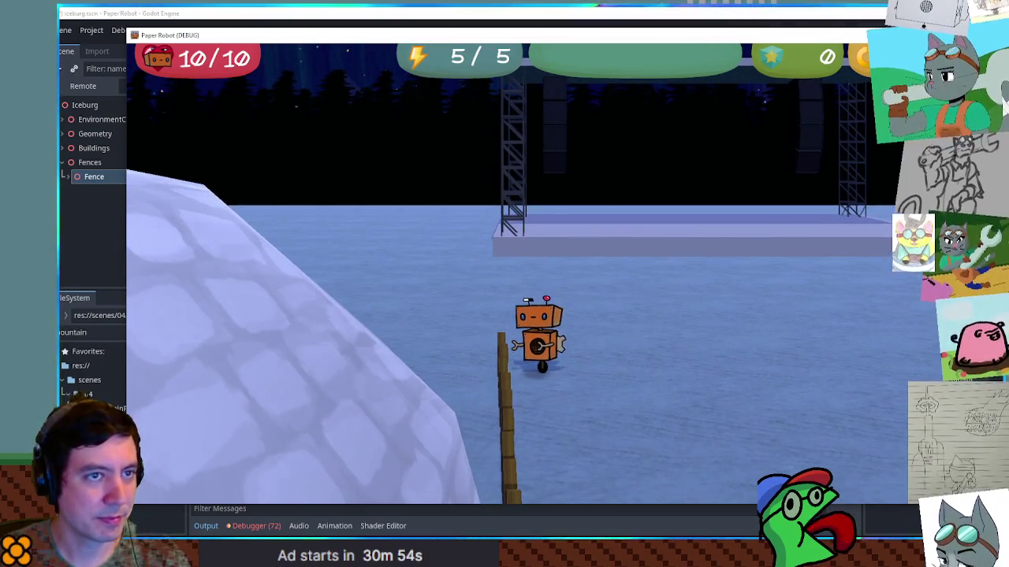
pyautogui.press('F8')
pyautogui.scroll(-2, 584, 290)
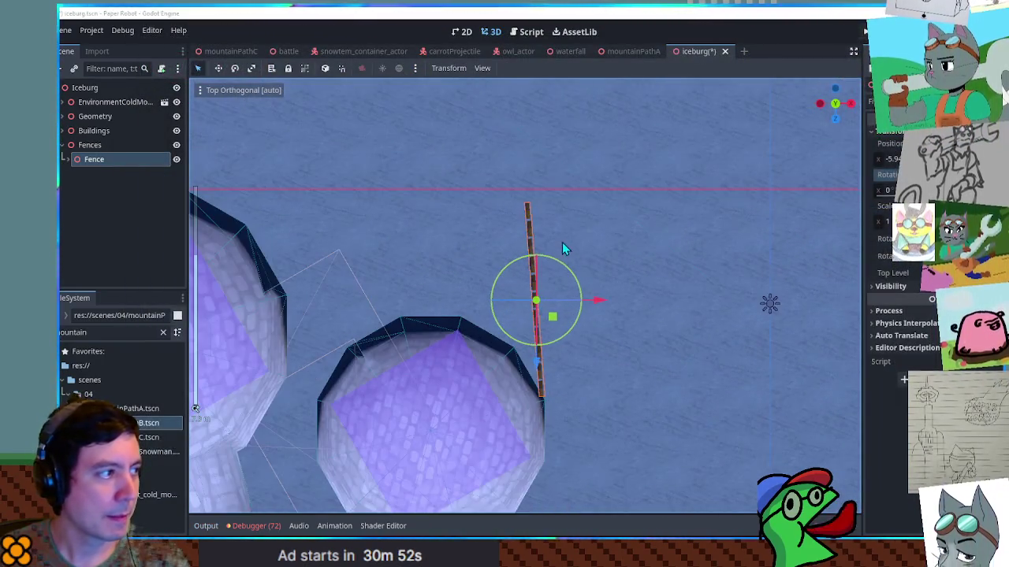
# Duplicate the fence as Fence2, move it further up the line, save, and playtest.
pyautogui.hotkey('ctrl', 'd')
pyautogui.moveTo(553, 318); pyautogui.dragTo(528, 126)
pyautogui.hotkey('ctrl', 's')
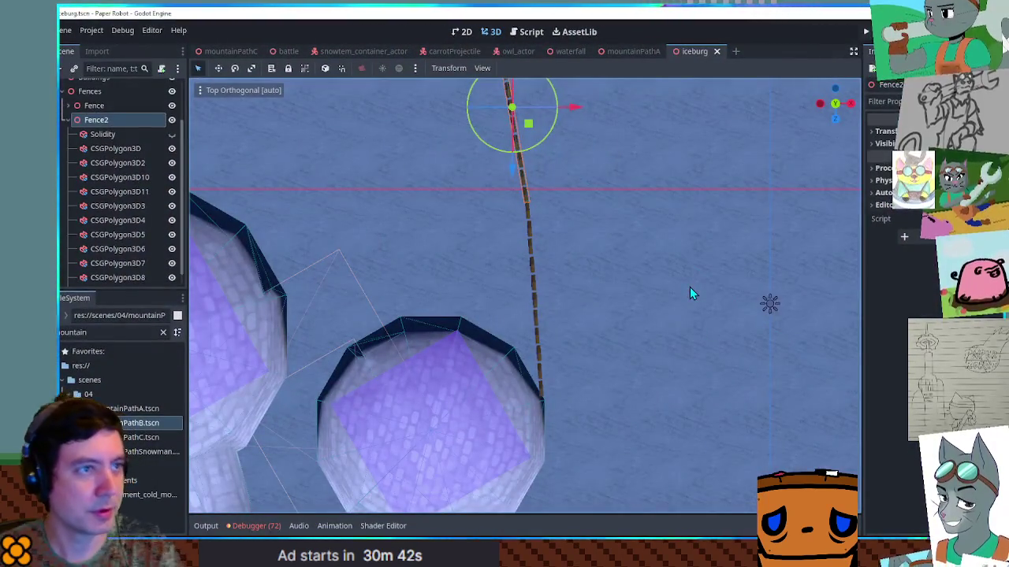
pyautogui.press('F5')
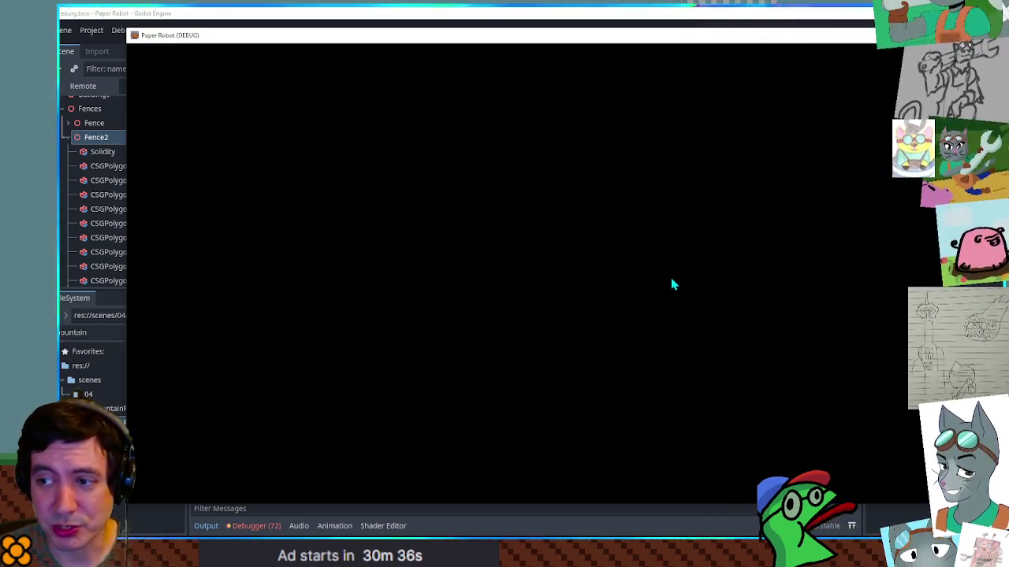
pyautogui.press('F8')
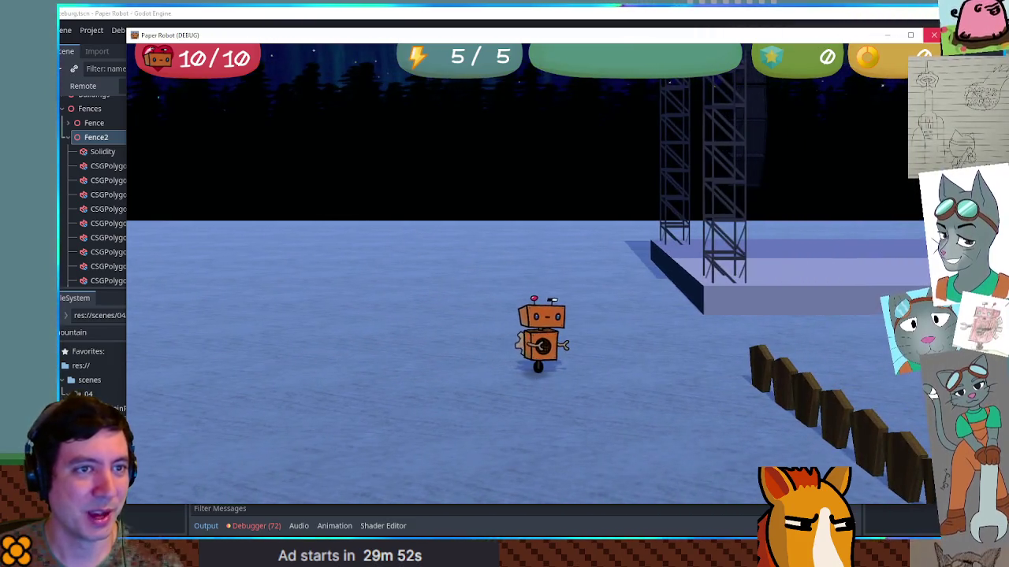
pyautogui.press('Escape')
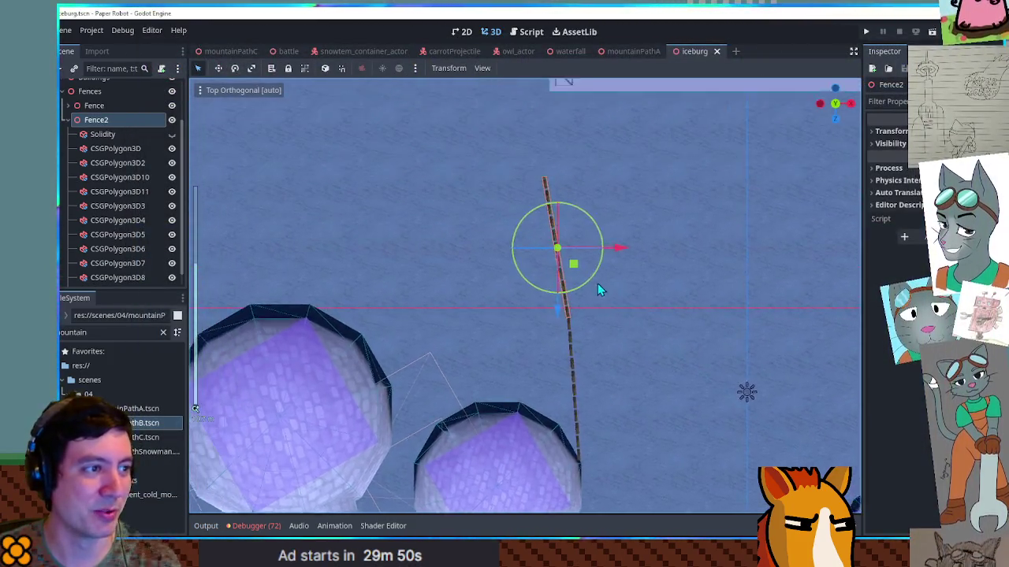
# Duplicate Fence2 as Fence3, move it up and to the left, and save.
pyautogui.hotkey('ctrl', 'd')
pyautogui.moveTo(573, 272)
pyautogui.mouseDown()
pyautogui.moveTo(447, 181)
pyautogui.moveTo(451, 172)
pyautogui.moveTo(435, 171)
pyautogui.mouseUp()
pyautogui.hotkey('ctrl', 's')
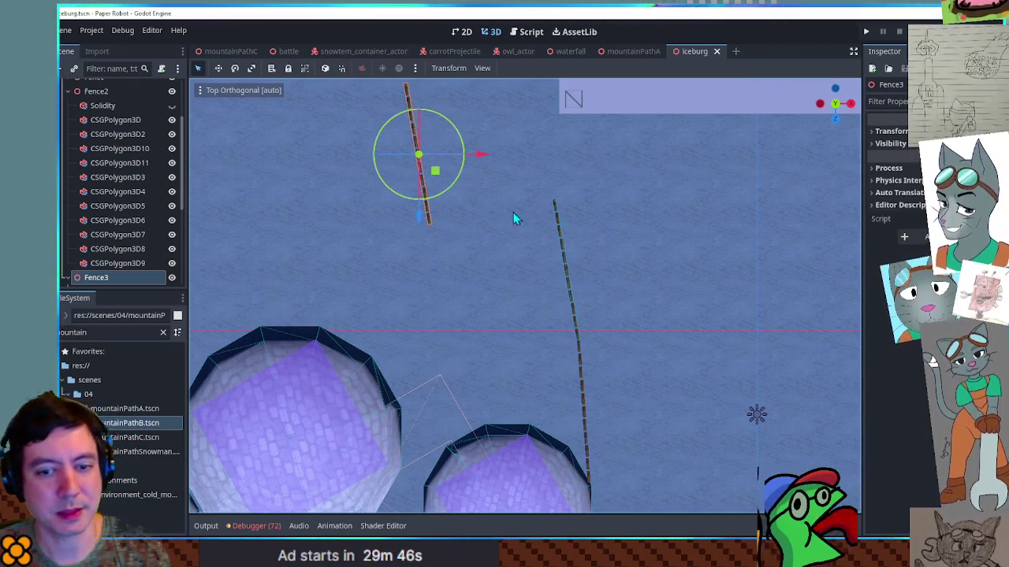
# Run the game and orbit the camera along the fences, then stop with F8.
pyautogui.press('F5')
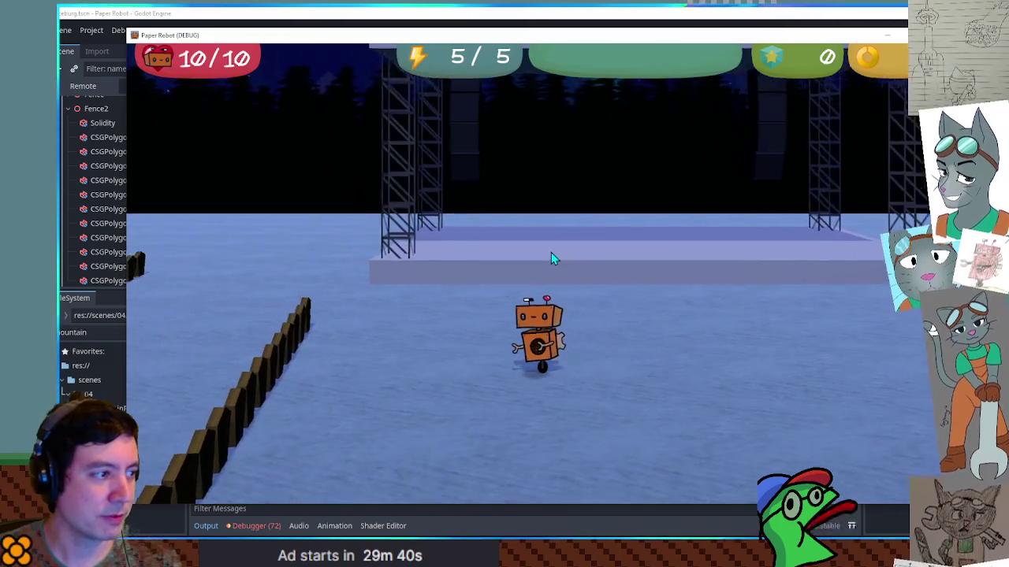
pyautogui.press('Left')
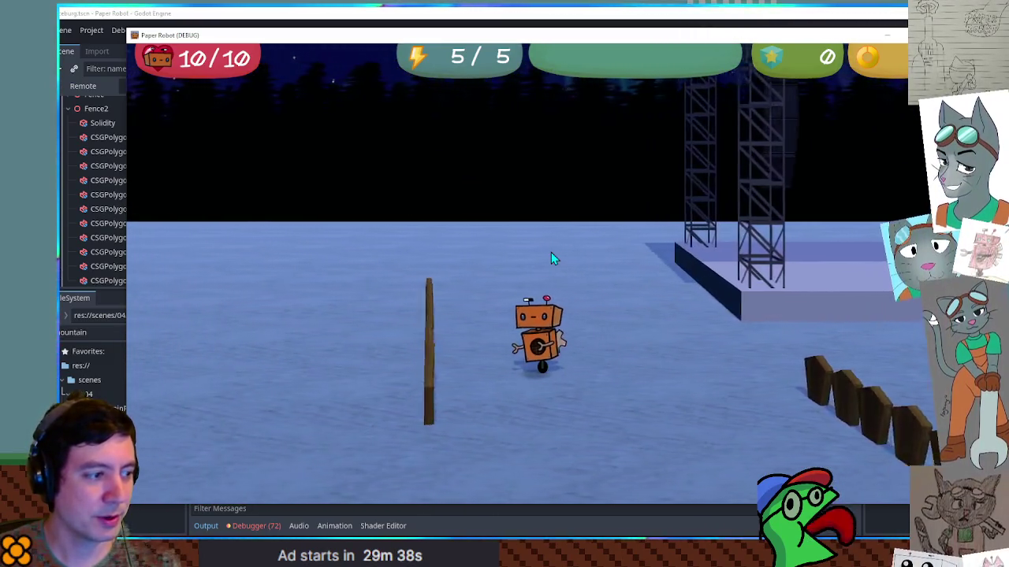
pyautogui.press('Left')
pyautogui.press('Left')
pyautogui.press('space')
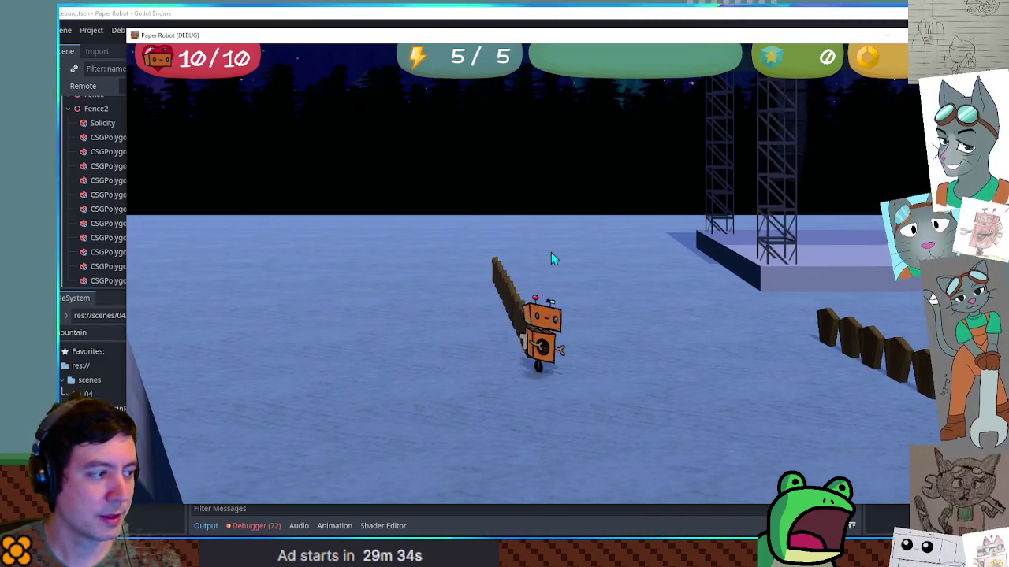
pyautogui.press('Right')
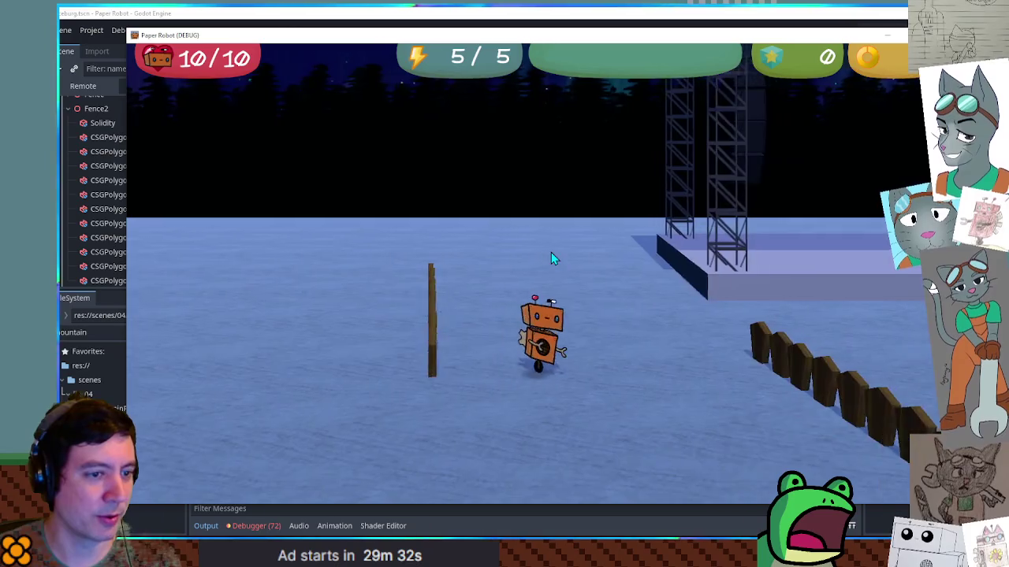
pyautogui.press('F8')
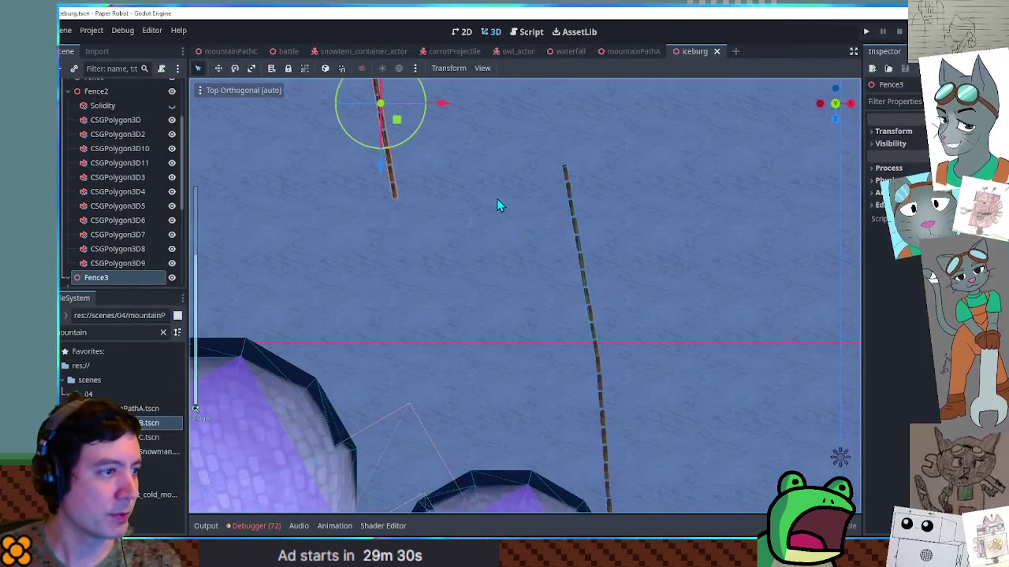
# Move Fence4 into place to form a corner and shift CSGPolygon3D9 up and left.
pyautogui.moveTo(498, 201); pyautogui.dragTo(562, 342)
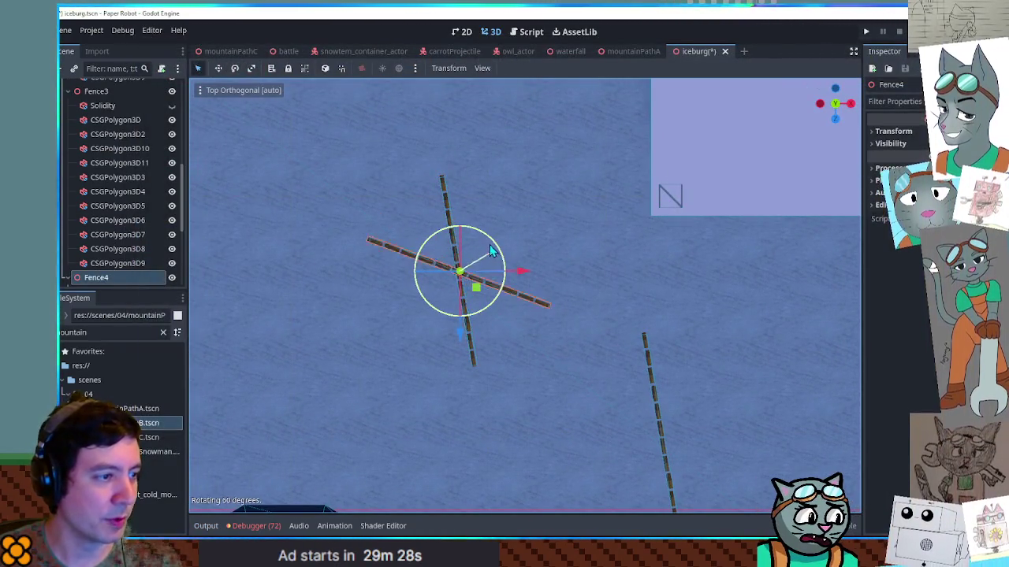
pyautogui.moveTo(539, 328); pyautogui.dragTo(585, 358)
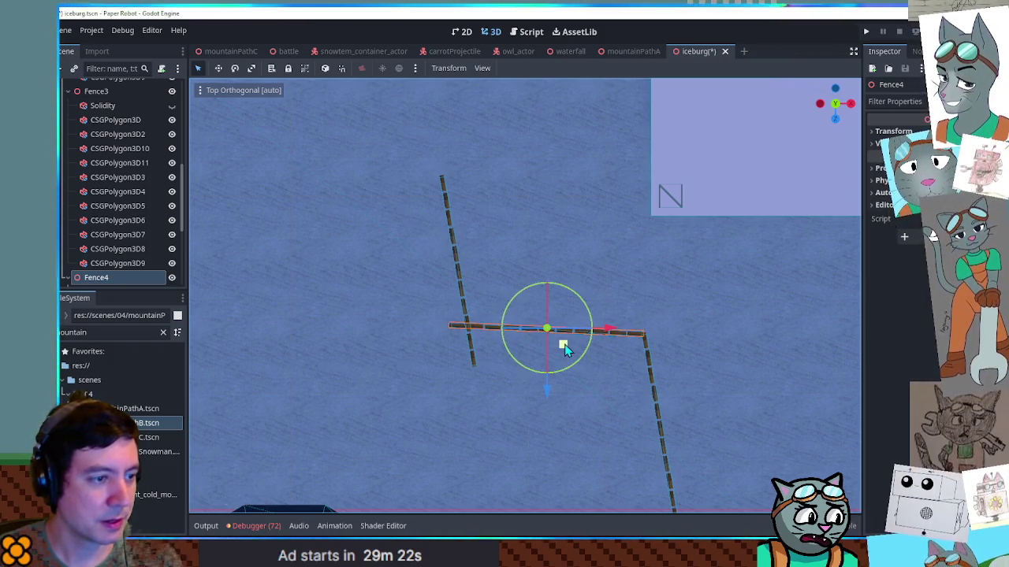
pyautogui.click(462, 305)
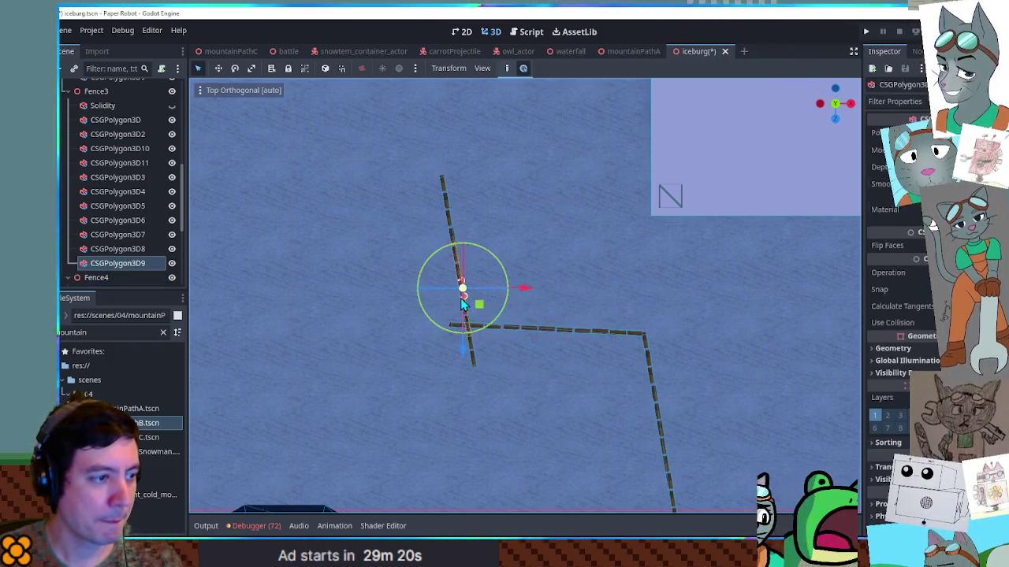
pyautogui.moveTo(480, 311); pyautogui.dragTo(463, 290)
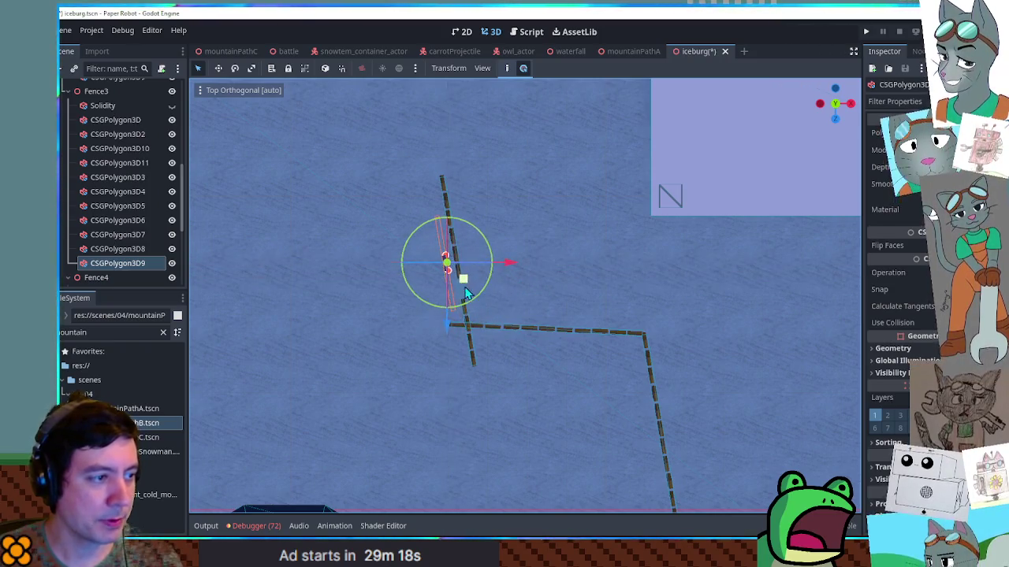
# Move Fence3 up-left to meet the corner, save, and run the scene with F6.
pyautogui.scroll(3, 152, 190)
pyautogui.click(150, 168)
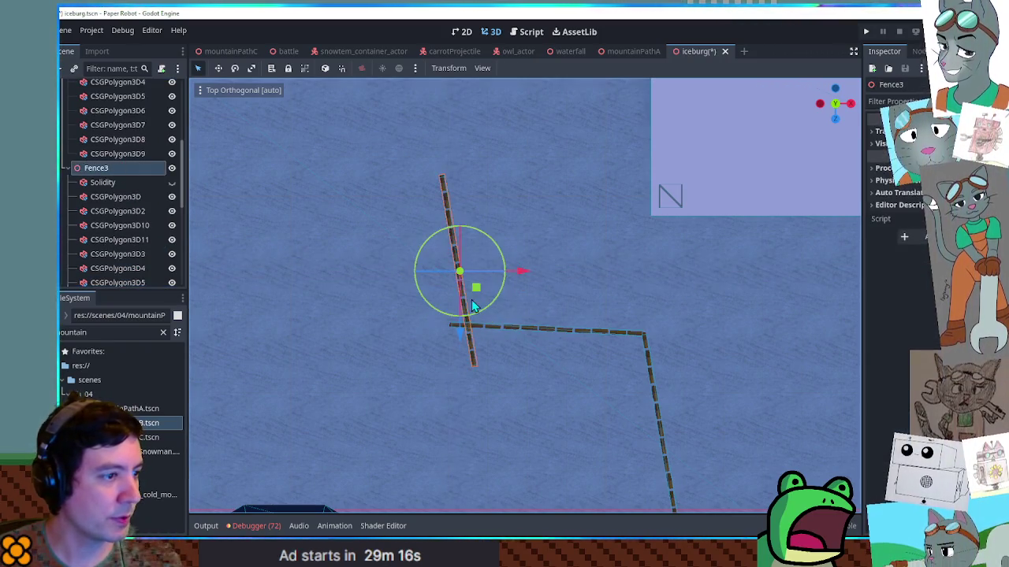
pyautogui.moveTo(473, 289); pyautogui.dragTo(454, 256)
pyautogui.hotkey('ctrl', 's')
pyautogui.press('F6')
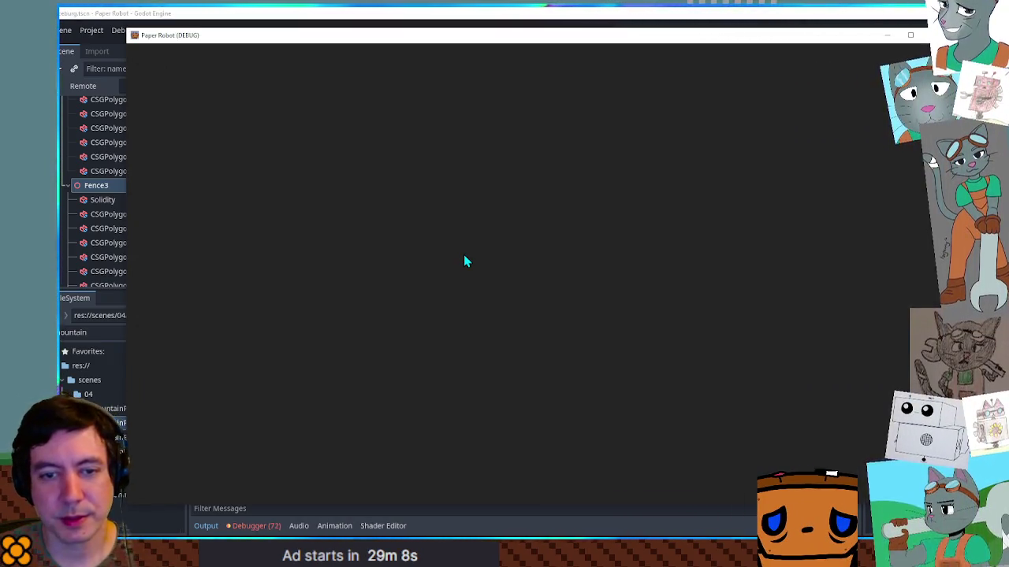
pyautogui.press('Left')
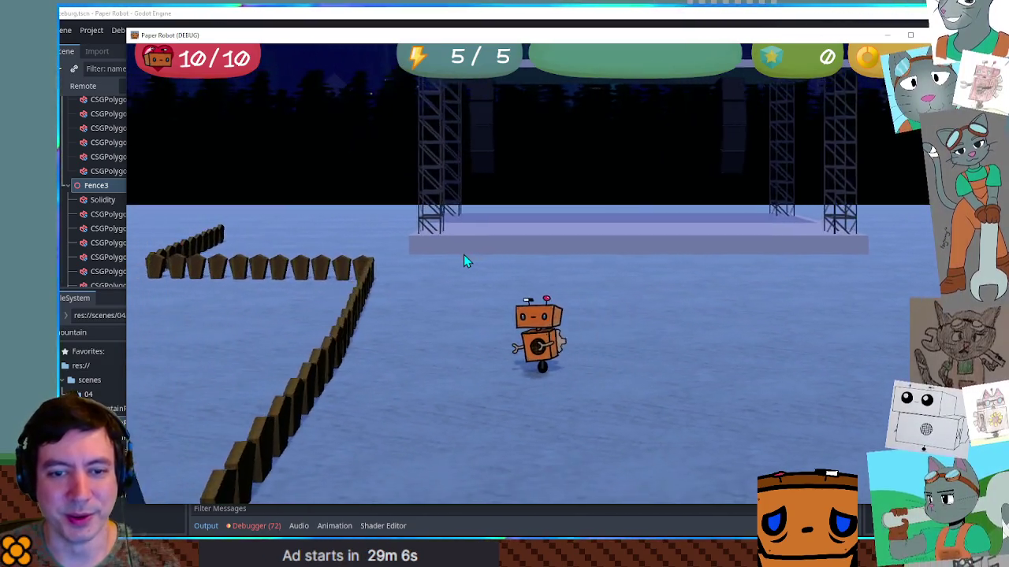
# Orbit the game camera left around the robot to view the fence corner, then stop the game.
pyautogui.press('Left')
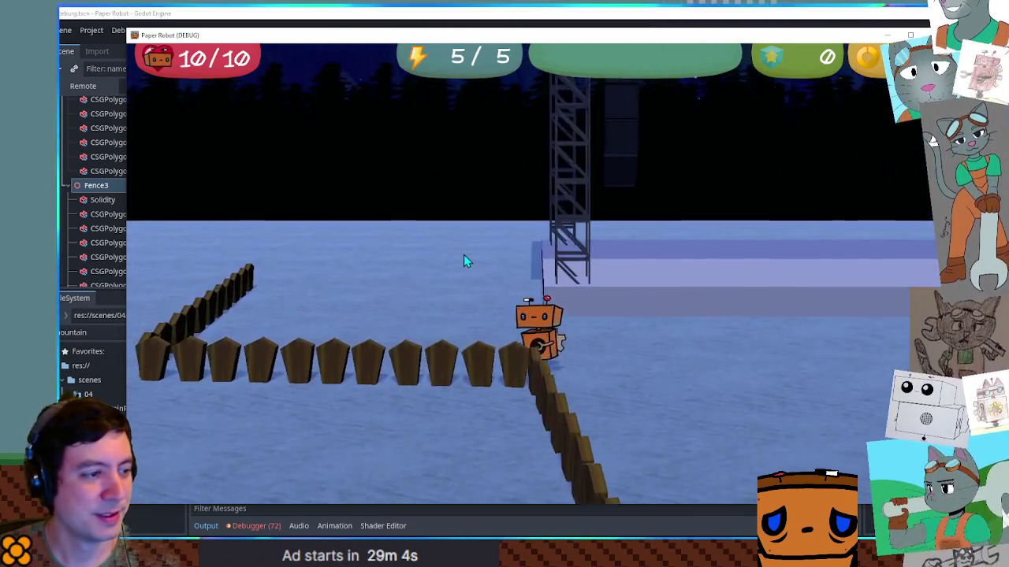
pyautogui.press('Left')
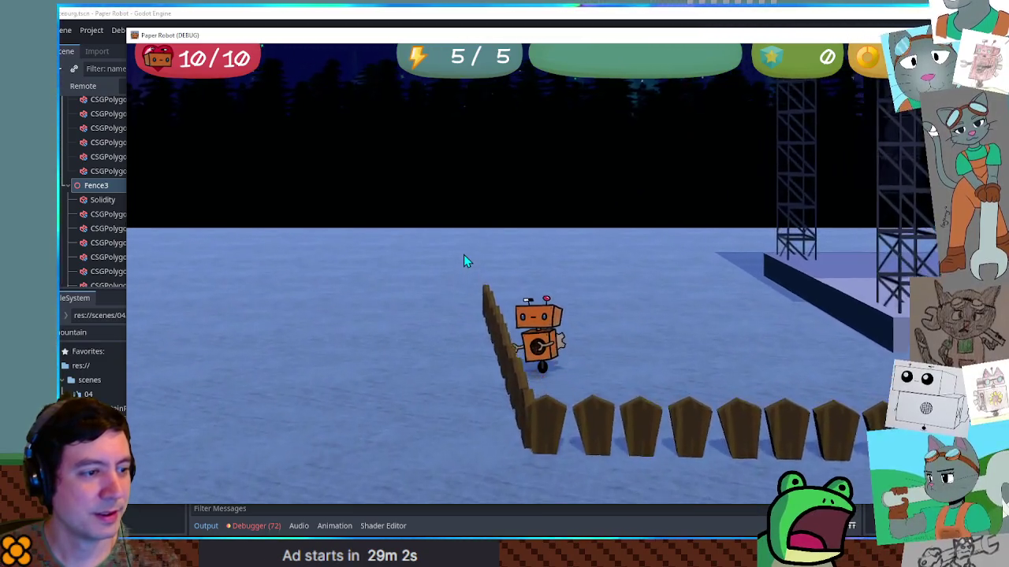
pyautogui.press('Left')
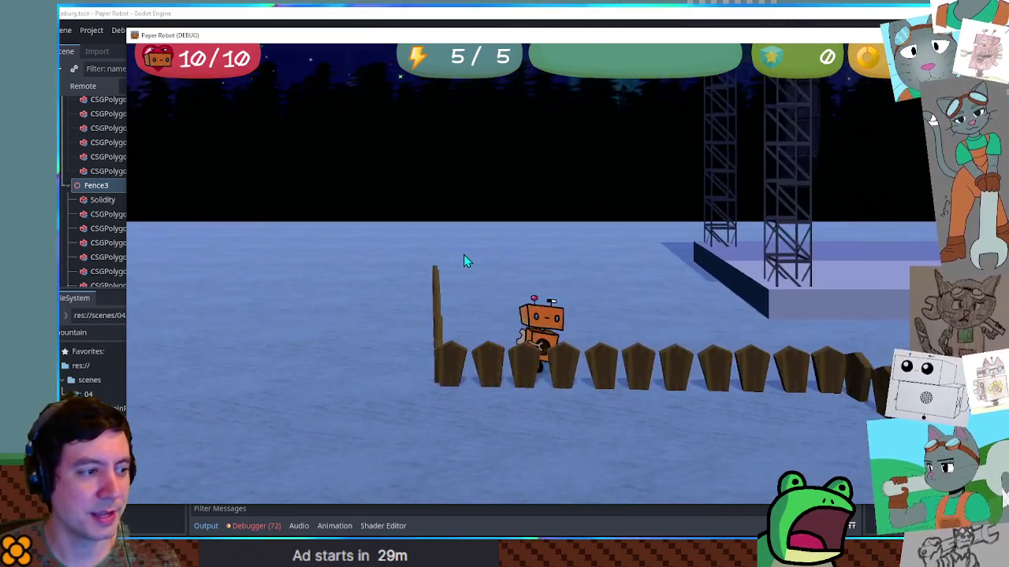
pyautogui.press('Left')
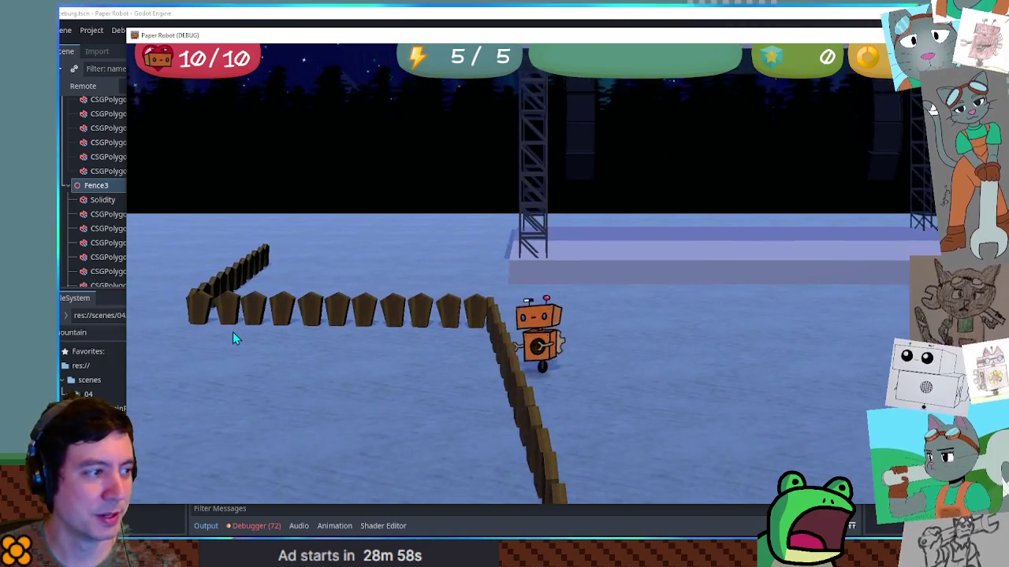
pyautogui.press('Left')
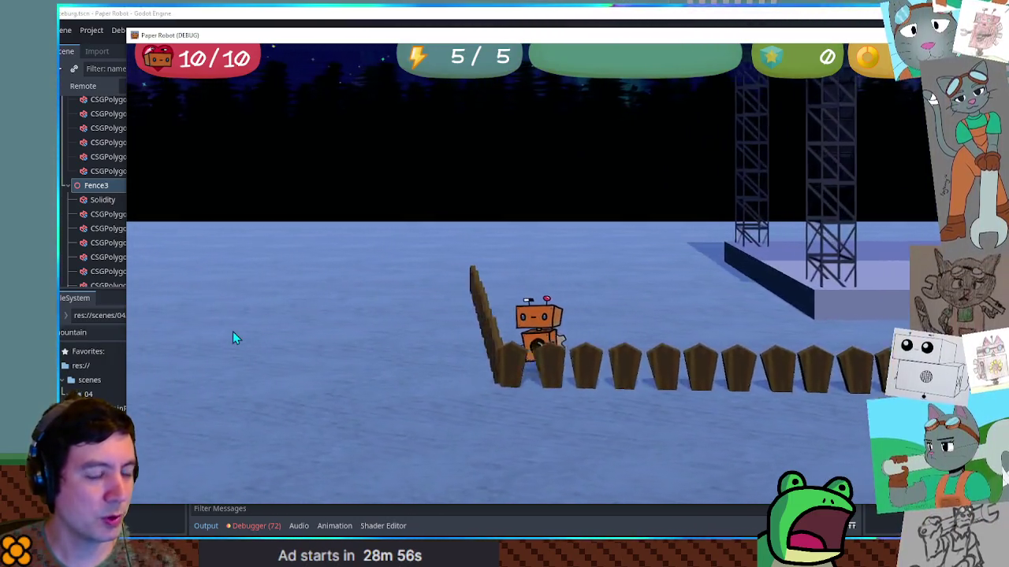
pyautogui.press('Left')
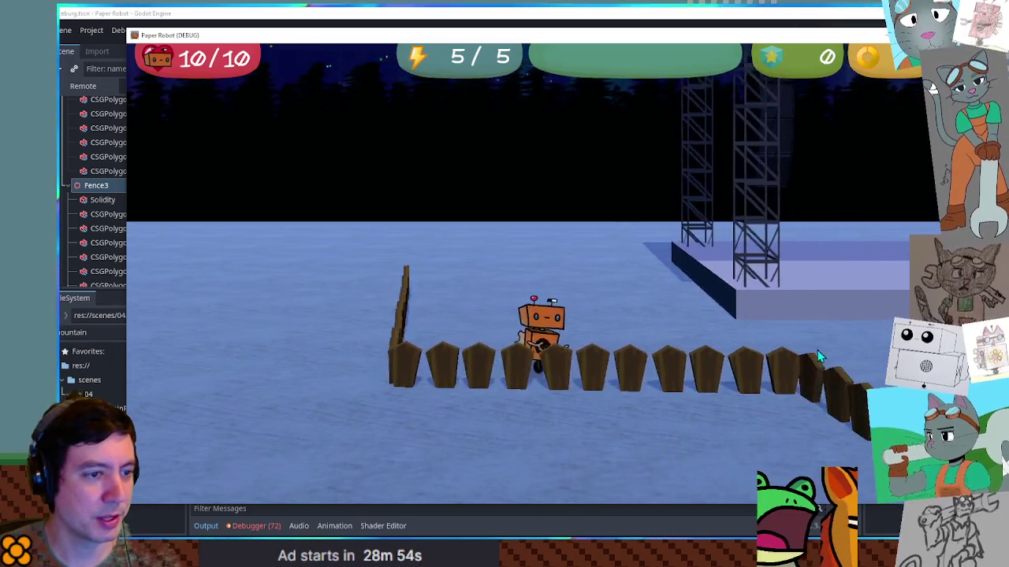
pyautogui.press('Left')
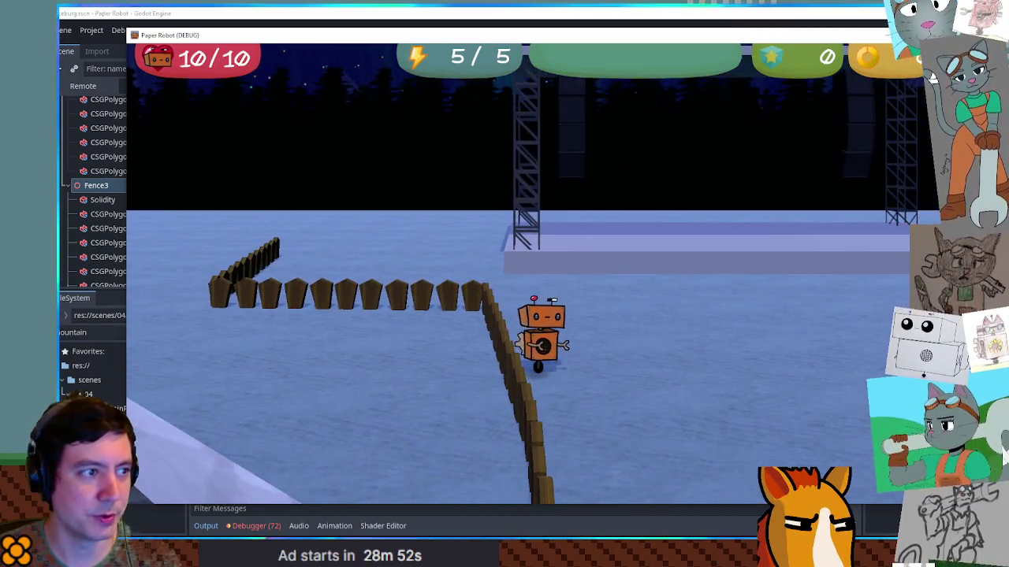
pyautogui.press('F8')
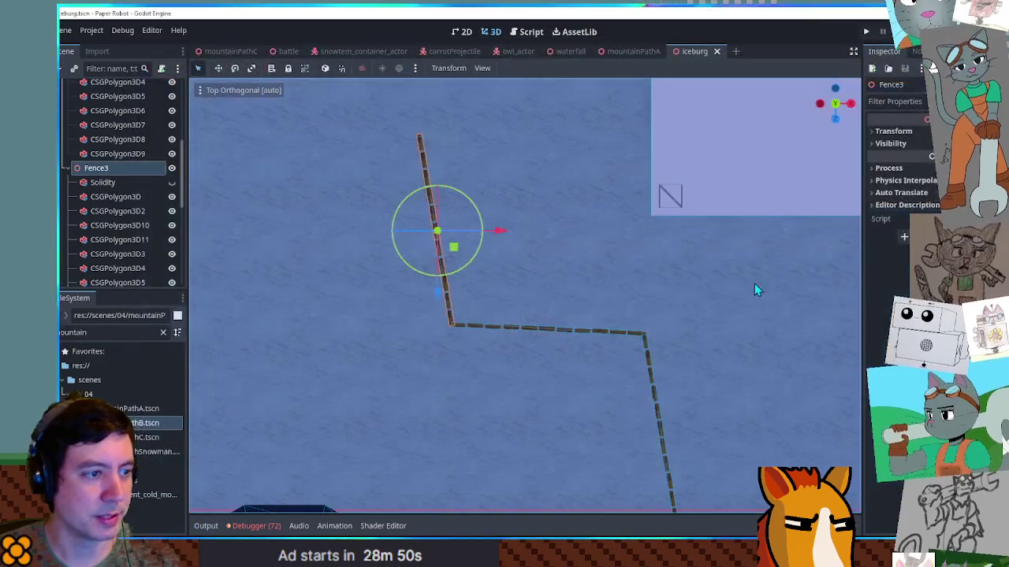
# Drag Igloo3 to the upper left beside the fence line (X about -16.6) and relaunch the game.
pyautogui.scroll(-5, 745, 323)
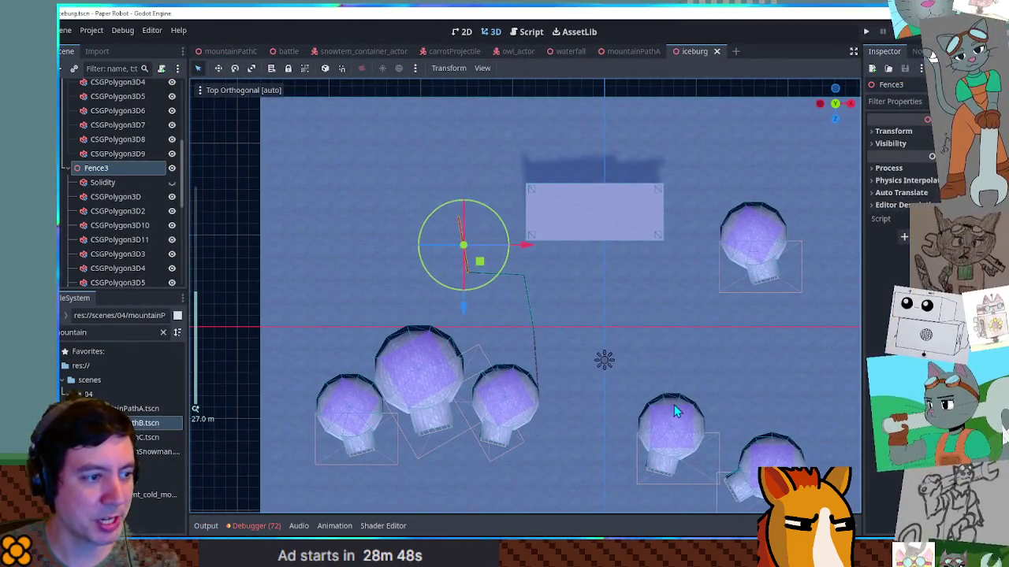
pyautogui.click(780, 238)
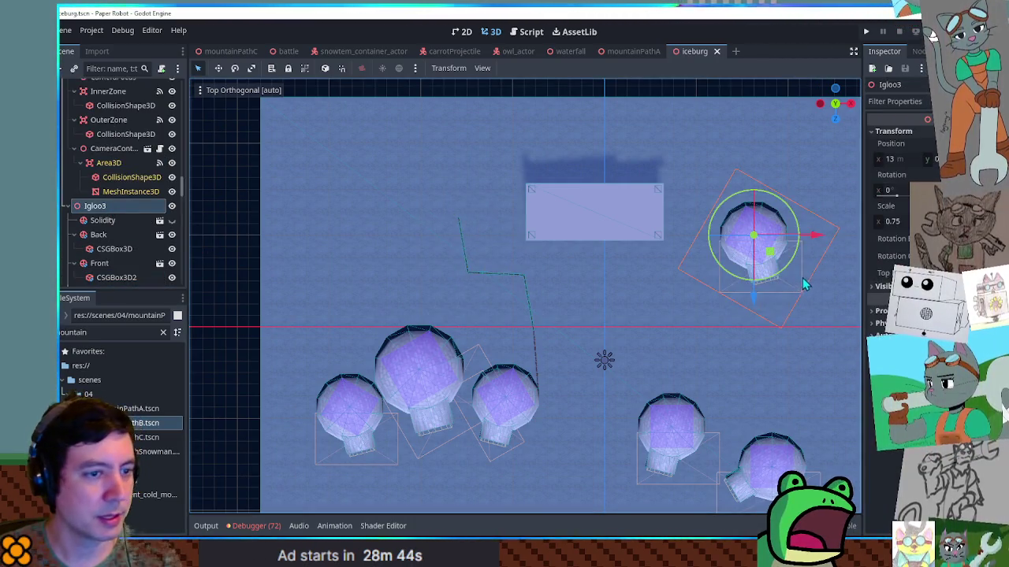
pyautogui.moveTo(784, 250)
pyautogui.mouseDown()
pyautogui.moveTo(433, 241)
pyautogui.moveTo(435, 210)
pyautogui.mouseUp()
pyautogui.press('F5')
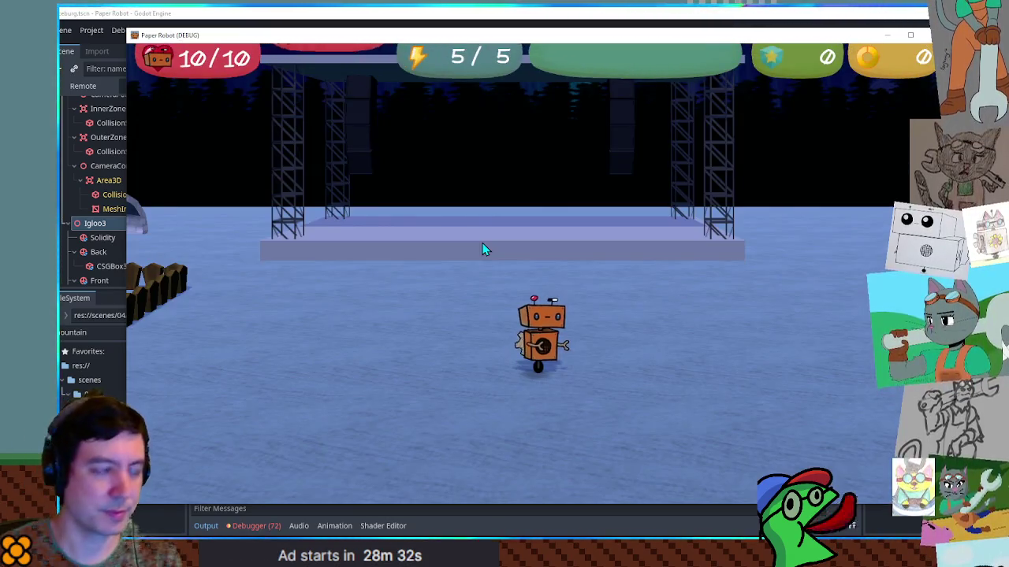
# Walk the robot in and out of the relocated Igloo3 several times, then close the game window.
pyautogui.press('w')
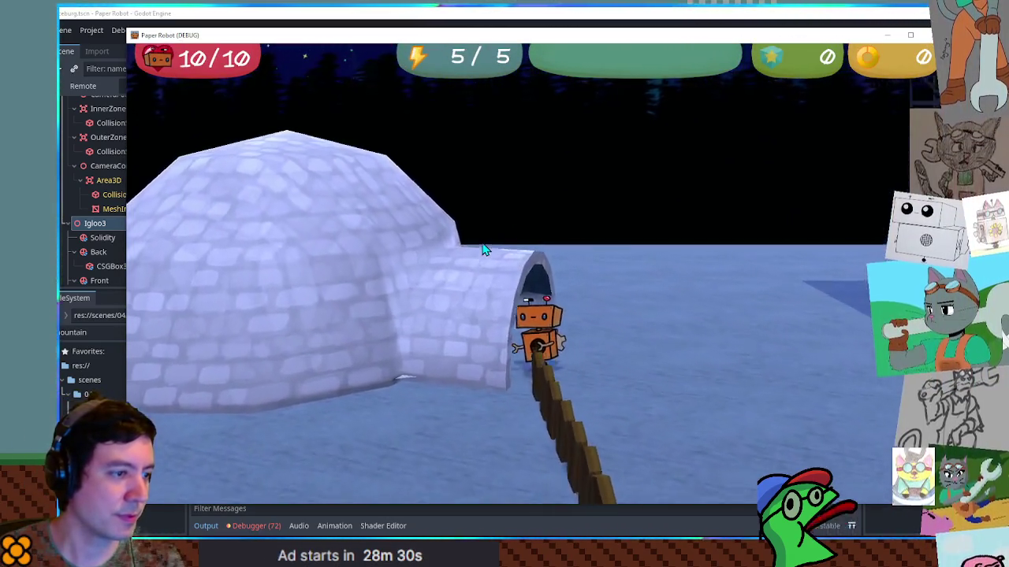
pyautogui.press('s')
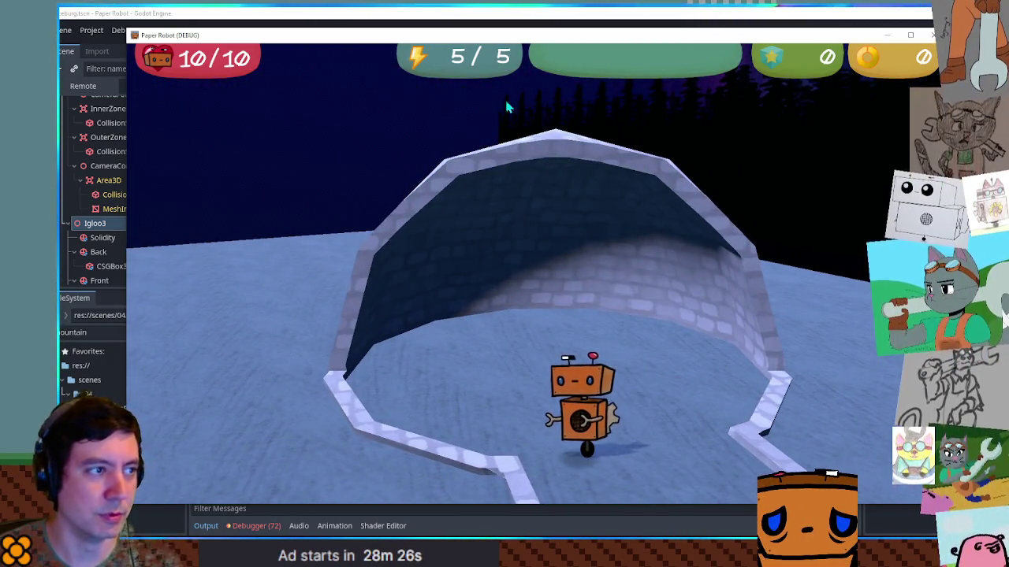
pyautogui.press('d')
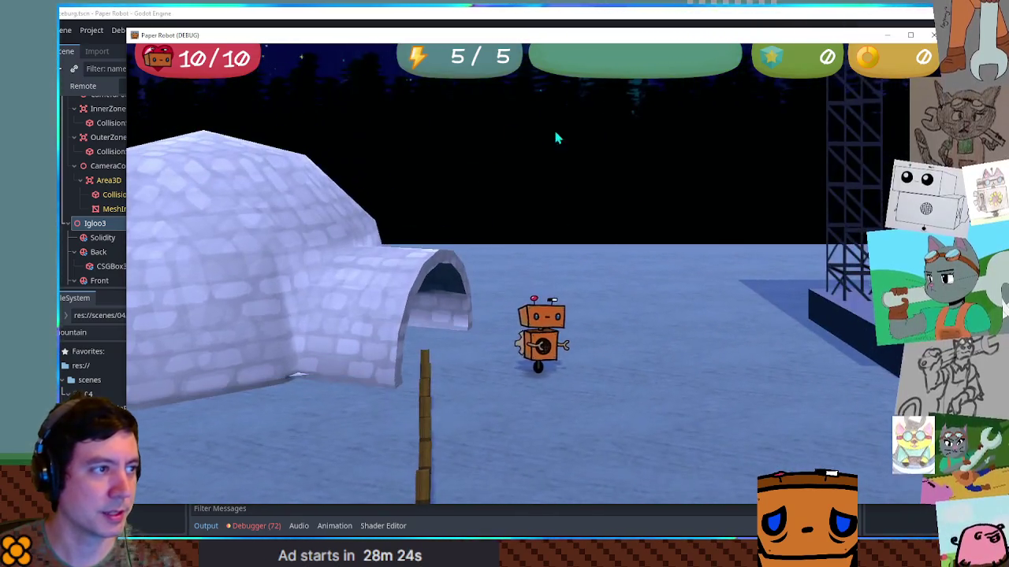
pyautogui.press('a')
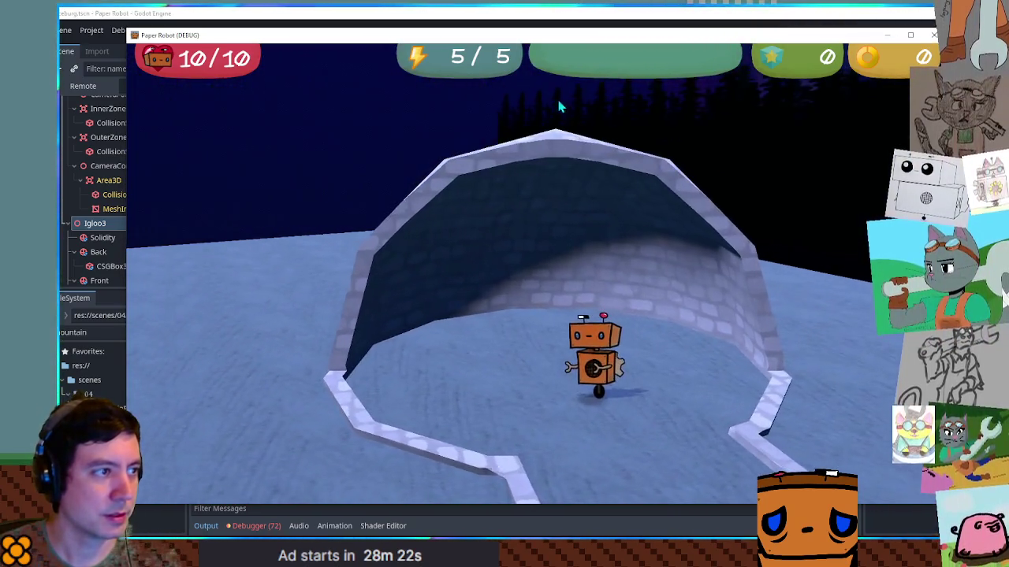
pyautogui.press('d')
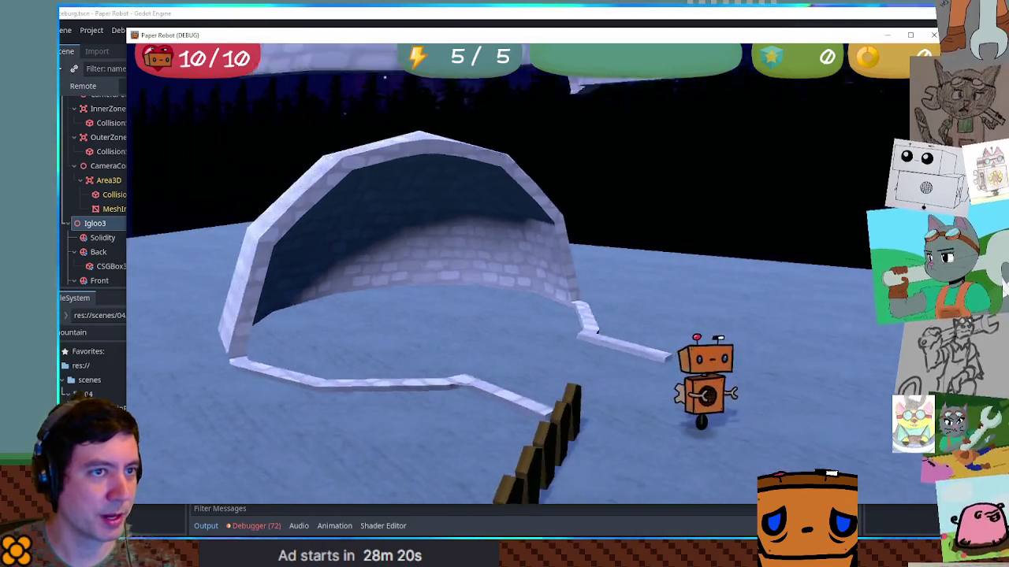
pyautogui.click(931, 43)
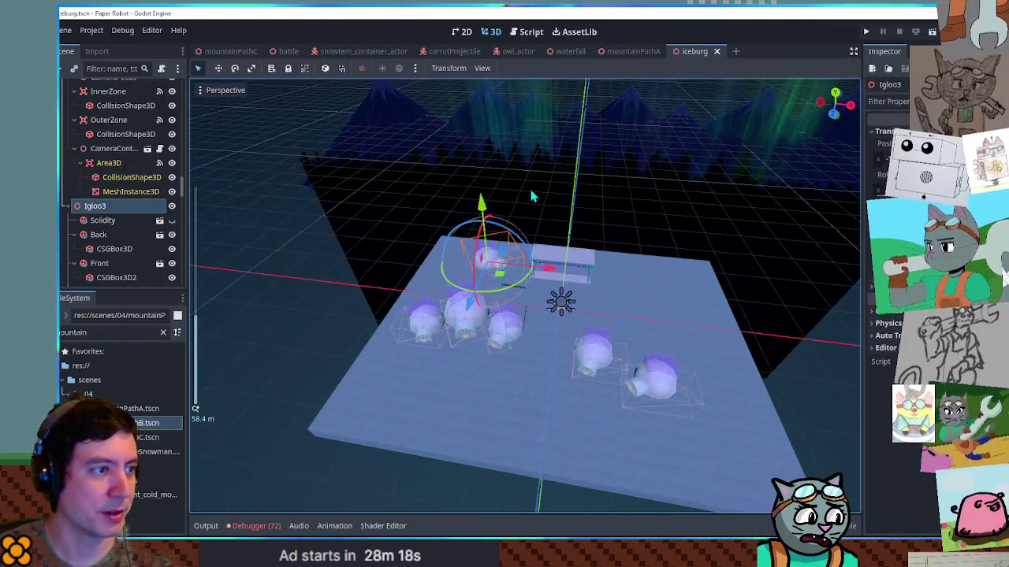
# Select the TreeMiddleLayer node and duplicate it as TreeMiddleLayer2.
pyautogui.scroll(15, 120, 164)
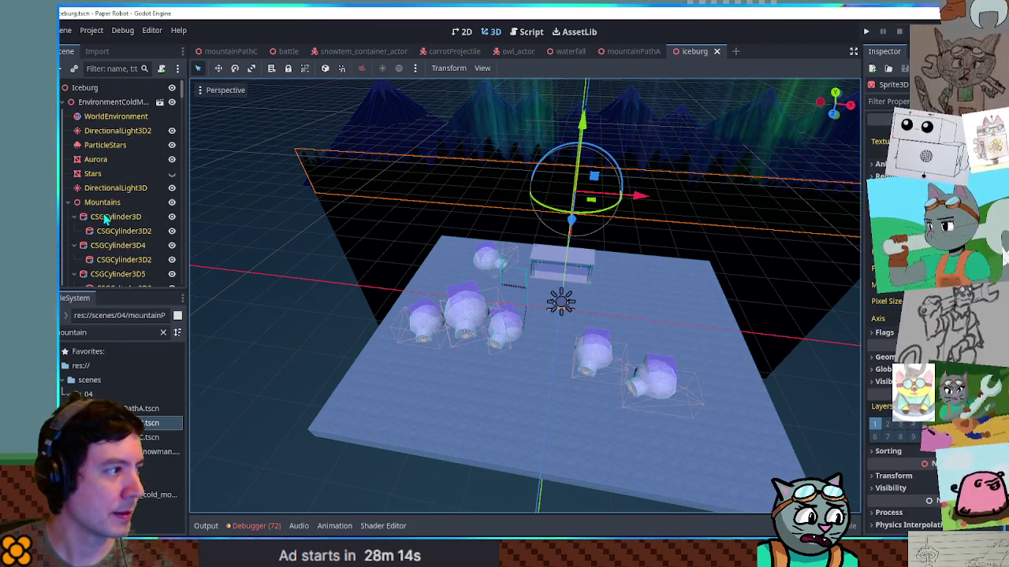
pyautogui.click(71, 205)
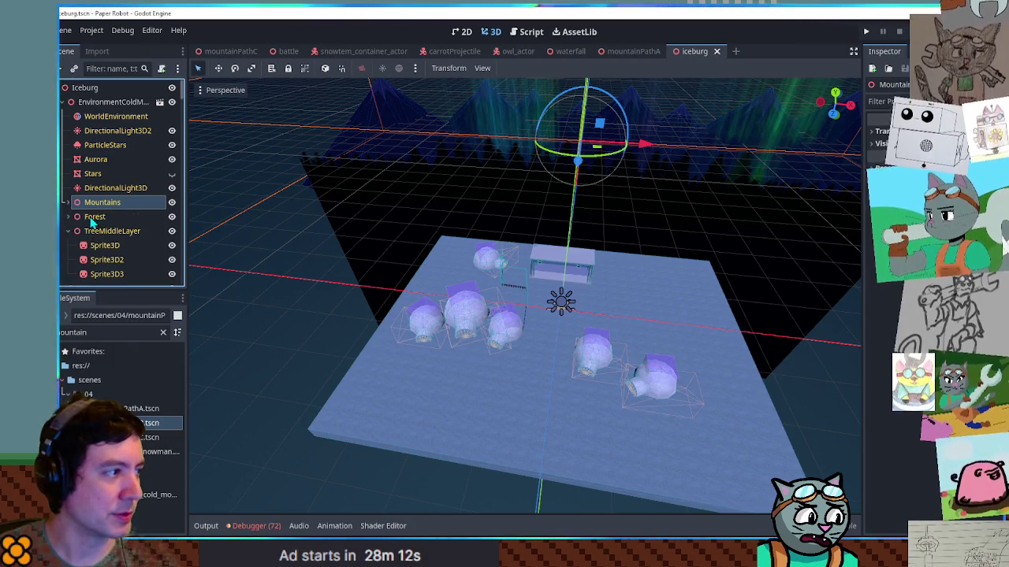
pyautogui.click(103, 231)
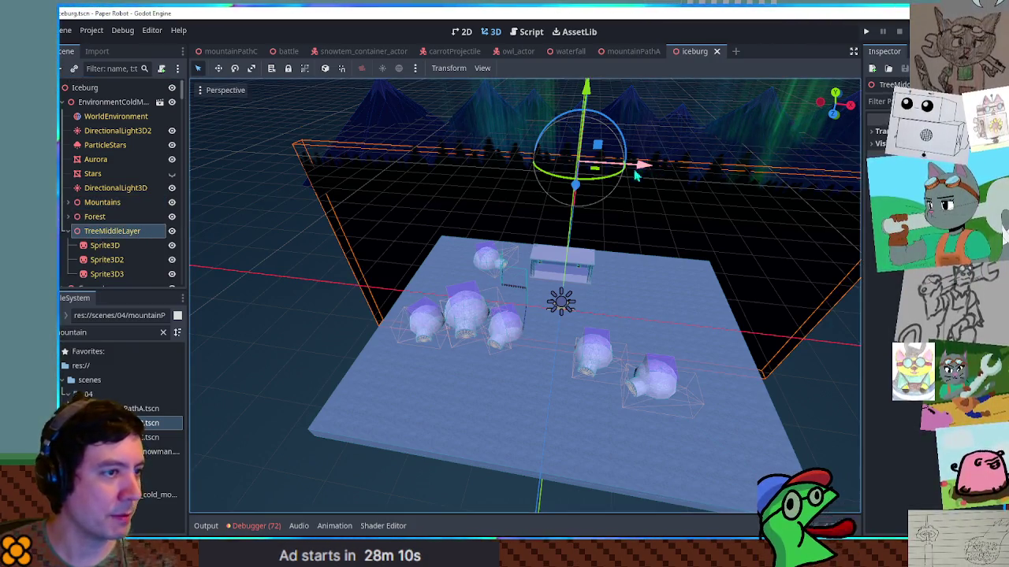
pyautogui.moveTo(589, 167)
pyautogui.mouseDown()
pyautogui.moveTo(449, 185)
pyautogui.moveTo(542, 202)
pyautogui.moveTo(586, 199)
pyautogui.moveTo(622, 163)
pyautogui.moveTo(292, 175)
pyautogui.moveTo(201, 162)
pyautogui.mouseUp()
pyautogui.hotkey('ctrl', 'd')
# Rotate and move TreeMiddleLayer2 much closer to the ice platform, then launch the game.
pyautogui.scroll(-3, 460, 205)
pyautogui.press('f')
pyautogui.moveTo(453, 260)
pyautogui.mouseDown()
pyautogui.moveTo(397, 272)
pyautogui.moveTo(400, 309)
pyautogui.mouseUp()
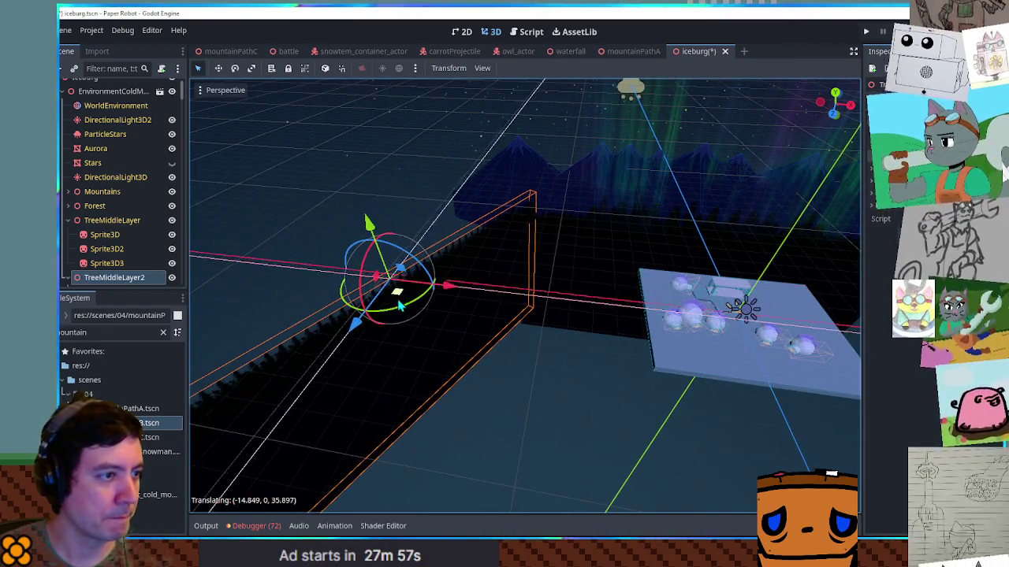
pyautogui.press('KP_7')
pyautogui.moveTo(515, 311)
pyautogui.mouseDown()
pyautogui.moveTo(358, 180)
pyautogui.moveTo(284, 252)
pyautogui.moveTo(313, 288)
pyautogui.moveTo(364, 314)
pyautogui.mouseUp()
pyautogui.moveTo(483, 215)
pyautogui.mouseDown()
pyautogui.moveTo(422, 206)
pyautogui.moveTo(462, 223)
pyautogui.moveTo(483, 198)
pyautogui.moveTo(605, 154)
pyautogui.mouseUp()
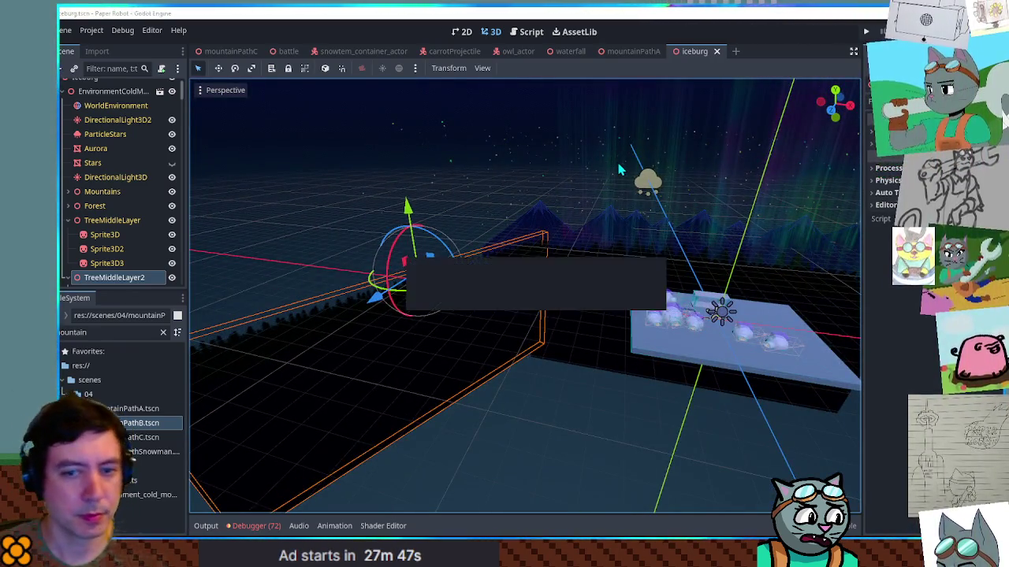
pyautogui.press('F5')
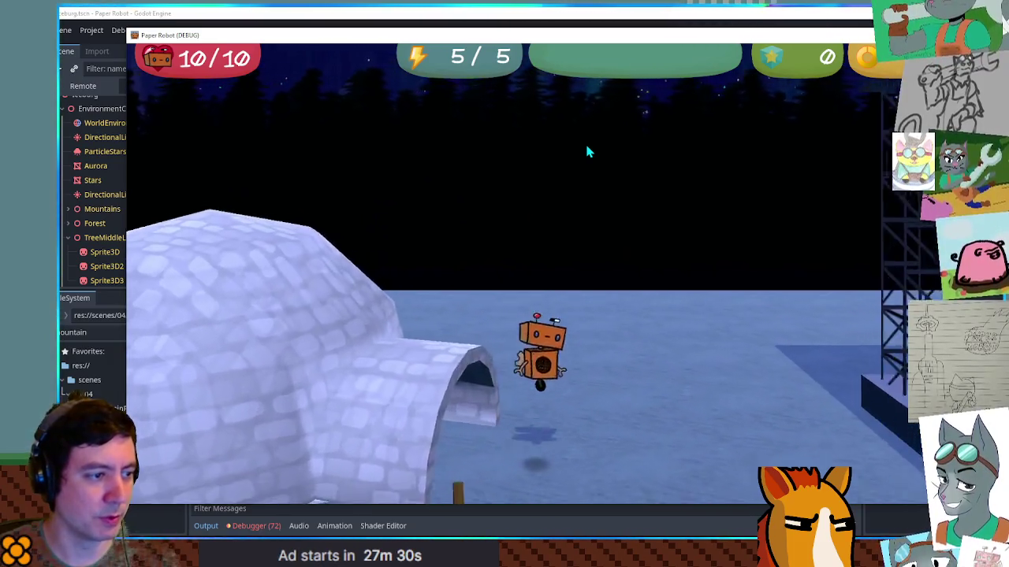
# Stop the game and inspect the nearest igloo's Front and Back shapes in the viewport.
pyautogui.press('F8')
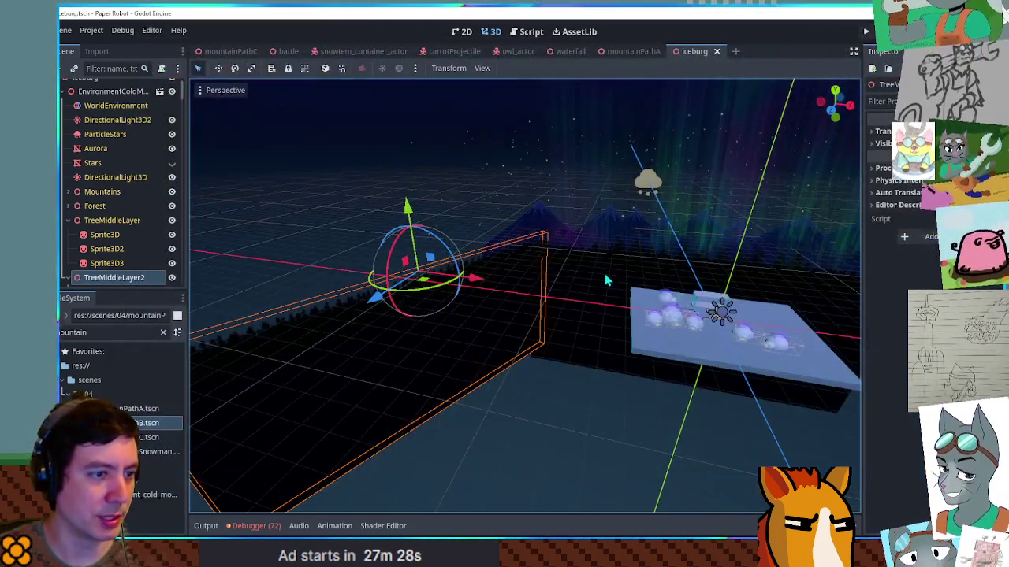
pyautogui.scroll(10, 749, 341)
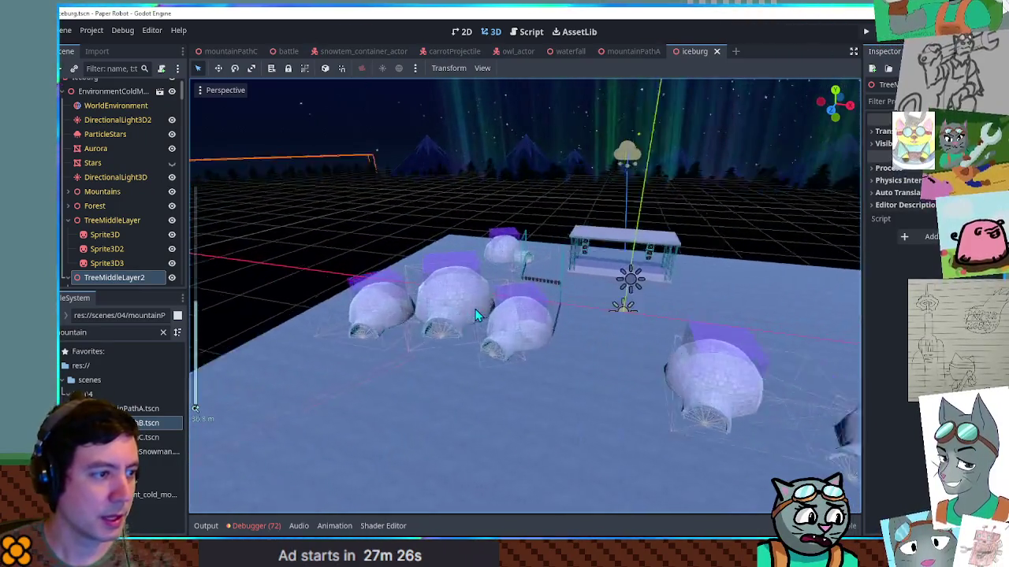
pyautogui.click(472, 374)
pyautogui.click(519, 412)
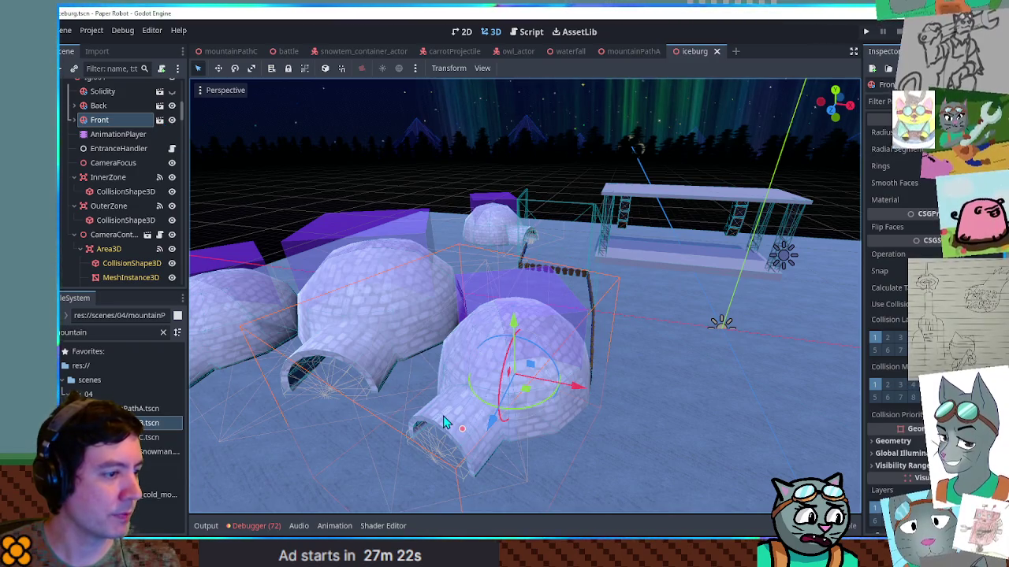
pyautogui.click(568, 425)
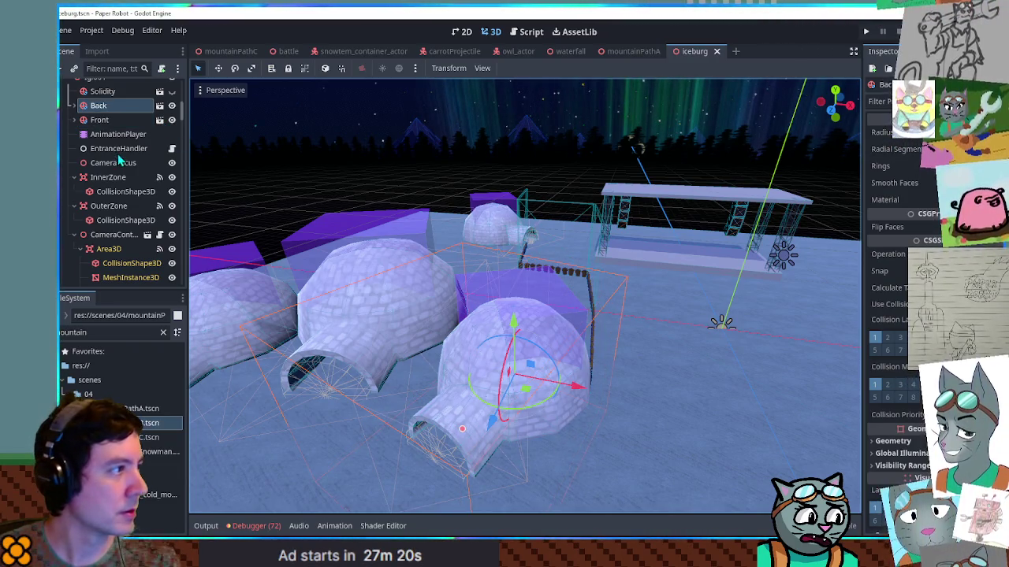
# Toggle Igloo1's Solidity node visibility and open its igloo_base scene, viewing the entrance.
pyautogui.scroll(3, 118, 160)
pyautogui.click(114, 205)
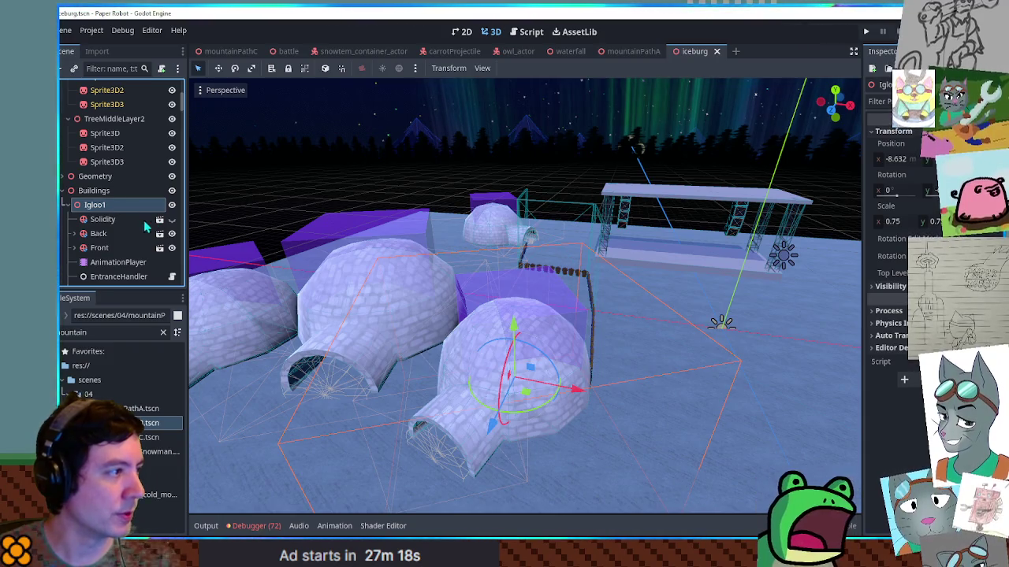
pyautogui.click(103, 220)
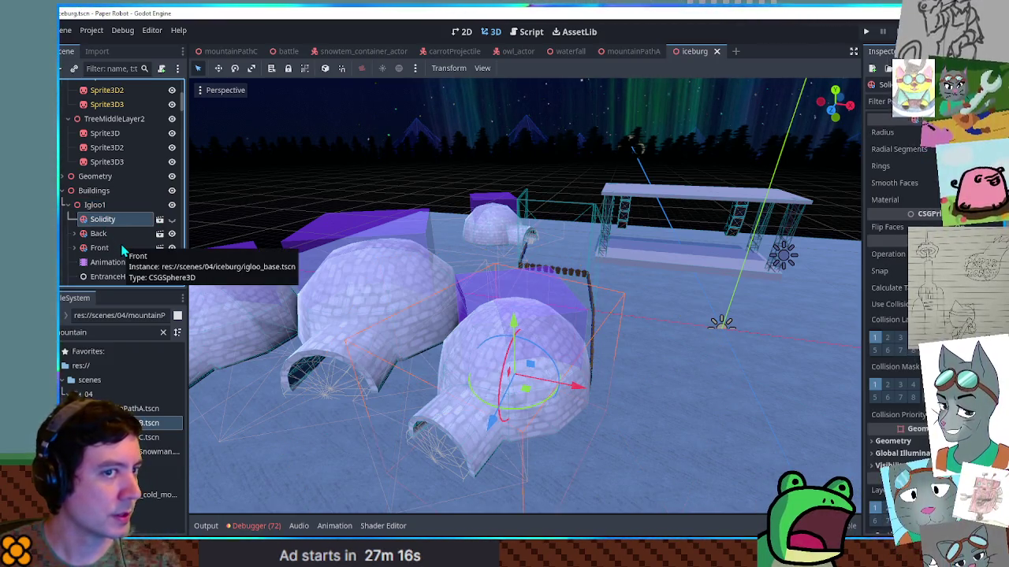
pyautogui.click(171, 220)
pyautogui.click(172, 220)
pyautogui.click(172, 220)
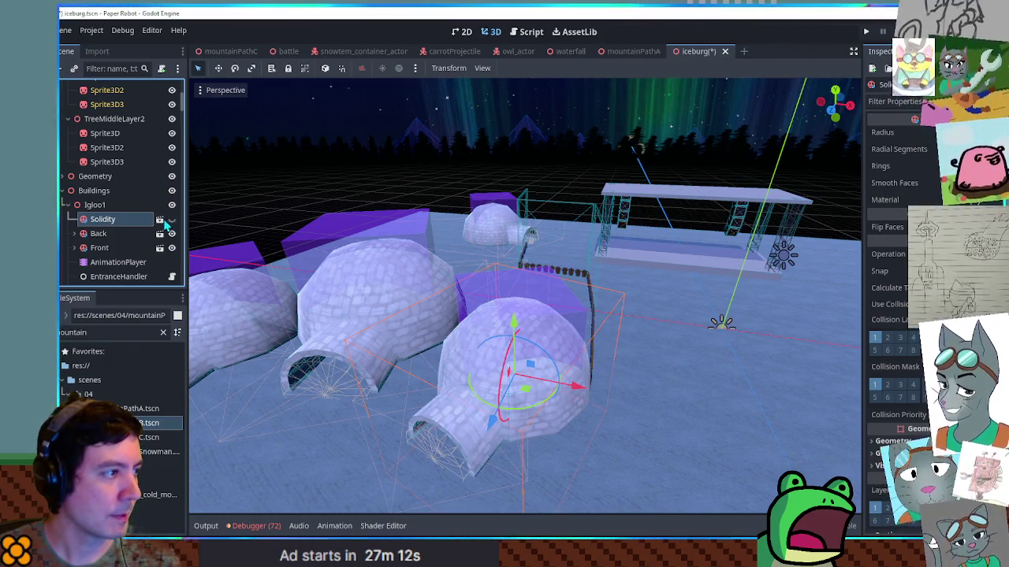
pyautogui.click(161, 219)
pyautogui.scroll(-8, 372, 216)
pyautogui.moveTo(533, 278)
pyautogui.mouseDown()
pyautogui.moveTo(455, 266)
pyautogui.moveTo(540, 310)
pyautogui.moveTo(504, 274)
pyautogui.moveTo(534, 276)
pyautogui.moveTo(543, 259)
pyautogui.moveTo(443, 260)
pyautogui.mouseUp()
pyautogui.scroll(6, 586, 308)
pyautogui.scroll(-2, 439, 263)
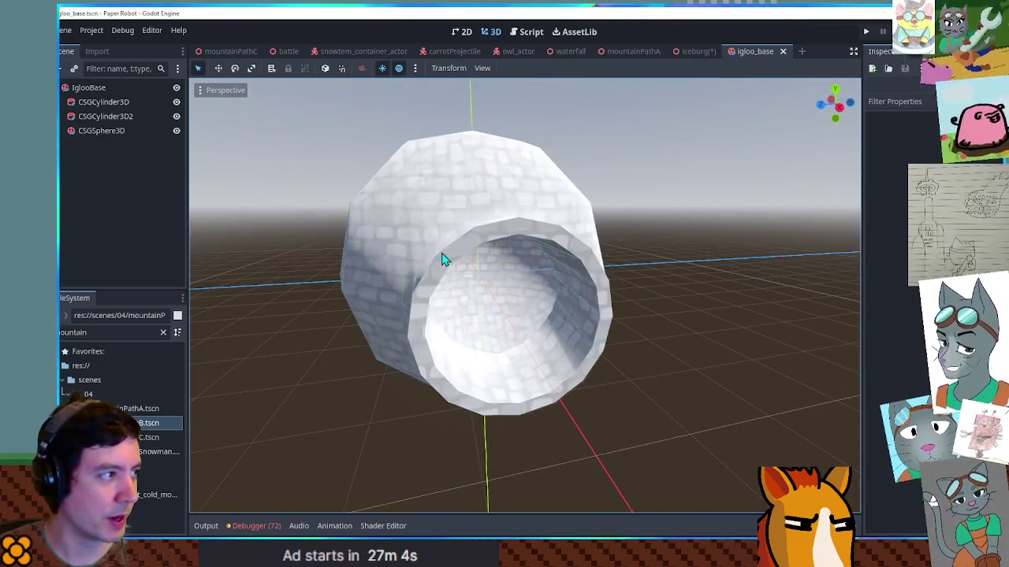
# Lift CSGCylinder3D along Y and try shifting the CSGSphere3D dome, undoing the sphere move.
pyautogui.click(103, 103)
pyautogui.scroll(8, 517, 277)
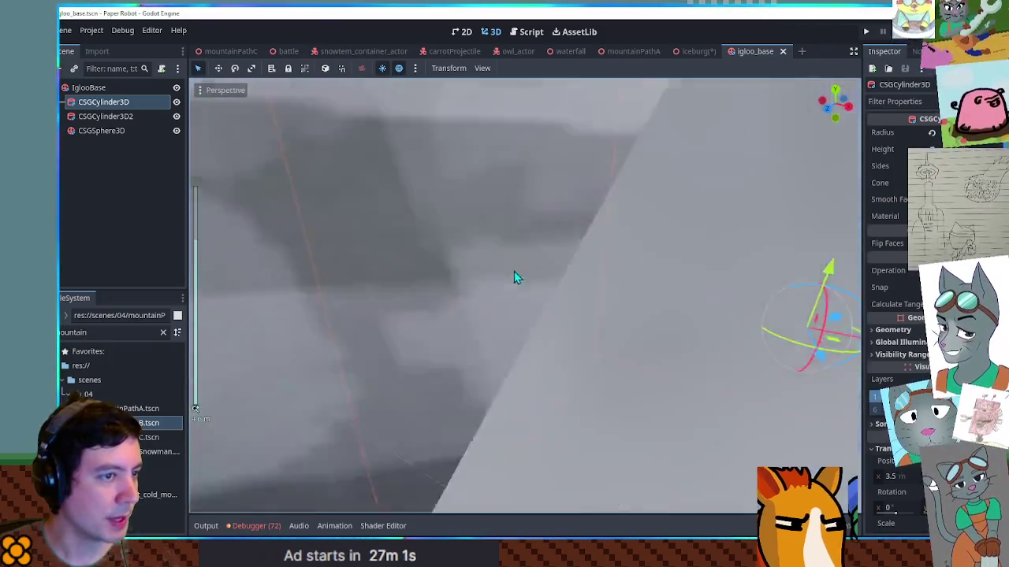
pyautogui.scroll(-8, 505, 268)
pyautogui.moveTo(590, 237)
pyautogui.mouseDown()
pyautogui.moveTo(575, 360)
pyautogui.moveTo(584, 73)
pyautogui.moveTo(587, 232)
pyautogui.moveTo(608, 235)
pyautogui.mouseUp()
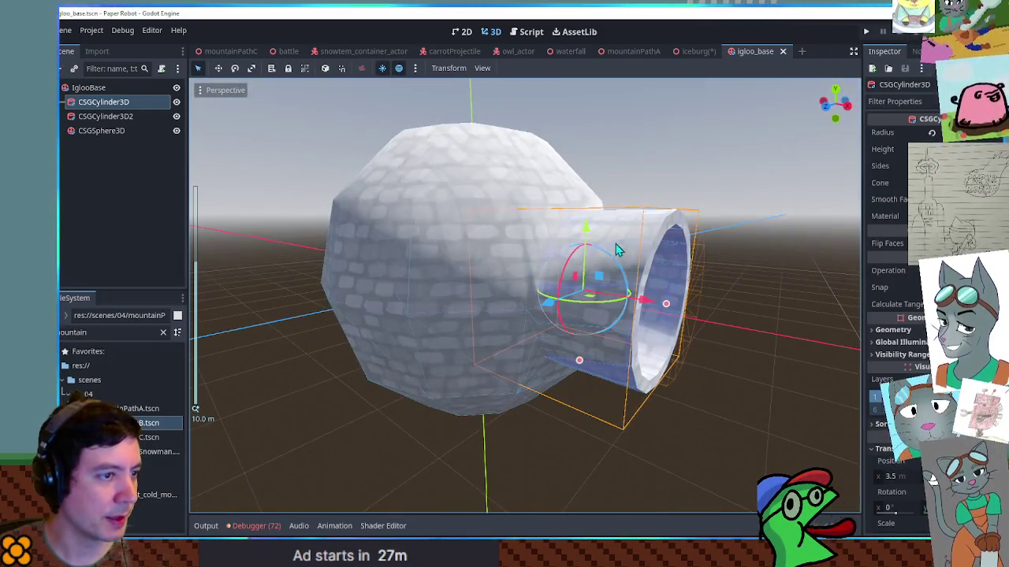
pyautogui.click(117, 119)
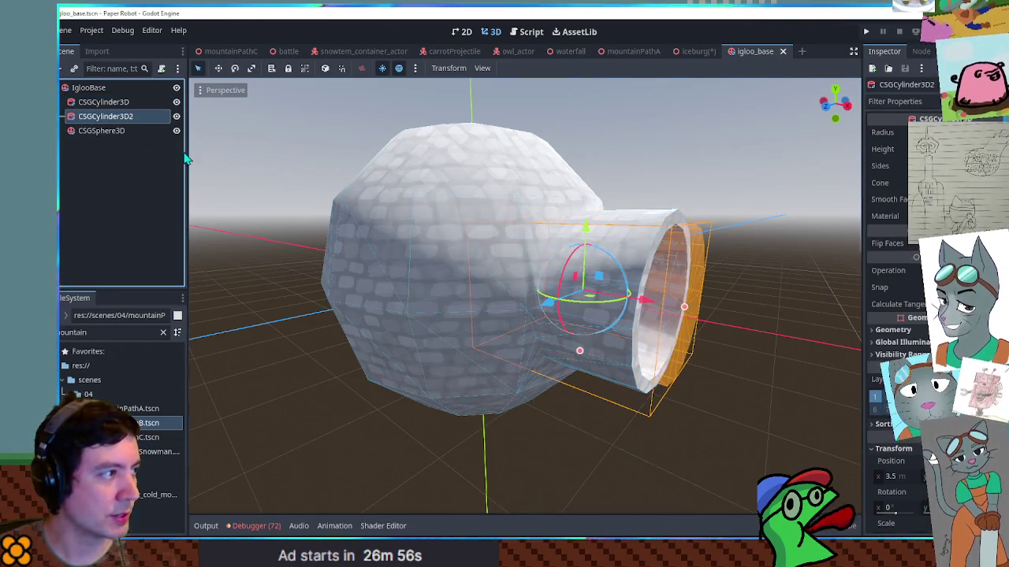
pyautogui.click(98, 132)
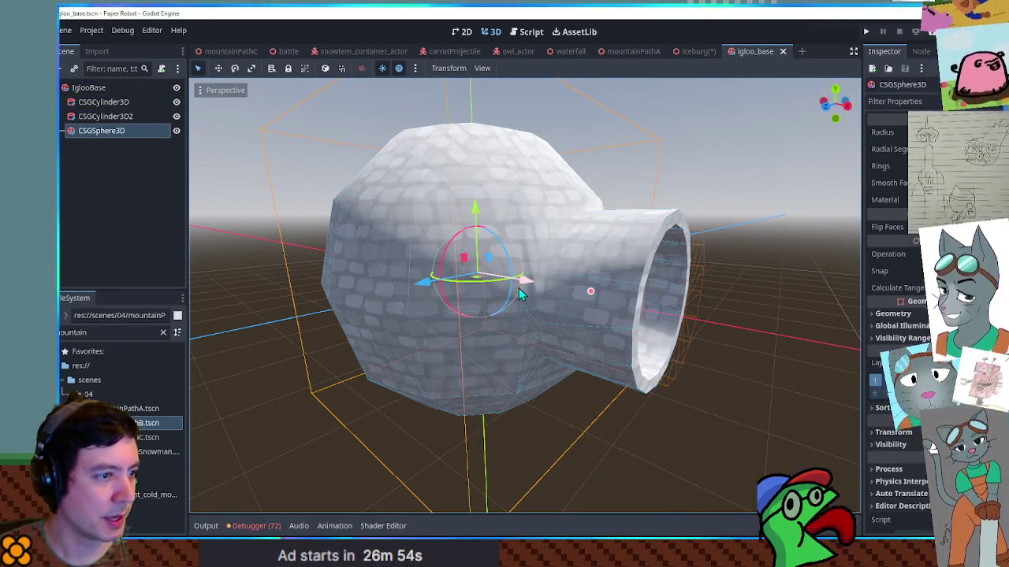
pyautogui.moveTo(439, 276)
pyautogui.mouseDown()
pyautogui.moveTo(236, 272)
pyautogui.moveTo(648, 278)
pyautogui.moveTo(464, 284)
pyautogui.moveTo(572, 286)
pyautogui.mouseUp()
pyautogui.hotkey('ctrl', 'z')
# Inspect the entrance tunnel cylinder from the side and from its opening.
pyautogui.click(91, 91)
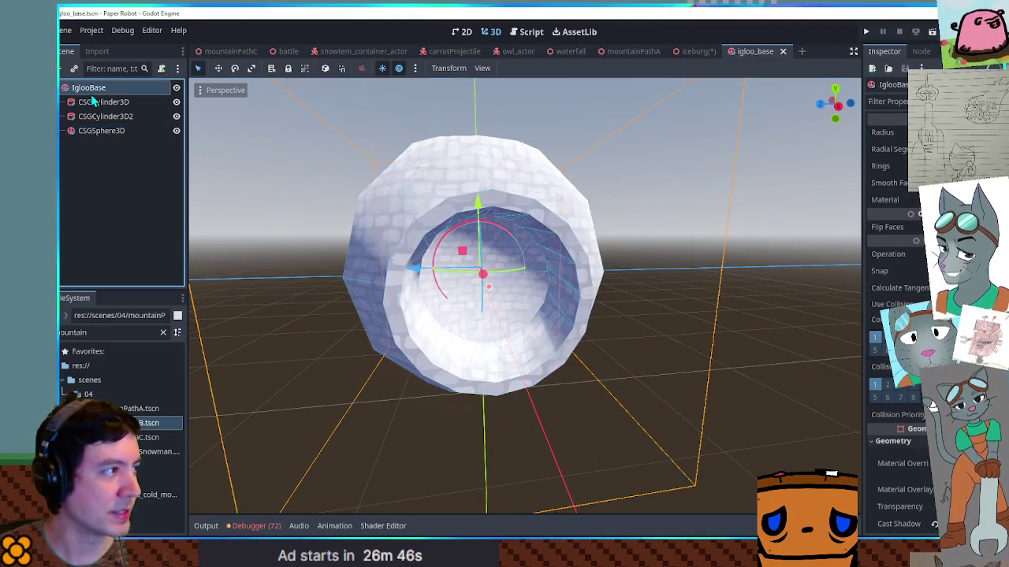
pyautogui.moveTo(441, 205); pyautogui.dragTo(556, 234)
pyautogui.click(549, 297)
pyautogui.moveTo(622, 315)
pyautogui.mouseDown()
pyautogui.moveTo(633, 310)
pyautogui.moveTo(613, 305)
pyautogui.moveTo(578, 257)
pyautogui.mouseUp()
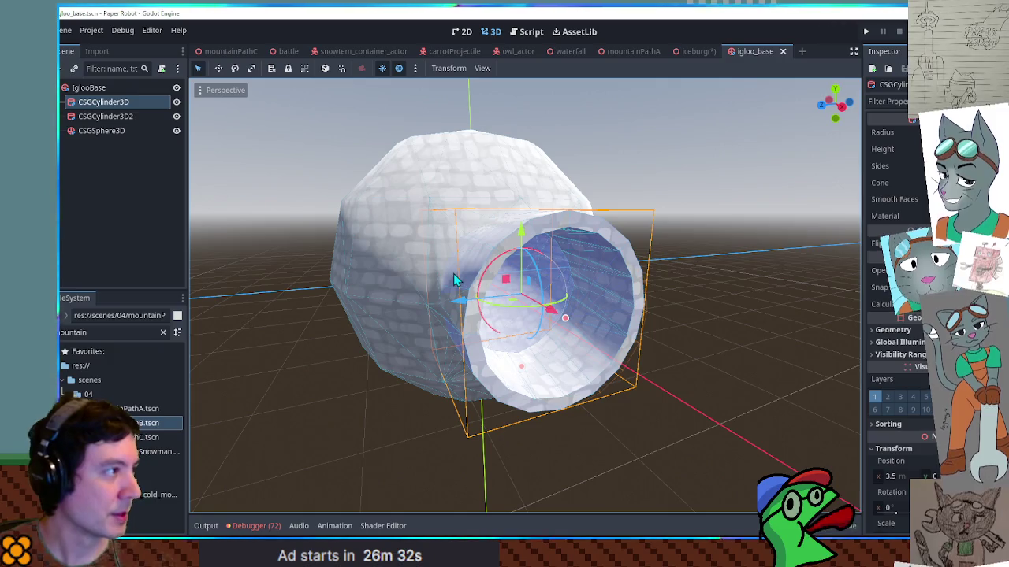
pyautogui.moveTo(322, 219)
pyautogui.mouseDown()
pyautogui.moveTo(448, 282)
pyautogui.moveTo(358, 279)
pyautogui.moveTo(271, 233)
pyautogui.moveTo(328, 342)
pyautogui.moveTo(285, 219)
pyautogui.moveTo(446, 334)
pyautogui.moveTo(291, 192)
pyautogui.moveTo(343, 247)
pyautogui.moveTo(217, 232)
pyautogui.mouseUp()
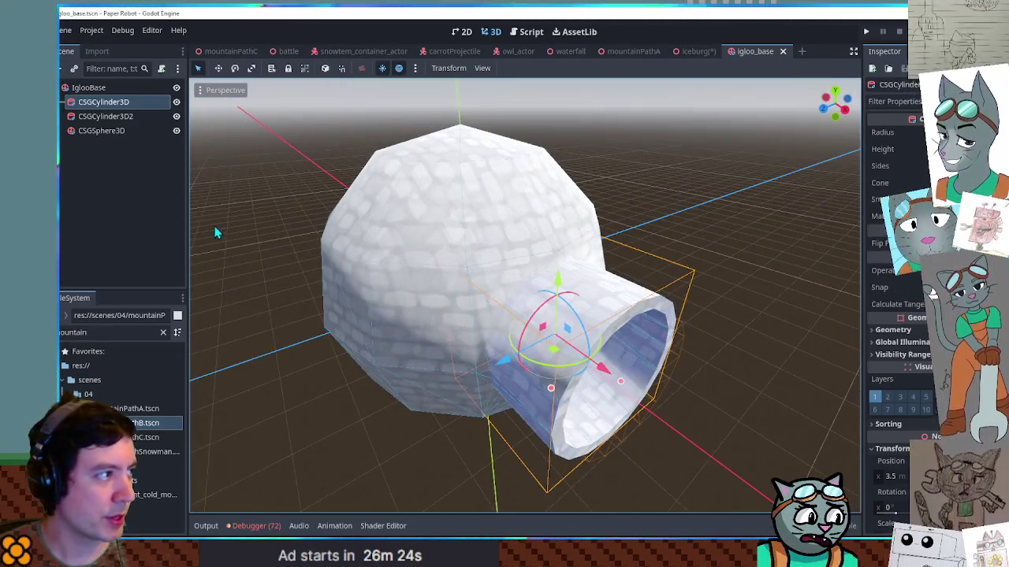
# Add a CSG cylinder under IglooBase and widen it to radius 3.446.
pyautogui.click(95, 88)
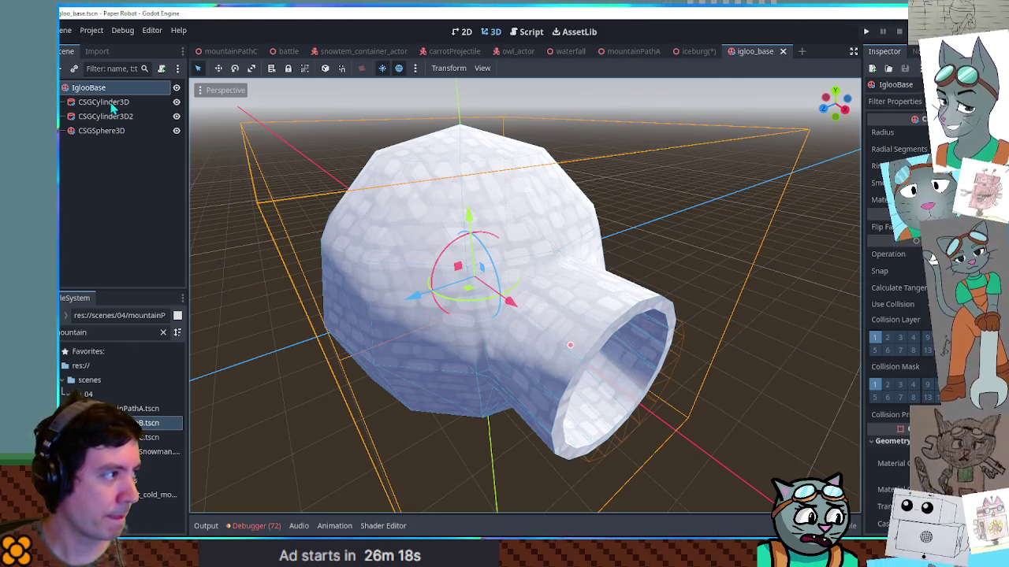
pyautogui.hotkey('ctrl', 'a')
pyautogui.write('csgcyl')
pyautogui.press('Return')
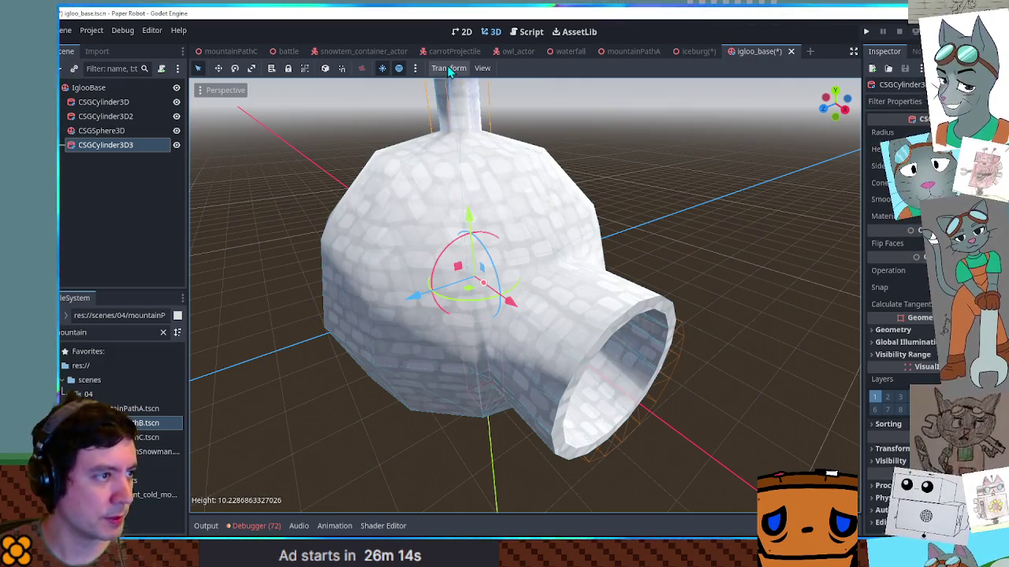
pyautogui.moveTo(487, 293)
pyautogui.mouseDown()
pyautogui.moveTo(552, 344)
pyautogui.moveTo(533, 335)
pyautogui.mouseUp()
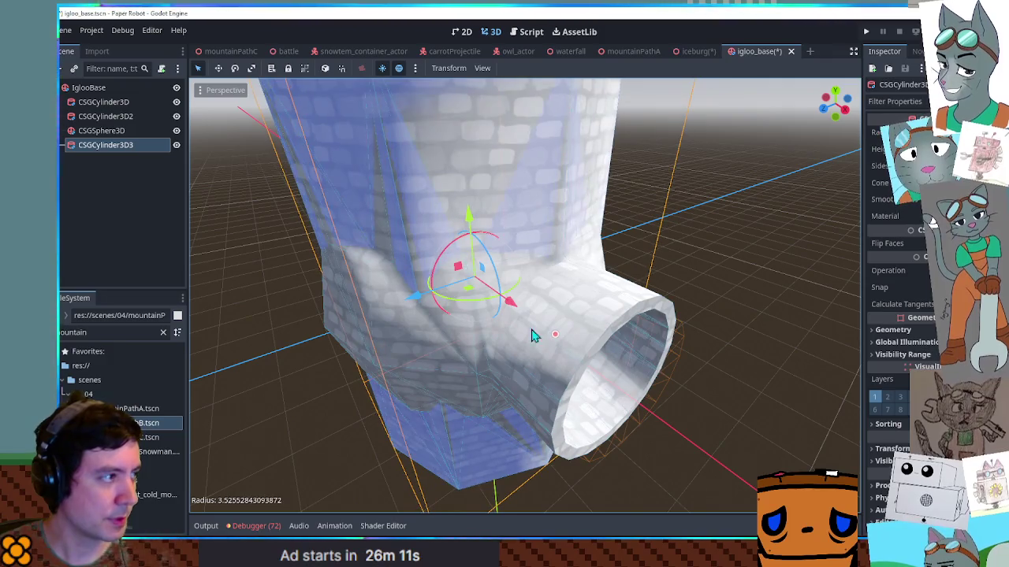
# In Top view, widen CSGCylinder3D3 to about 3.98 and move it first among IglooBase's children.
pyautogui.click(113, 92)
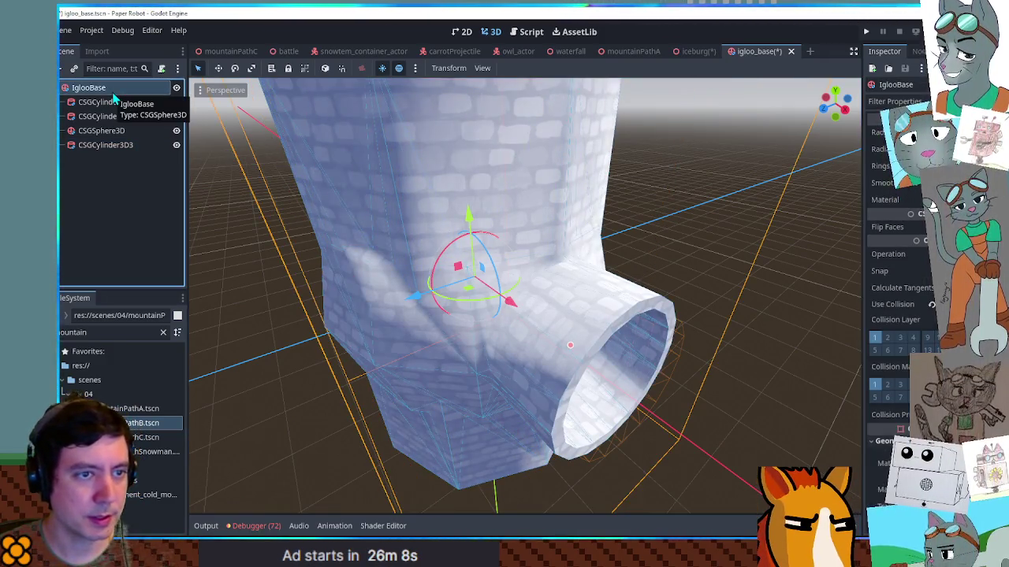
pyautogui.click(120, 148)
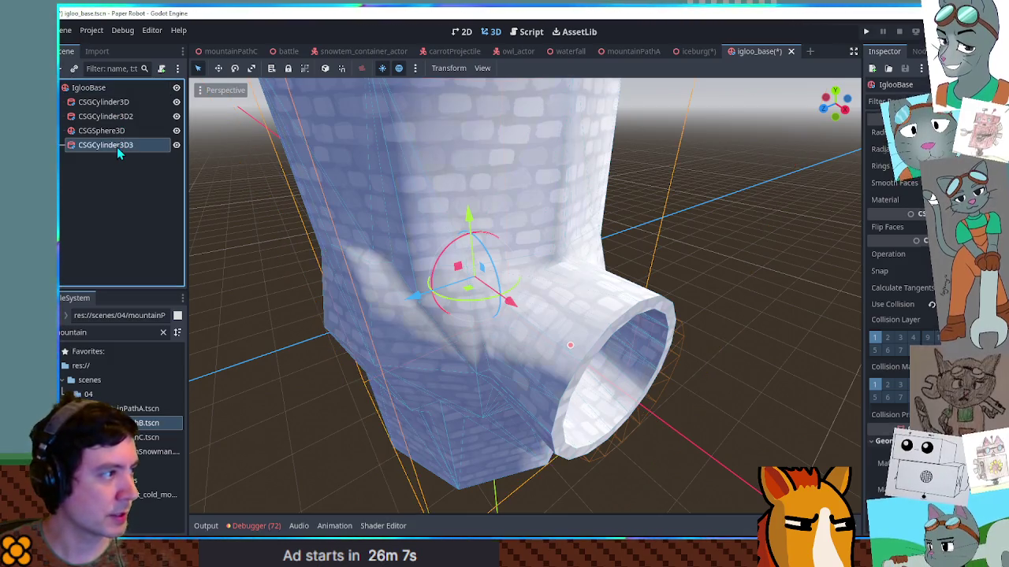
pyautogui.click(244, 259)
pyautogui.press('KP_7')
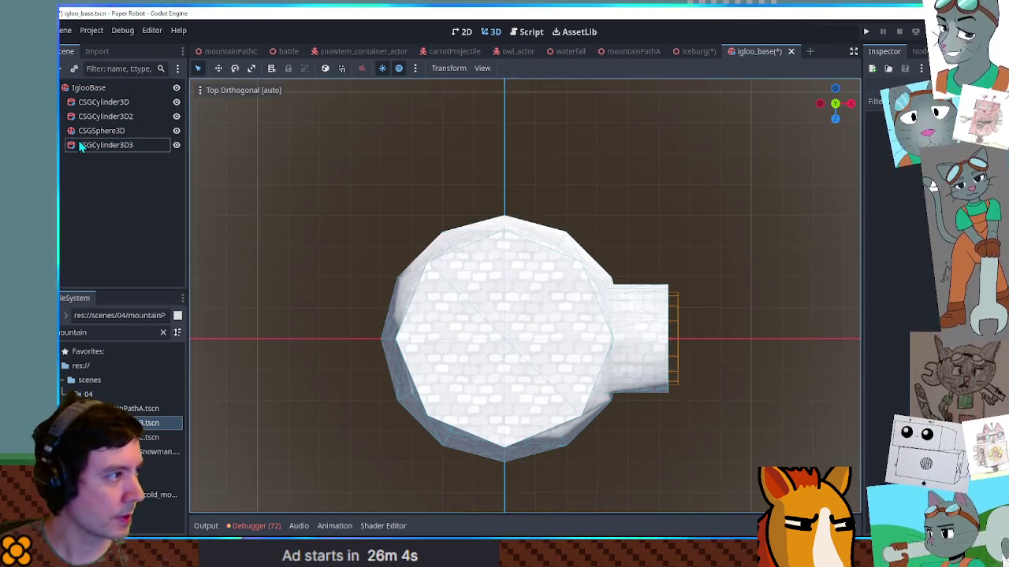
pyautogui.click(80, 147)
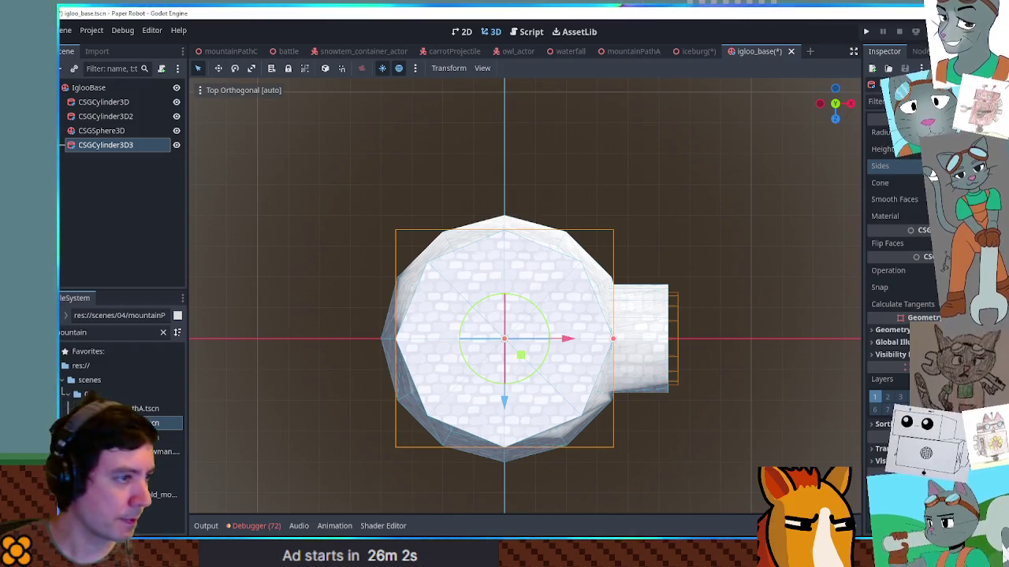
pyautogui.moveTo(614, 341); pyautogui.dragTo(627, 344)
pyautogui.moveTo(120, 149); pyautogui.dragTo(118, 97)
# Fine-tune CSGCylinder3D3's radius to about 3.97 and bring up its node actions.
pyautogui.moveTo(424, 209)
pyautogui.mouseDown()
pyautogui.moveTo(504, 236)
pyautogui.moveTo(585, 199)
pyautogui.moveTo(552, 184)
pyautogui.moveTo(608, 244)
pyautogui.moveTo(426, 150)
pyautogui.mouseUp()
pyautogui.moveTo(510, 268)
pyautogui.mouseDown()
pyautogui.moveTo(597, 232)
pyautogui.moveTo(604, 218)
pyautogui.moveTo(602, 281)
pyautogui.mouseUp()
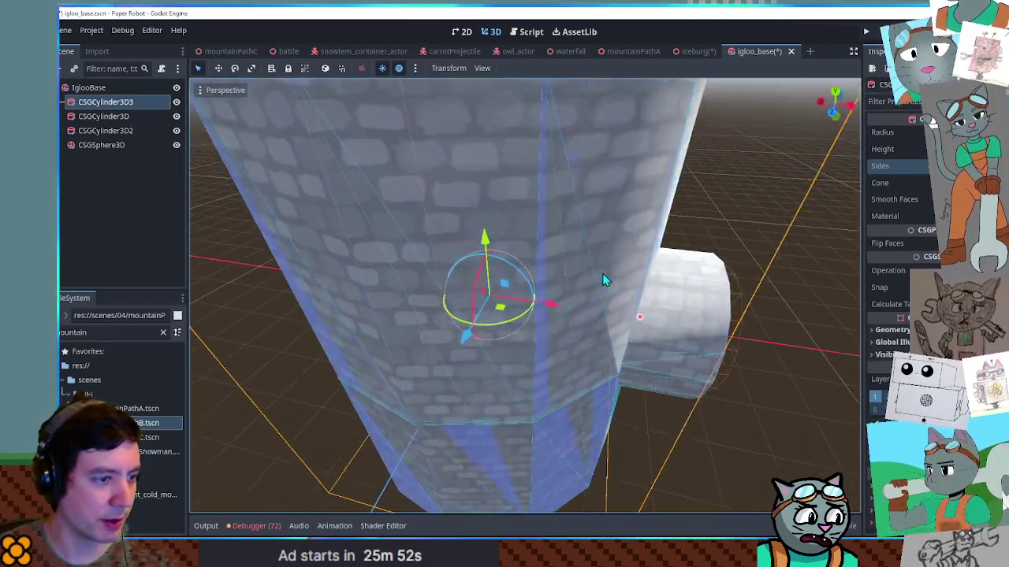
pyautogui.moveTo(640, 319); pyautogui.dragTo(637, 314)
pyautogui.click(90, 89)
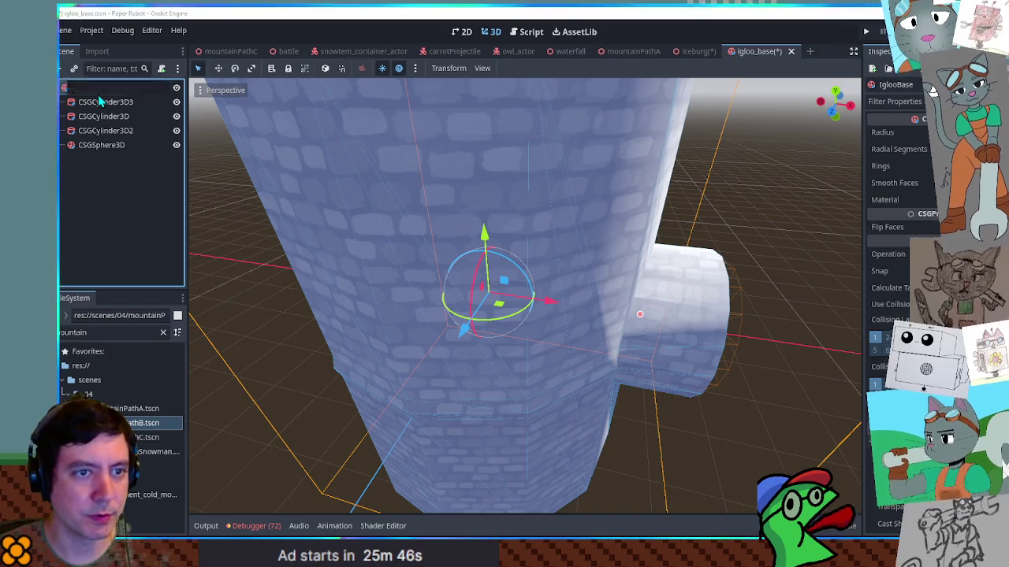
pyautogui.click(91, 102)
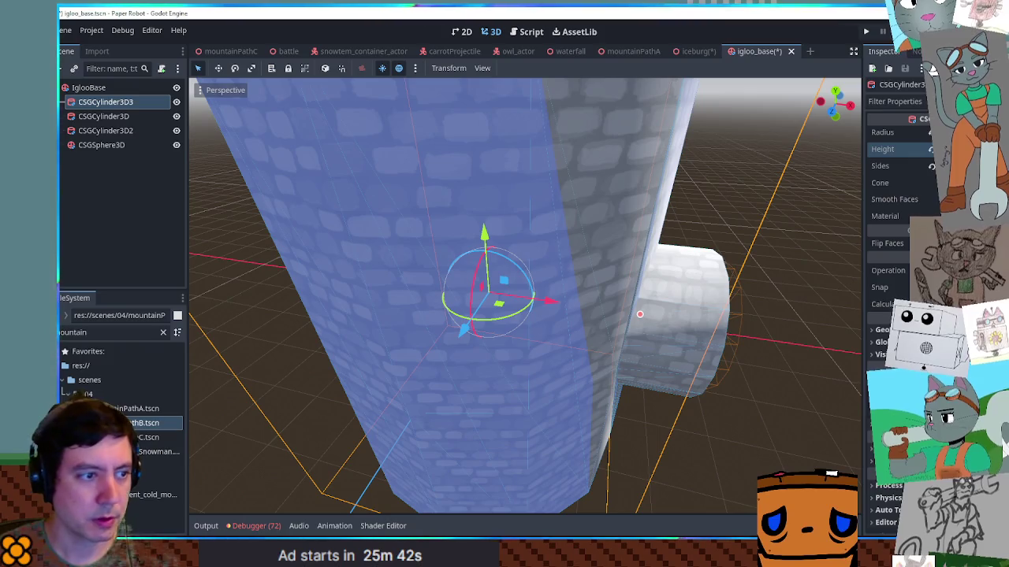
pyautogui.scroll(-1, 684, 243)
pyautogui.scroll(-5, 514, 193)
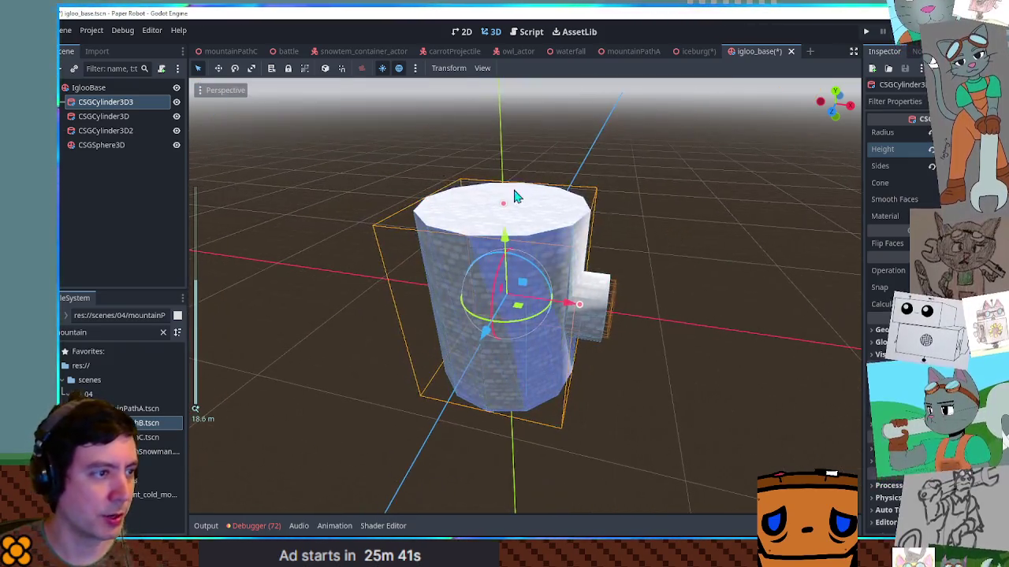
pyautogui.rightClick(100, 108)
# Rename CSGCylinder3D3 to IglooBase and make it the scene root.
pyautogui.click(91, 91)
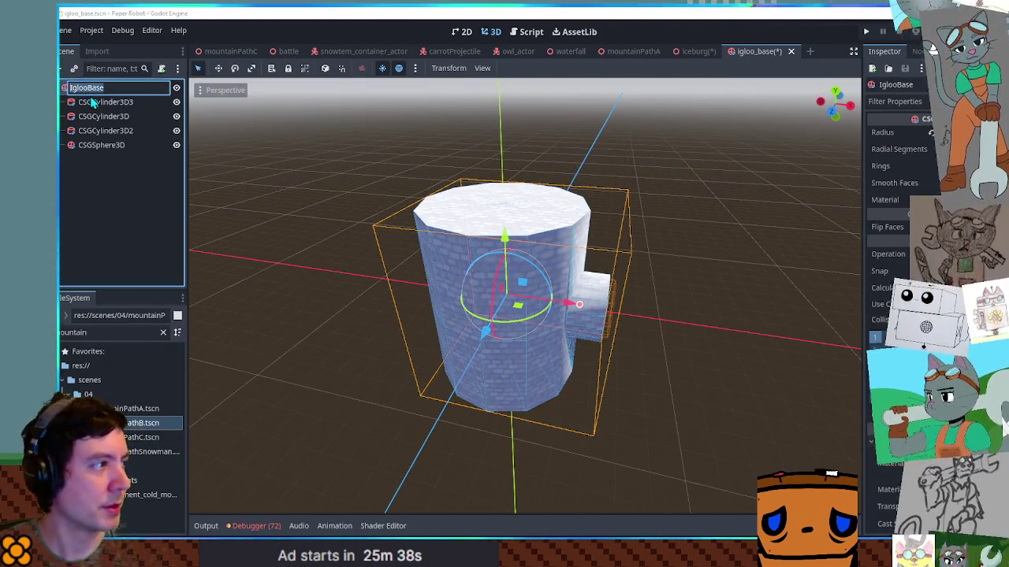
pyautogui.doubleClick(93, 102)
pyautogui.write('IglooBase')
pyautogui.press('Return')
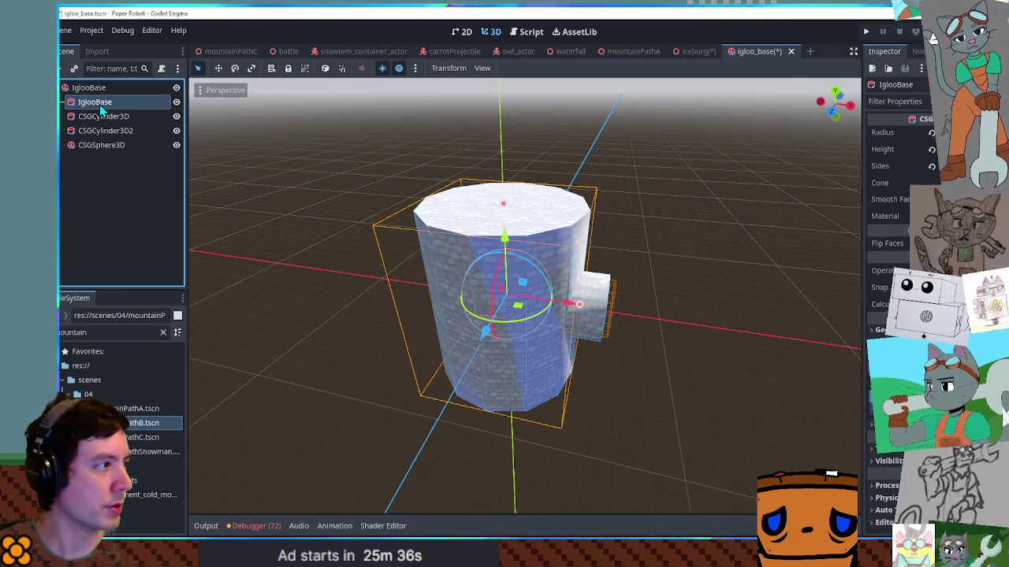
pyautogui.rightClick(96, 104)
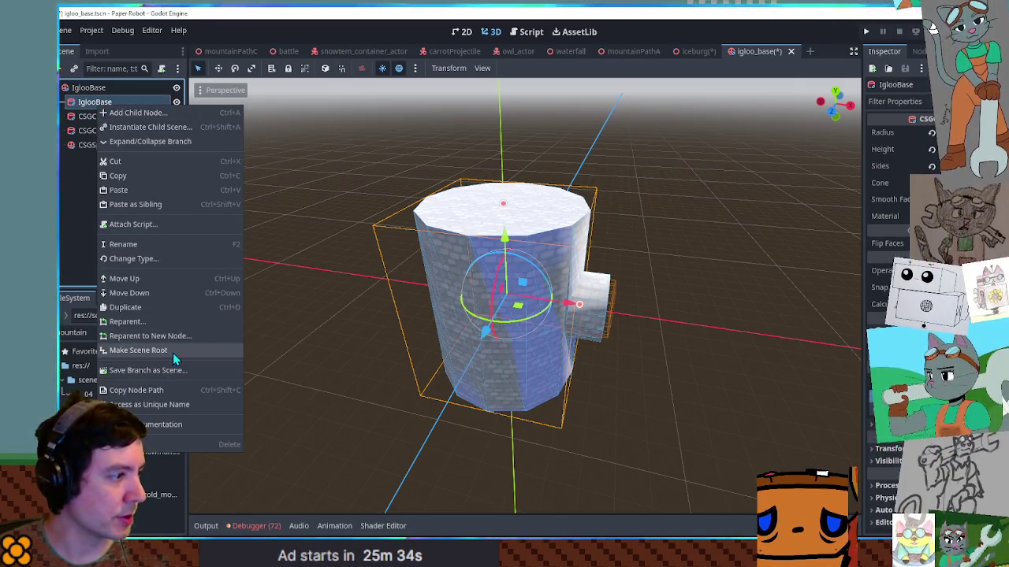
pyautogui.click(172, 351)
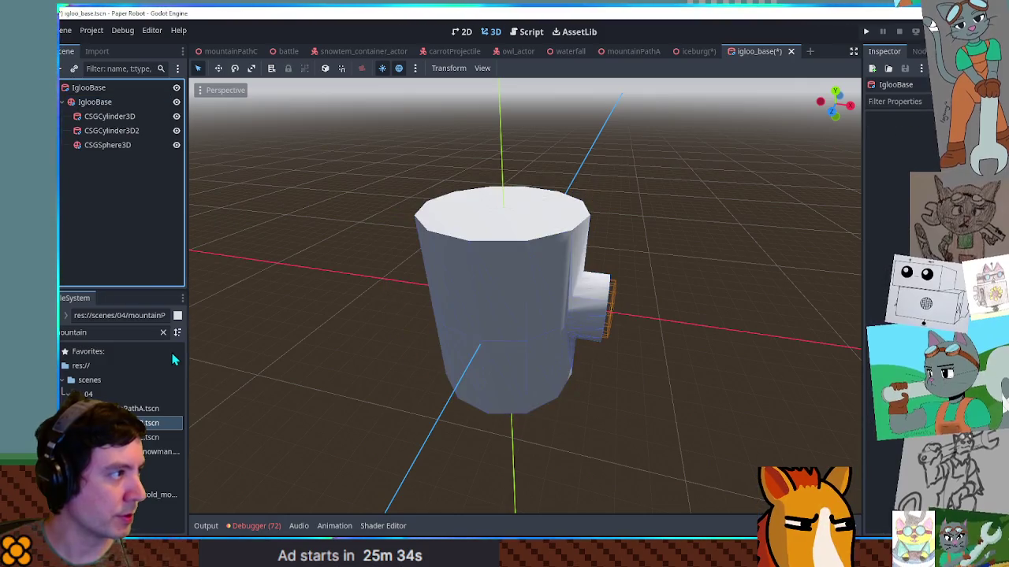
# Move the three igloo shapes under the new root IglooBase.
pyautogui.click(102, 118)
pyautogui.keyDown('shift'); pyautogui.click(104, 147); pyautogui.keyUp('shift')
pyautogui.moveTo(103, 118); pyautogui.dragTo(93, 87)
pyautogui.scroll(5, 230, 179)
pyautogui.click(229, 180)
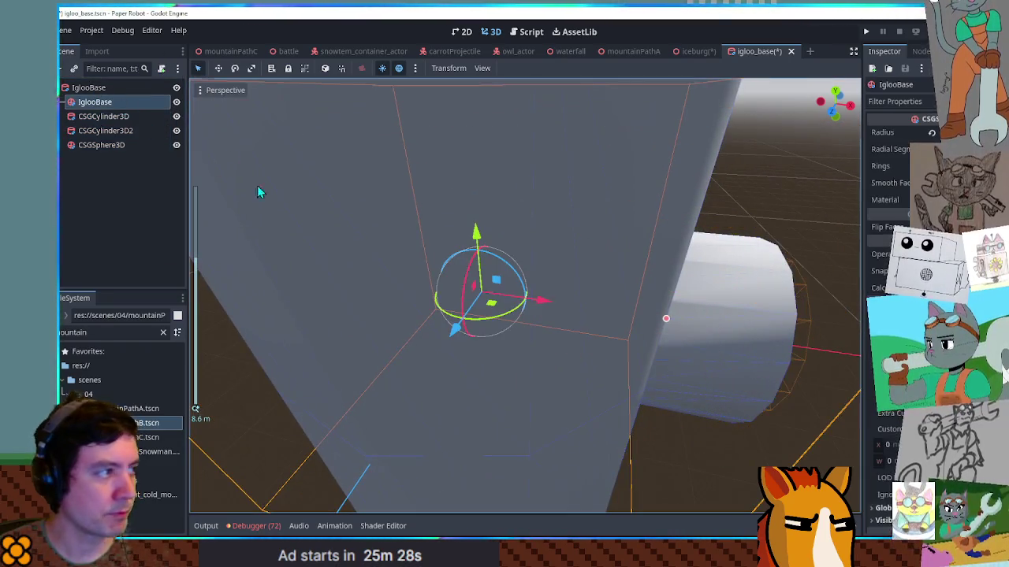
pyautogui.scroll(-5, 510, 217)
pyautogui.click(736, 286)
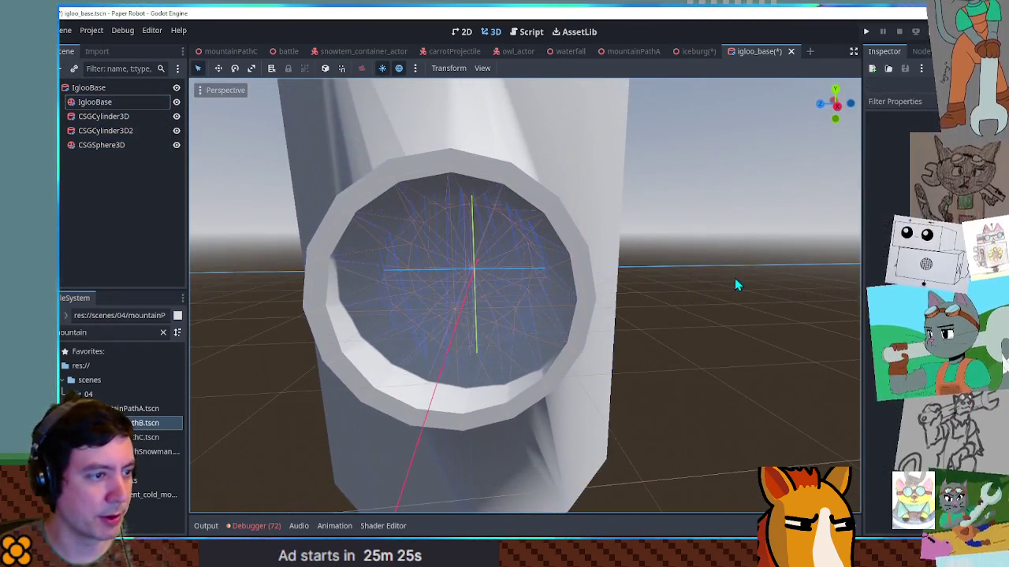
# Delete the old IglooBase sphere node and check the doorway hole from the side.
pyautogui.click(102, 104)
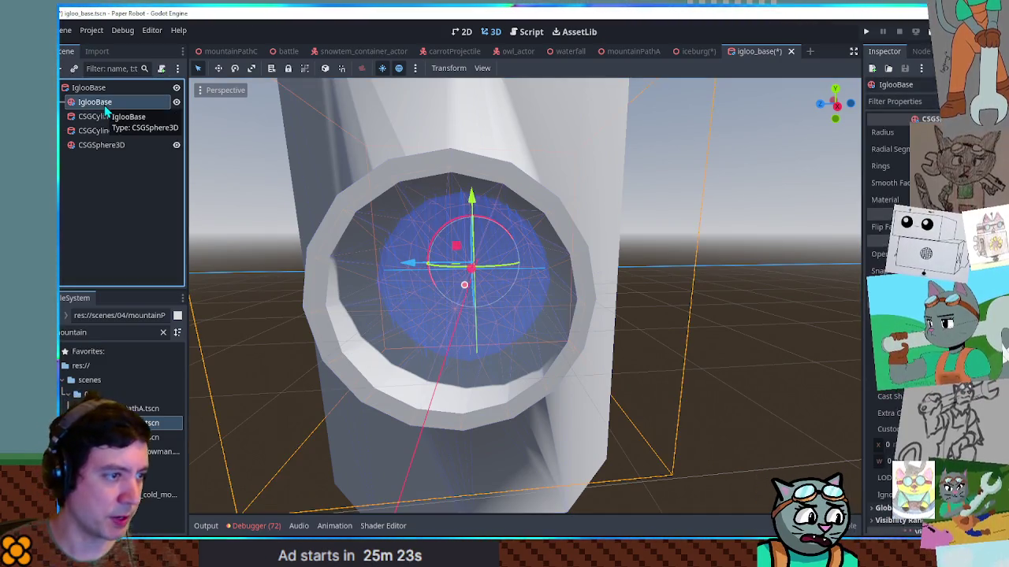
pyautogui.press('Delete')
pyautogui.press('Return')
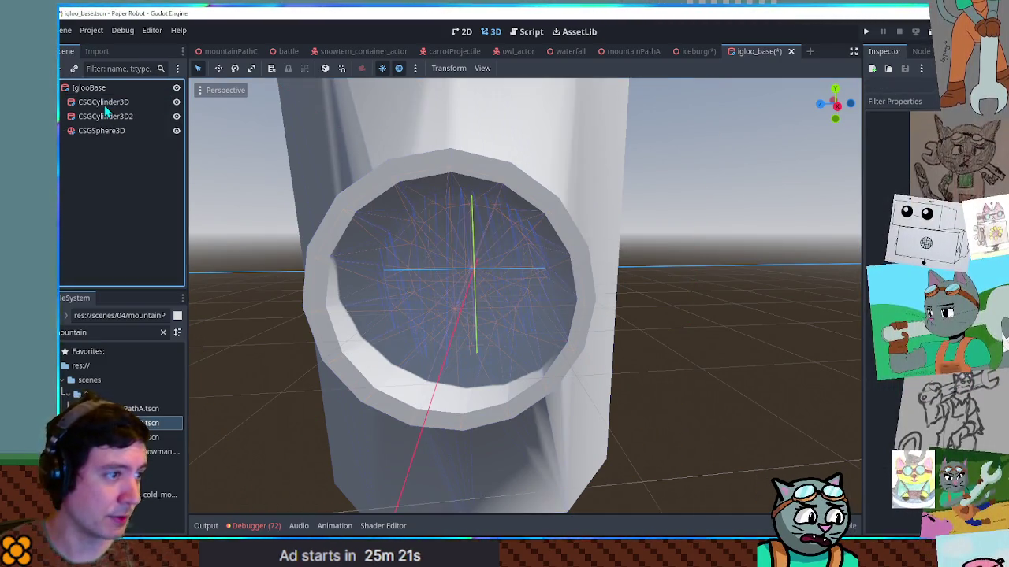
pyautogui.scroll(5, 422, 174)
pyautogui.scroll(-5, 440, 192)
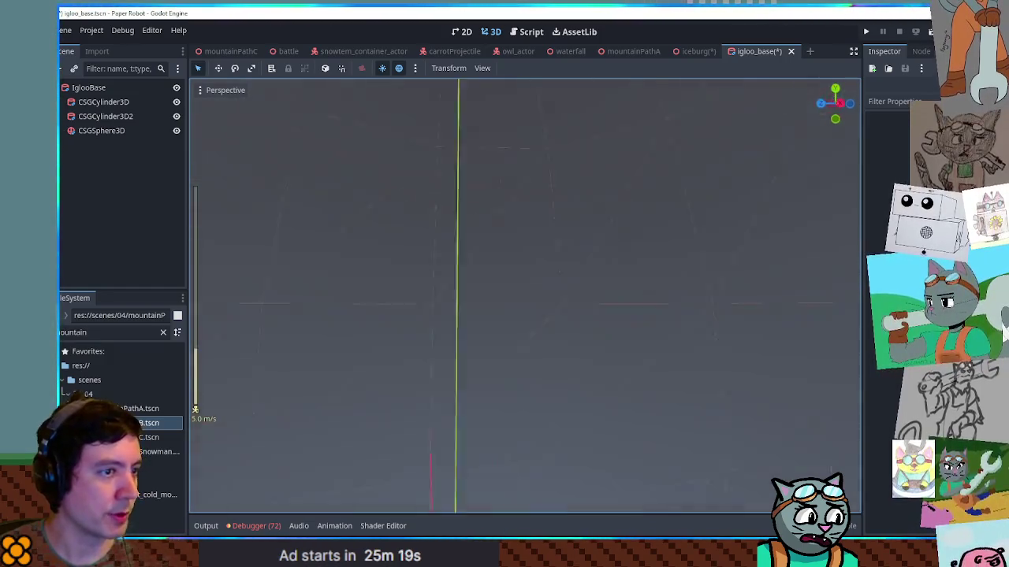
pyautogui.scroll(-5, 525, 295)
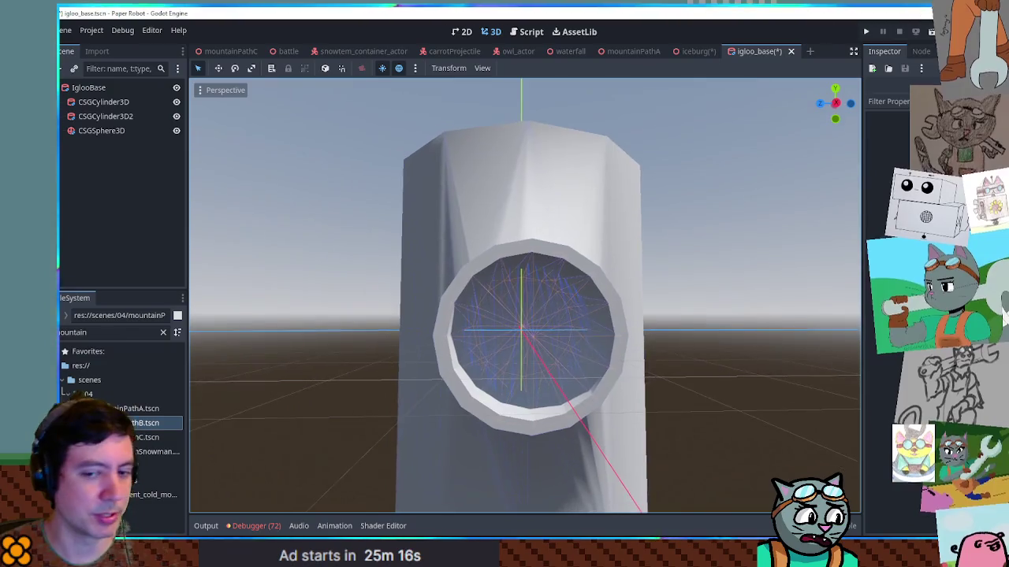
pyautogui.scroll(2, 525, 295)
pyautogui.moveTo(473, 158); pyautogui.dragTo(246, 154)
pyautogui.click(103, 101)
pyautogui.moveTo(465, 264)
pyautogui.mouseDown()
pyautogui.moveTo(562, 298)
pyautogui.moveTo(467, 267)
pyautogui.moveTo(487, 305)
pyautogui.mouseUp()
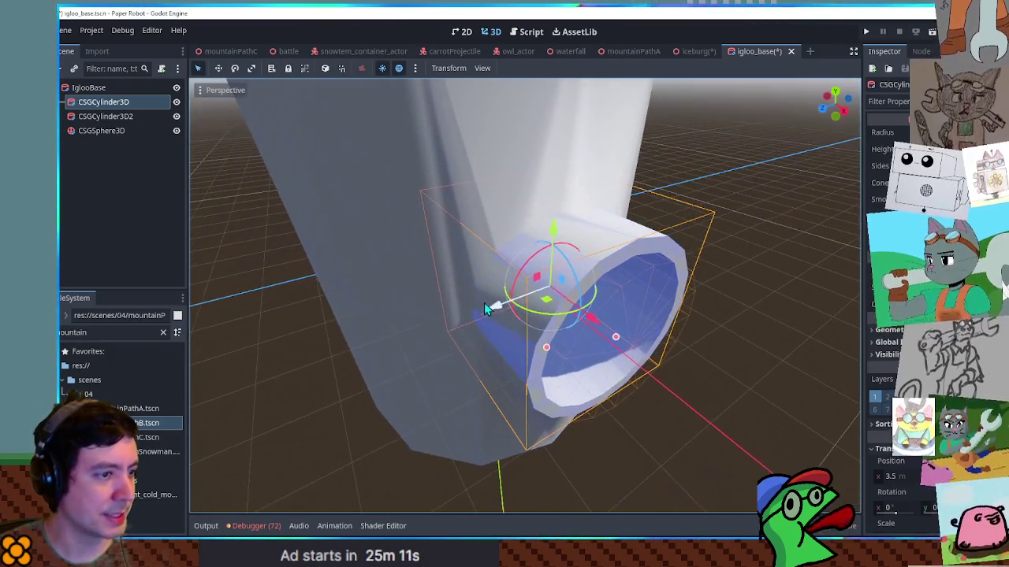
pyautogui.click(106, 88)
# Add a CSGBox3D in the doorway, sized 2 wide along X and about 3.5 deep.
pyautogui.hotkey('ctrl', 'a')
pyautogui.write('csg')
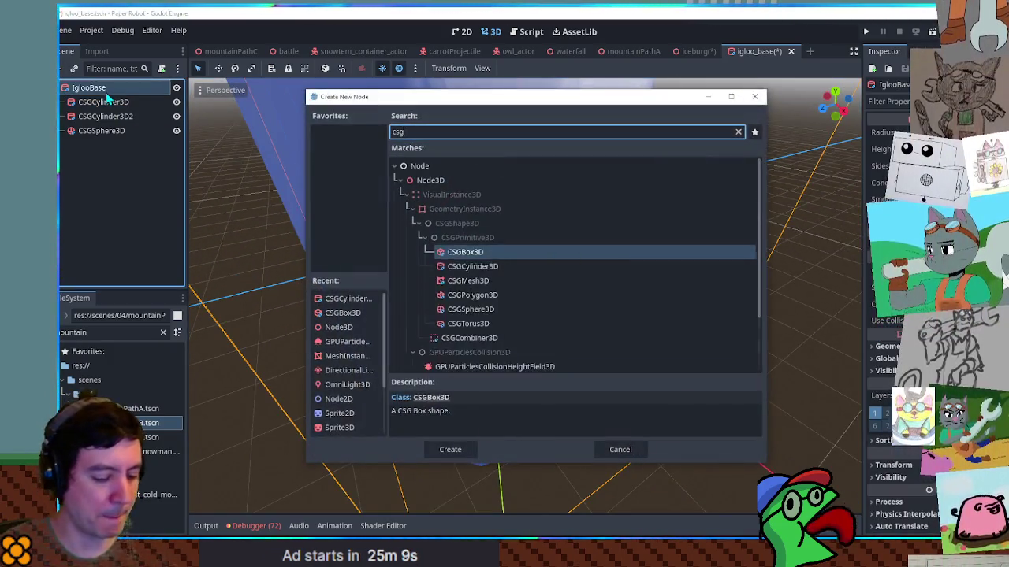
pyautogui.press('Return')
pyautogui.moveTo(511, 263); pyautogui.dragTo(681, 399)
pyautogui.press('KP_7')
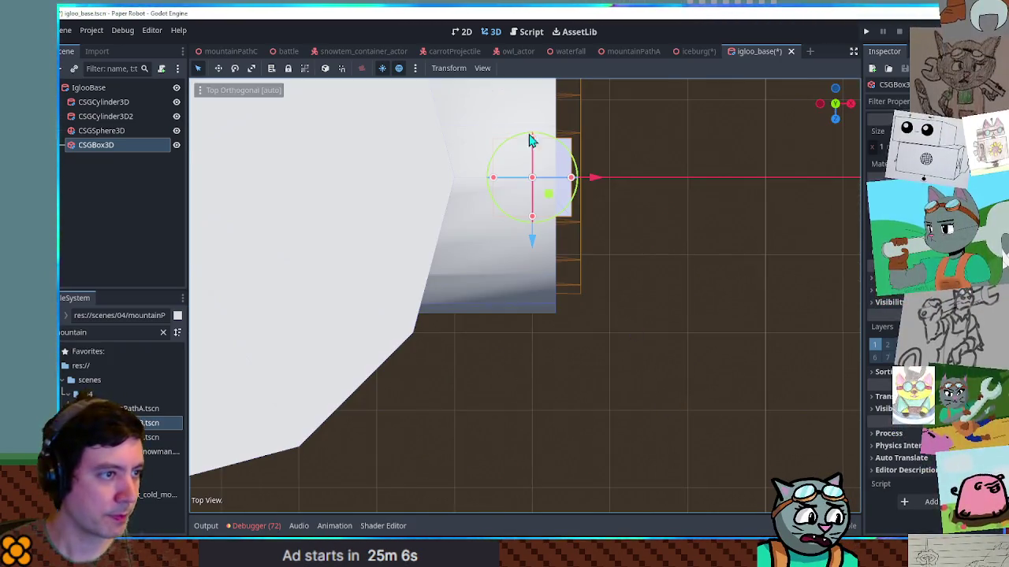
pyautogui.scroll(2, 546, 255)
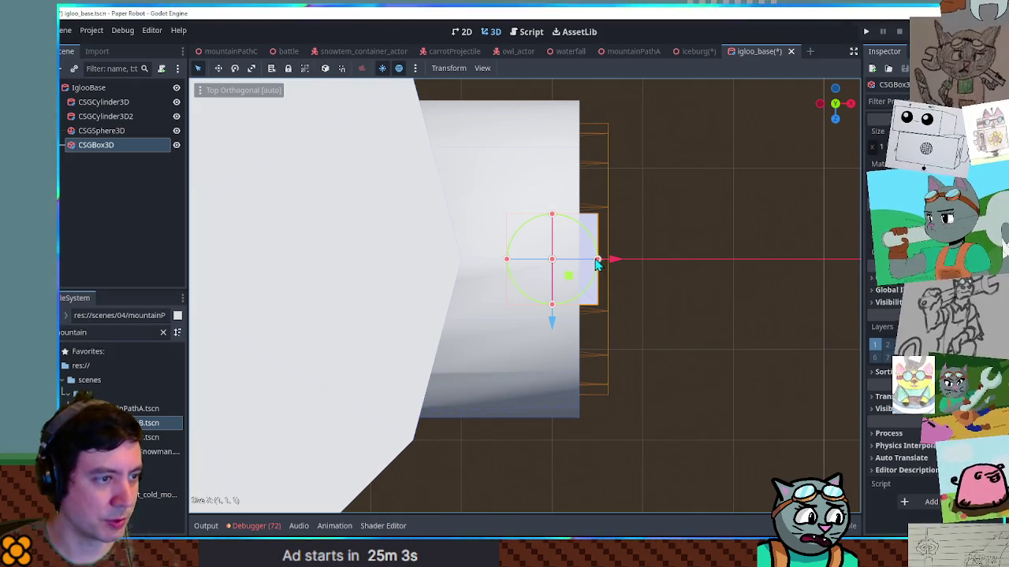
pyautogui.moveTo(597, 264); pyautogui.dragTo(580, 265)
pyautogui.moveTo(506, 264); pyautogui.dragTo(289, 269)
pyautogui.moveTo(437, 220)
pyautogui.mouseDown()
pyautogui.moveTo(448, 108)
pyautogui.moveTo(437, 109)
pyautogui.moveTo(484, 153)
pyautogui.moveTo(475, 508)
pyautogui.mouseUp()
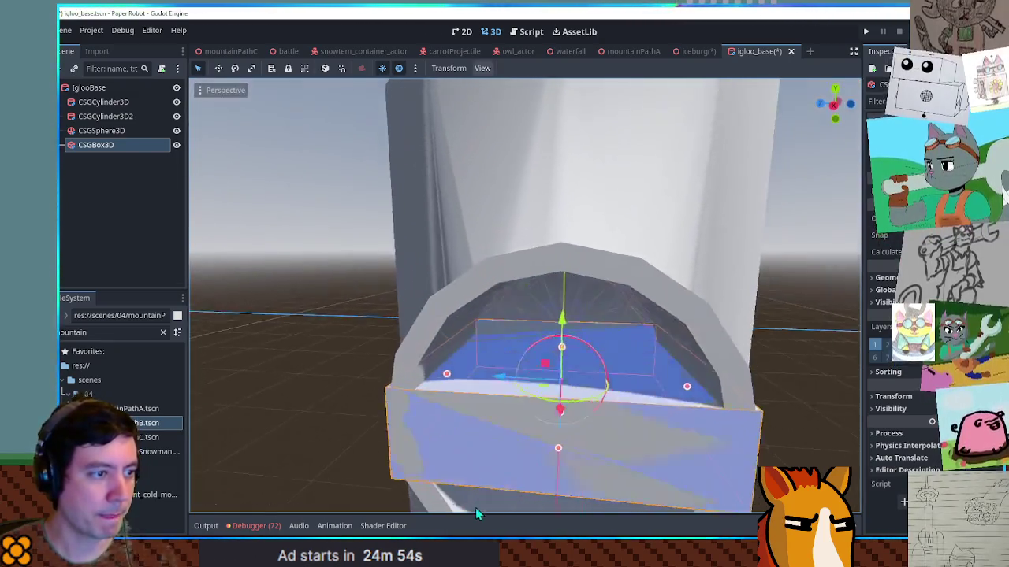
# Make the box tall enough to cover the entrance, place it second, and delete CSGCylinder3D.
pyautogui.scroll(-5, 581, 408)
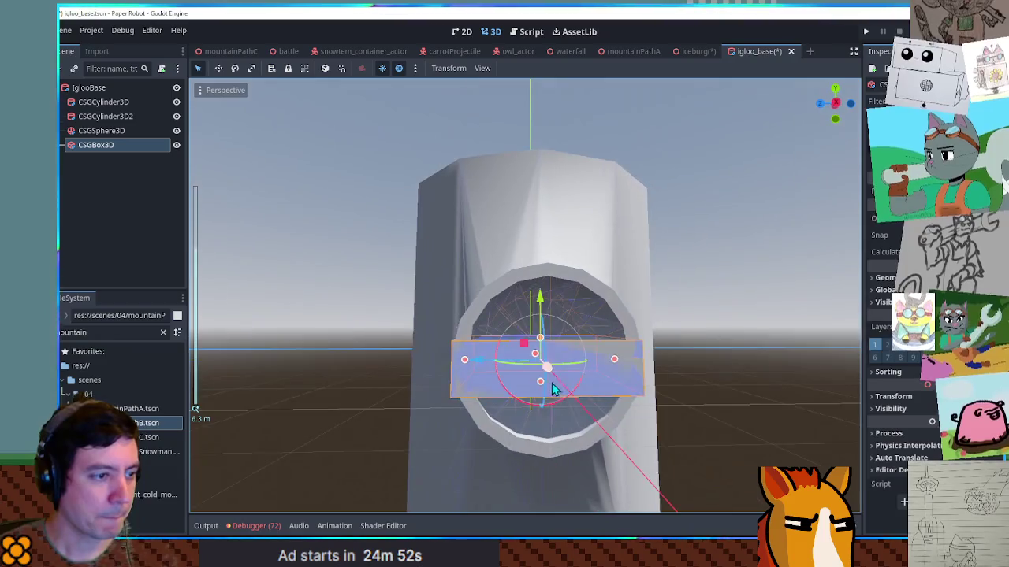
pyautogui.moveTo(541, 387); pyautogui.dragTo(542, 551)
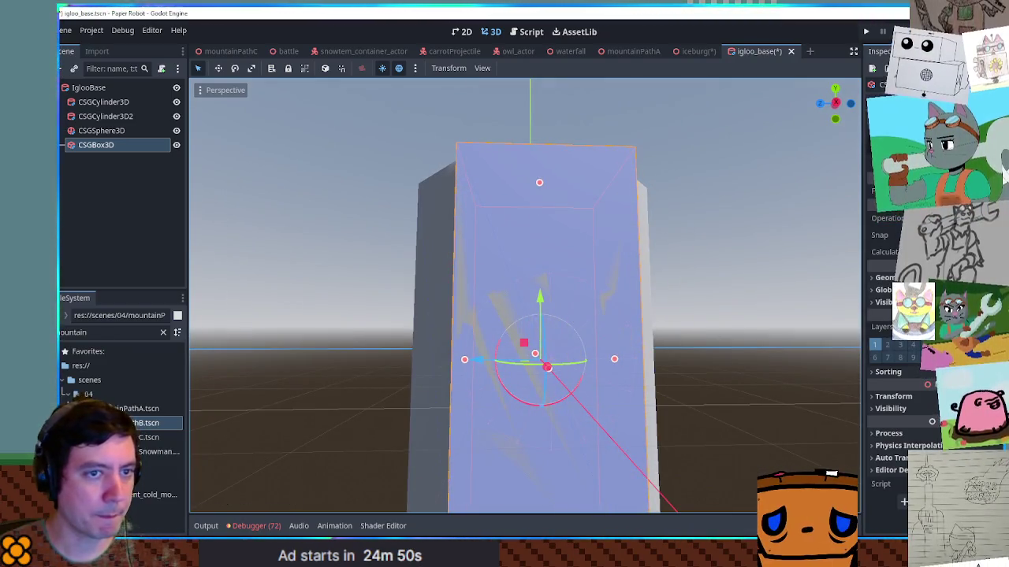
pyautogui.moveTo(539, 182); pyautogui.dragTo(549, 146)
pyautogui.moveTo(93, 144); pyautogui.dragTo(92, 111)
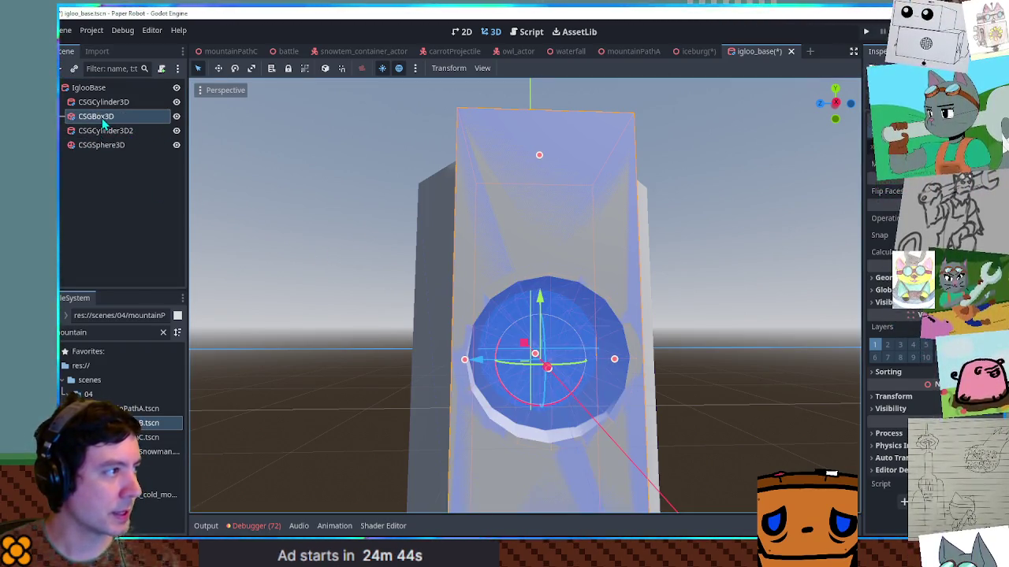
pyautogui.moveTo(98, 105); pyautogui.dragTo(102, 124)
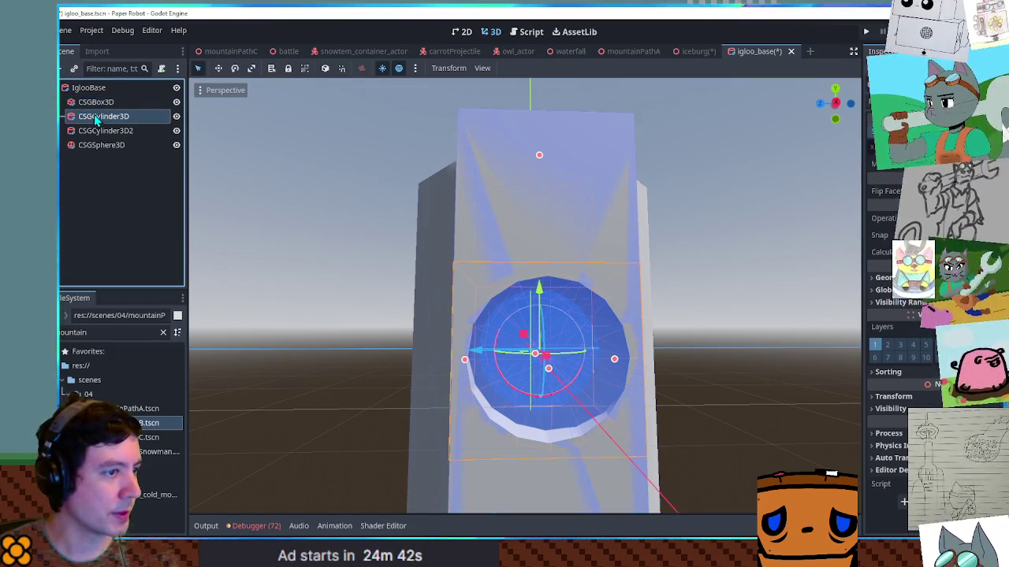
pyautogui.press('Delete')
pyautogui.moveTo(317, 260)
pyautogui.mouseDown()
pyautogui.moveTo(470, 324)
pyautogui.moveTo(597, 342)
pyautogui.moveTo(407, 287)
pyautogui.moveTo(237, 277)
pyautogui.moveTo(375, 334)
pyautogui.moveTo(496, 305)
pyautogui.mouseUp()
# Check the reshaped igloos in the iceburg scene with Solidity hidden, then return to igloo_base.
pyautogui.click(693, 54)
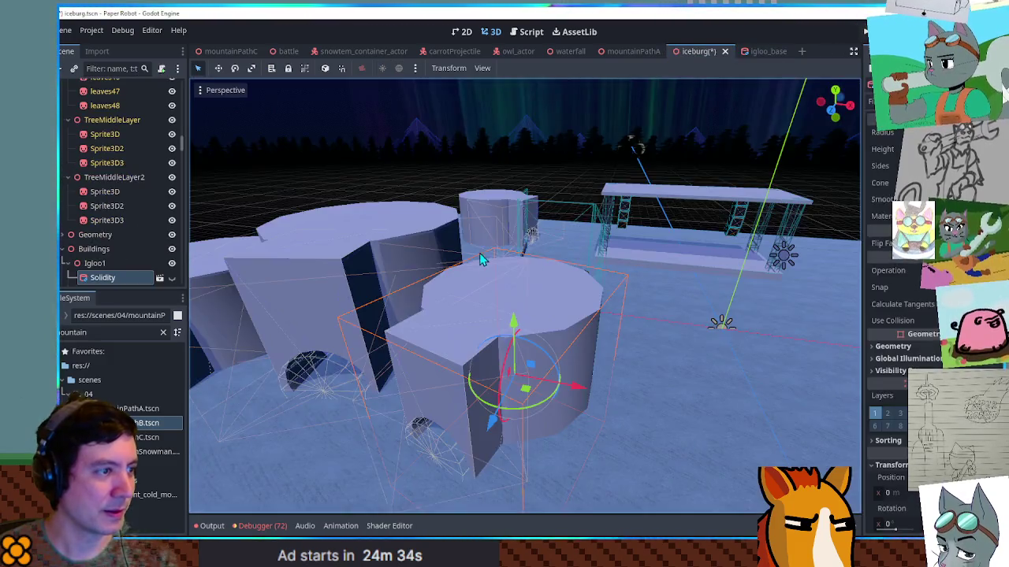
pyautogui.moveTo(483, 260); pyautogui.dragTo(527, 246)
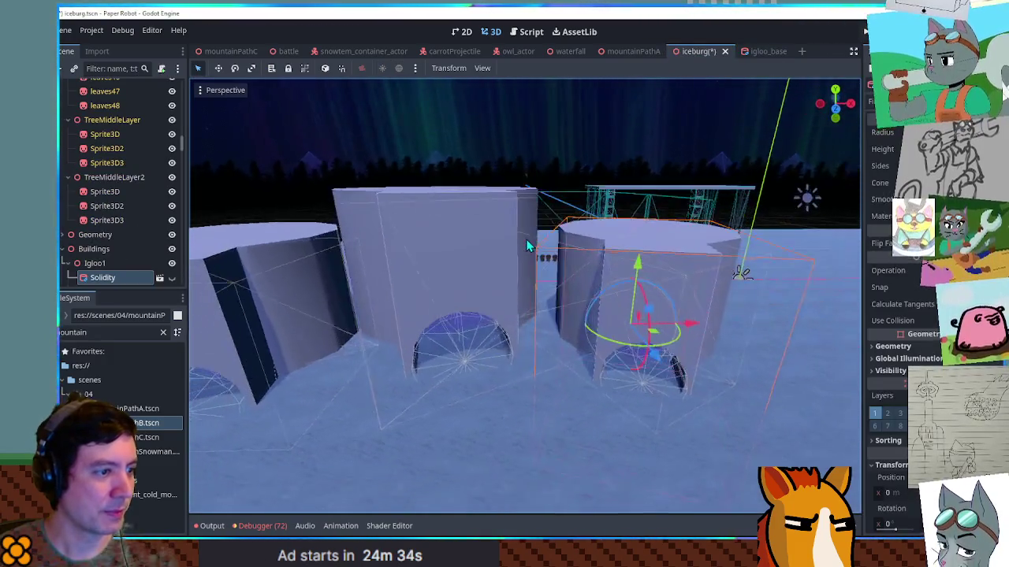
pyautogui.scroll(-5, 130, 225)
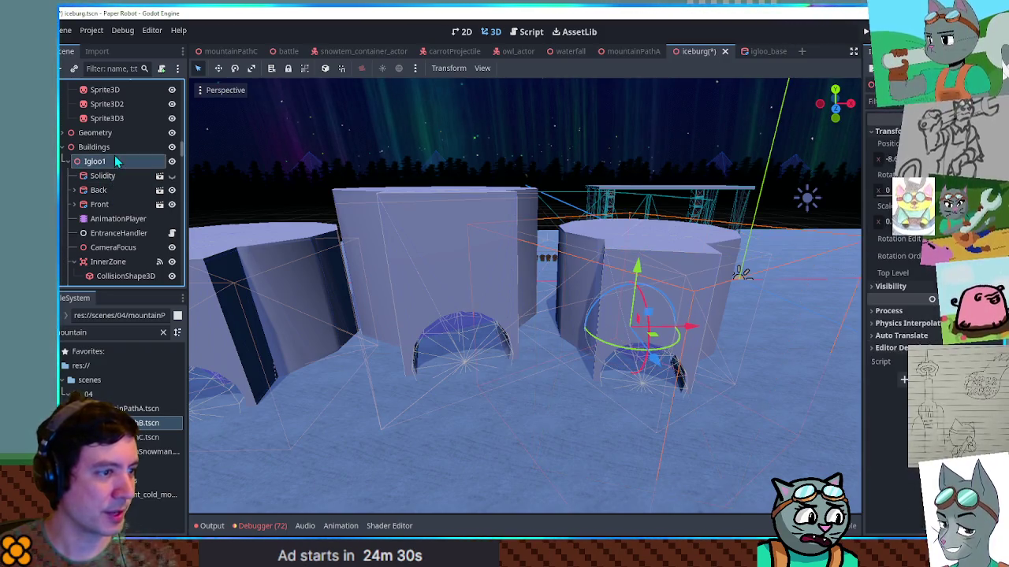
pyautogui.click(171, 176)
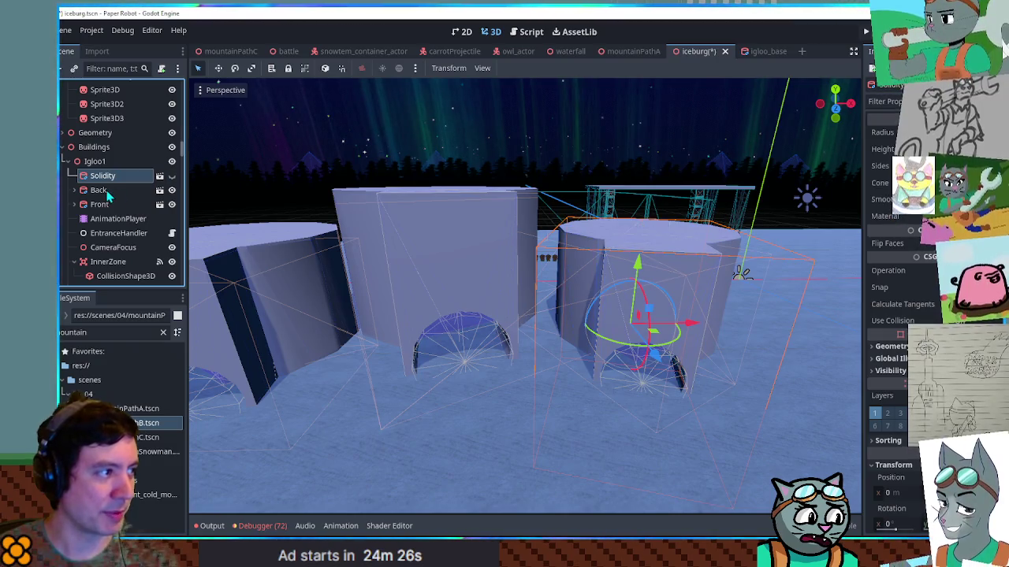
pyautogui.click(765, 51)
pyautogui.click(697, 51)
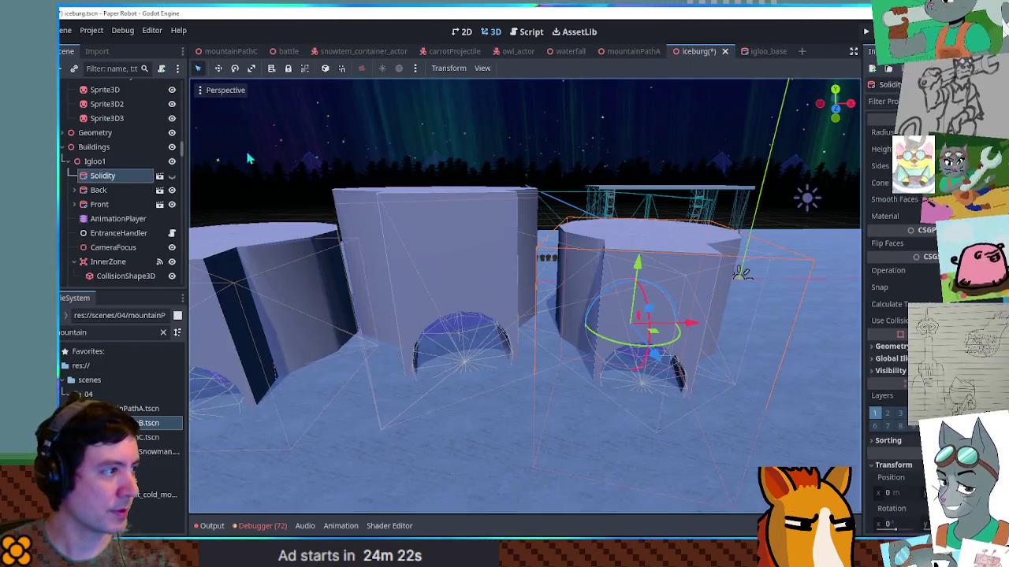
pyautogui.click(755, 51)
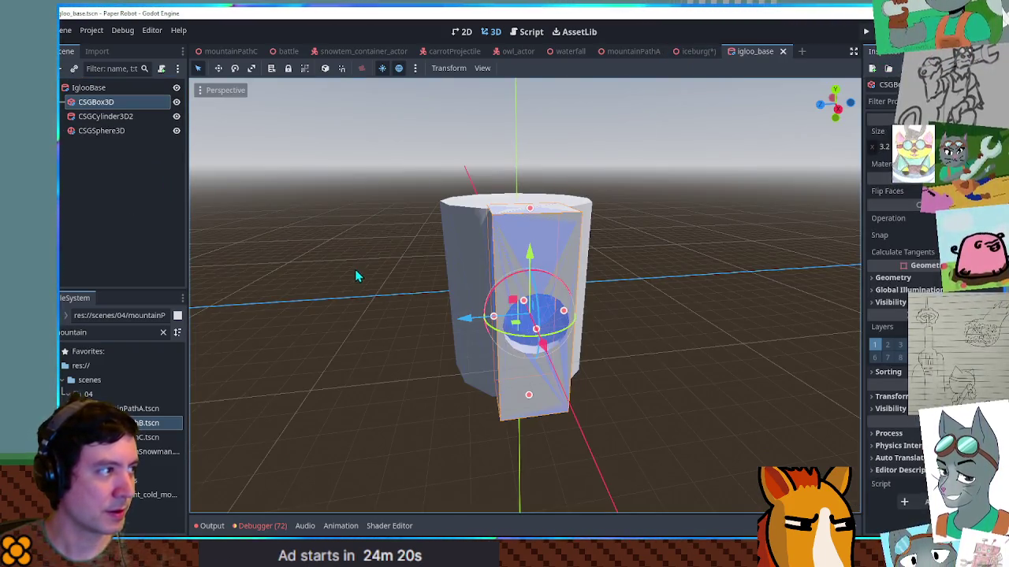
pyautogui.click(698, 51)
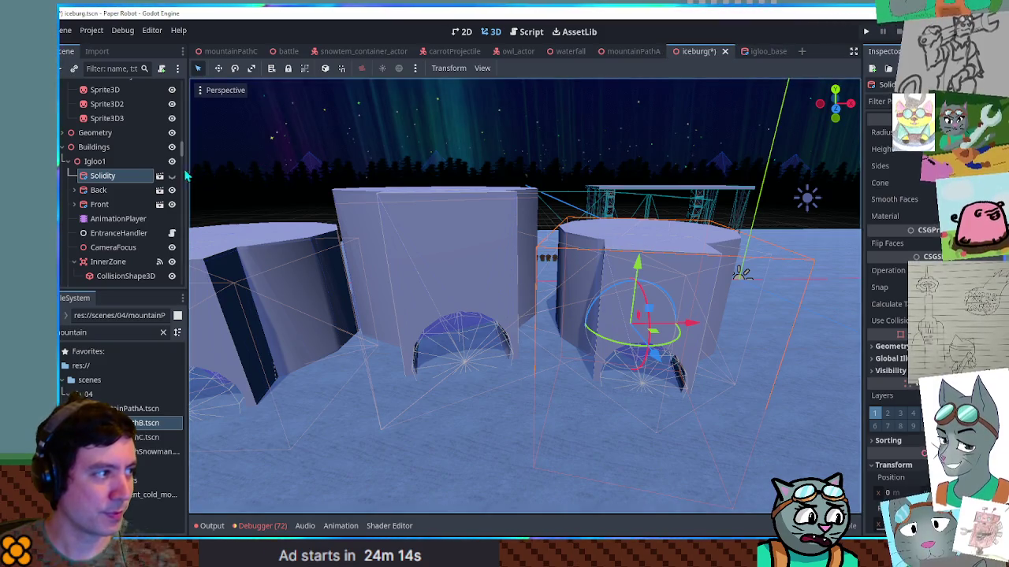
pyautogui.click(160, 191)
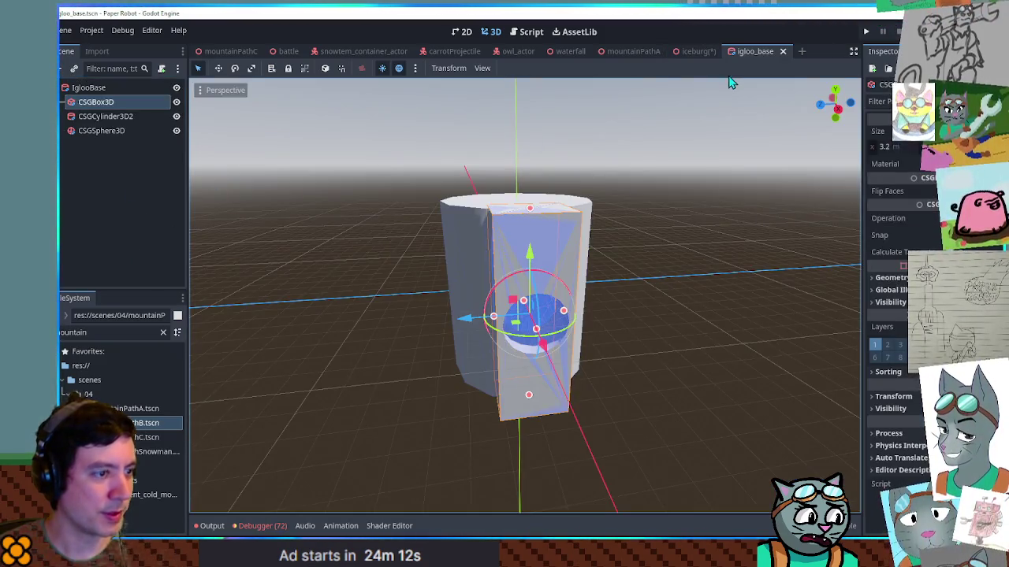
# Select all igloo parts, undo the box cutout to restore the round igloo, and save.
pyautogui.click(93, 89)
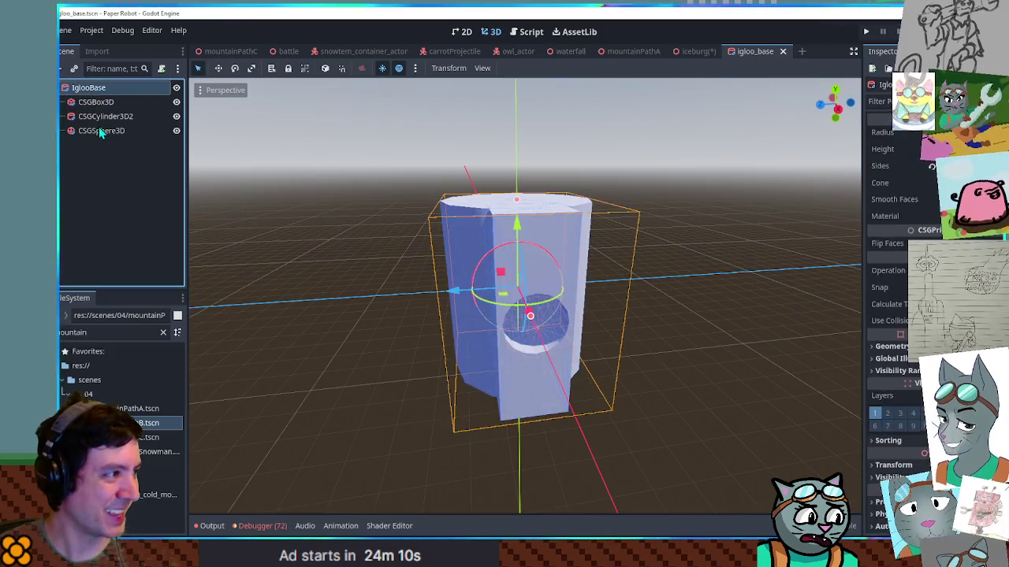
pyautogui.keyDown('shift'); pyautogui.click(100, 131); pyautogui.keyUp('shift')
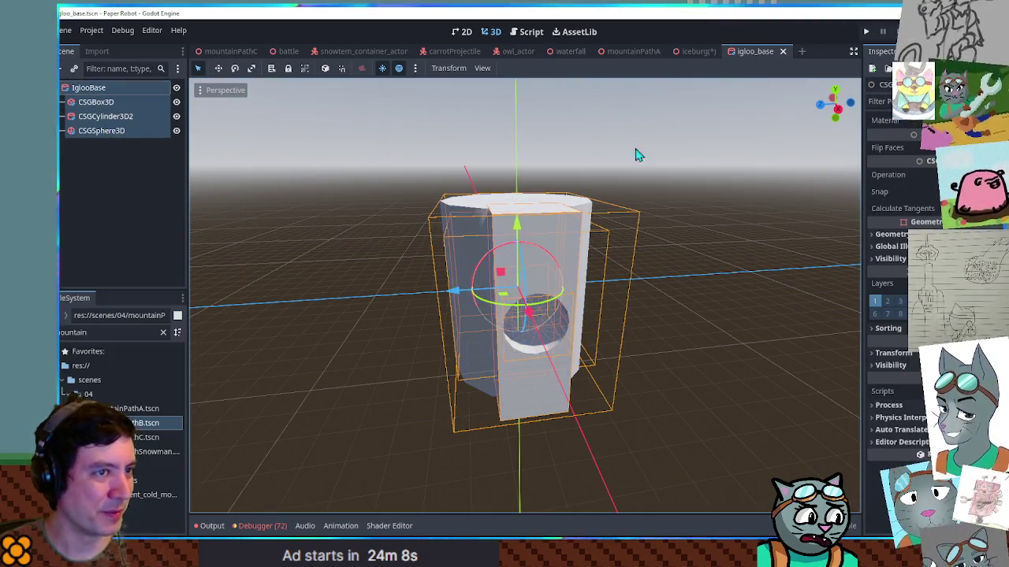
pyautogui.hotkey('ctrl', 'z')
pyautogui.hotkey('ctrl', 'z')
pyautogui.hotkey('ctrl', 's')
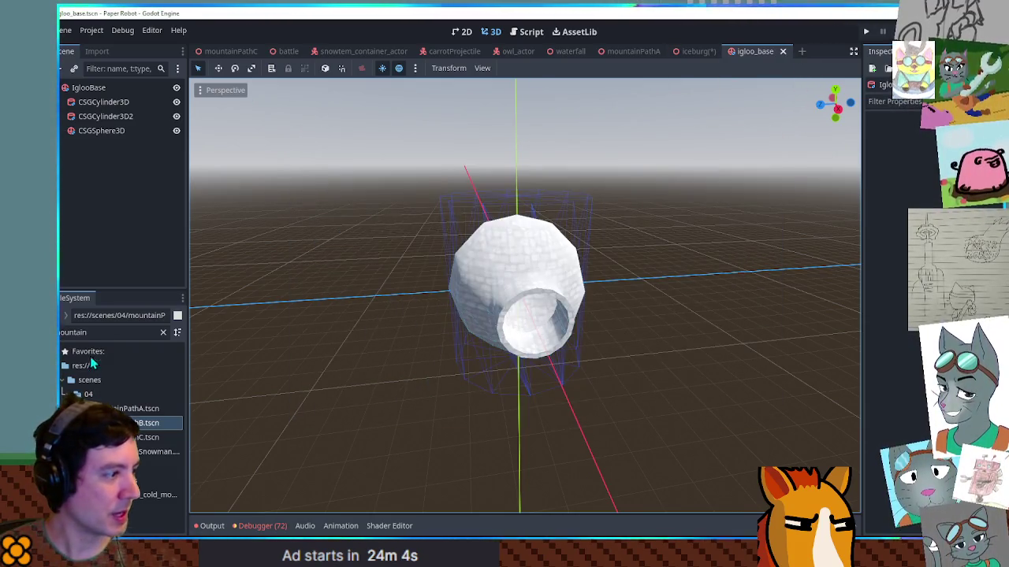
# Duplicate igloo_base.tscn as igloo_solidity.tscn and open the new scene.
pyautogui.click(111, 332)
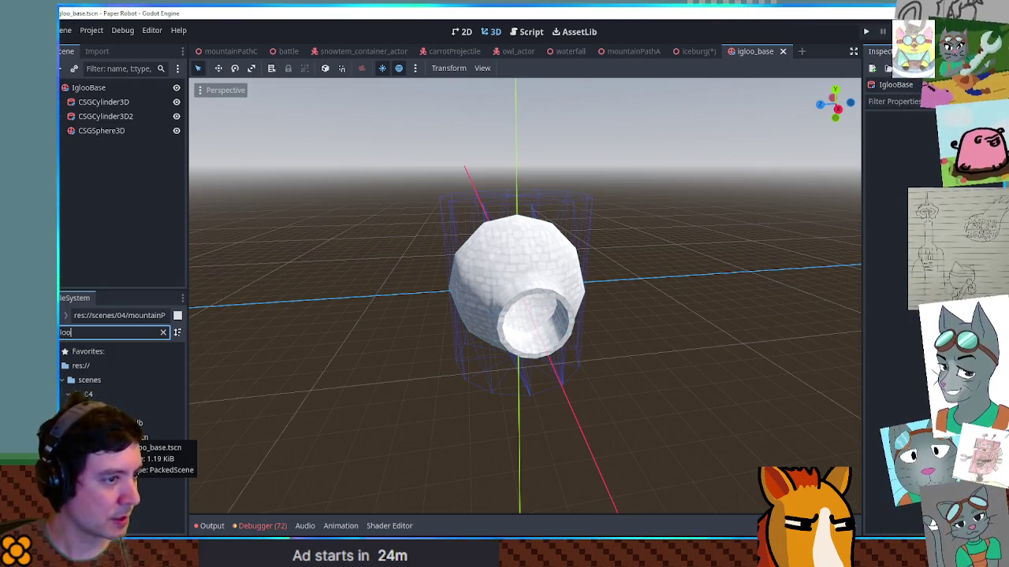
pyautogui.click(142, 437)
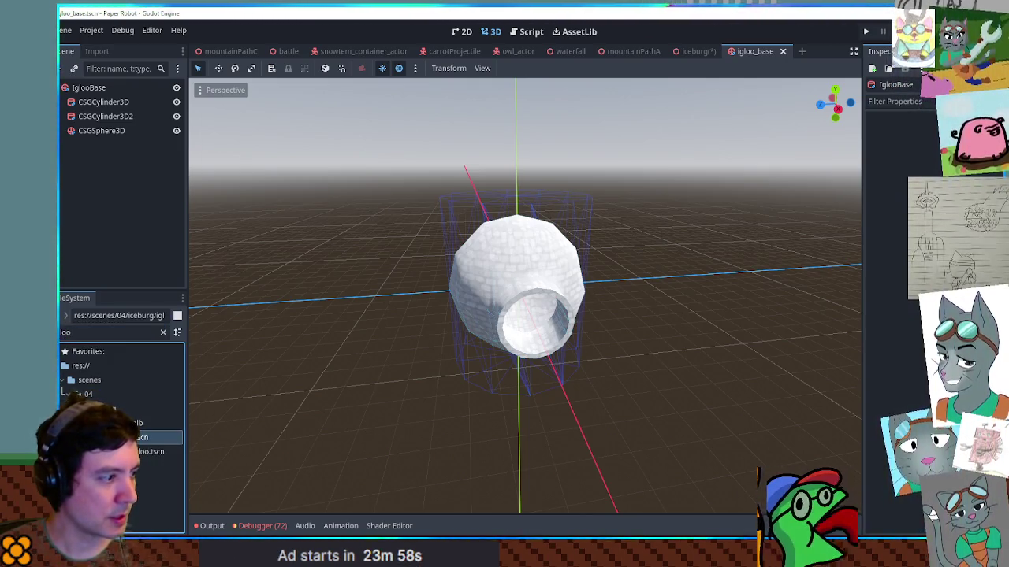
pyautogui.rightClick(142, 435)
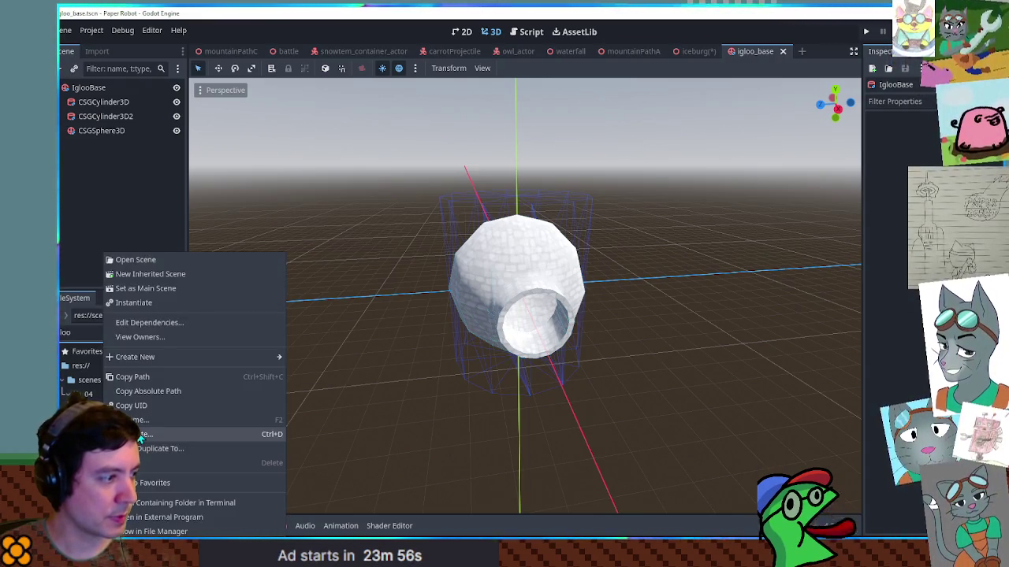
pyautogui.click(141, 434)
pyautogui.click(505, 282)
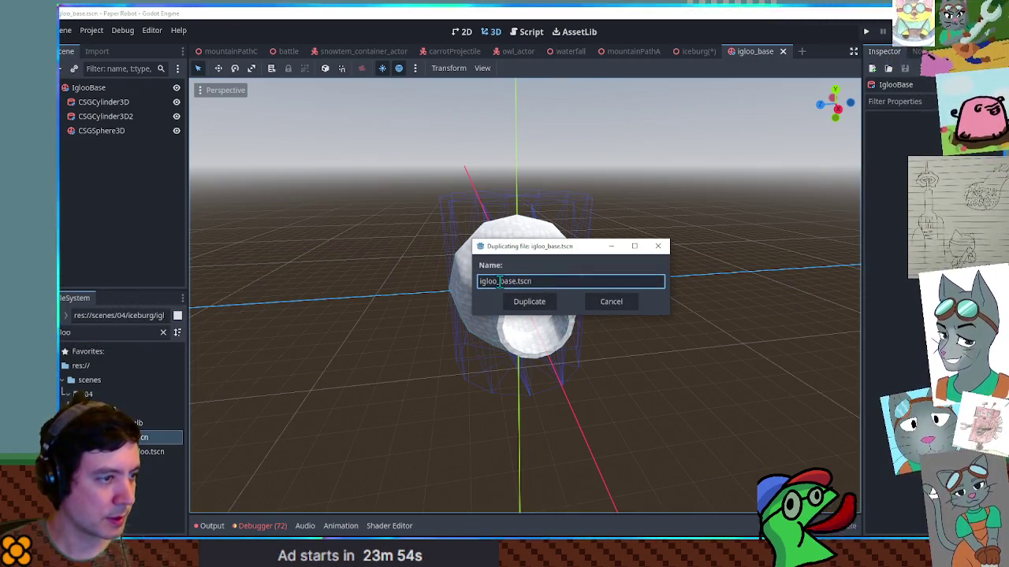
pyautogui.write('s')
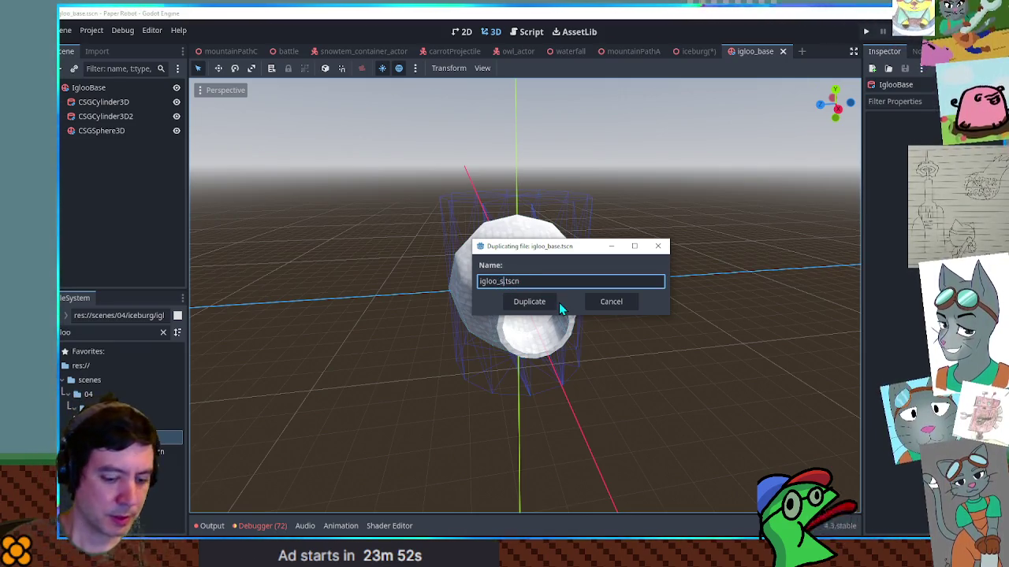
pyautogui.click(559, 306)
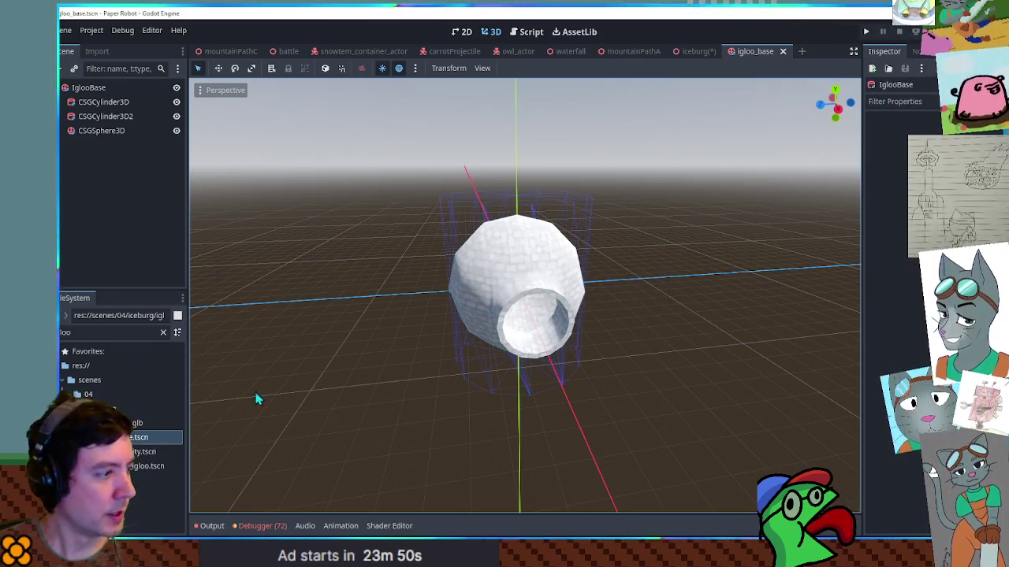
pyautogui.doubleClick(118, 452)
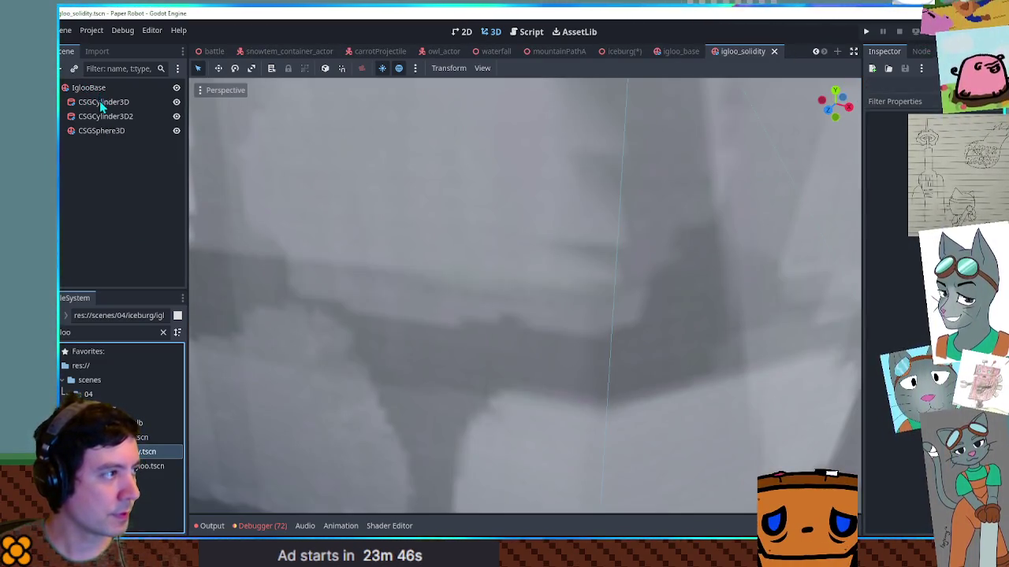
# Undo the stray instance, restore igloo_base's box cutout, and select CSGCylinder3D in igloo_solidity.
pyautogui.click(97, 133)
pyautogui.moveTo(97, 133)
pyautogui.mouseDown()
pyautogui.moveTo(101, 140)
pyautogui.moveTo(92, 109)
pyautogui.moveTo(106, 109)
pyautogui.mouseUp()
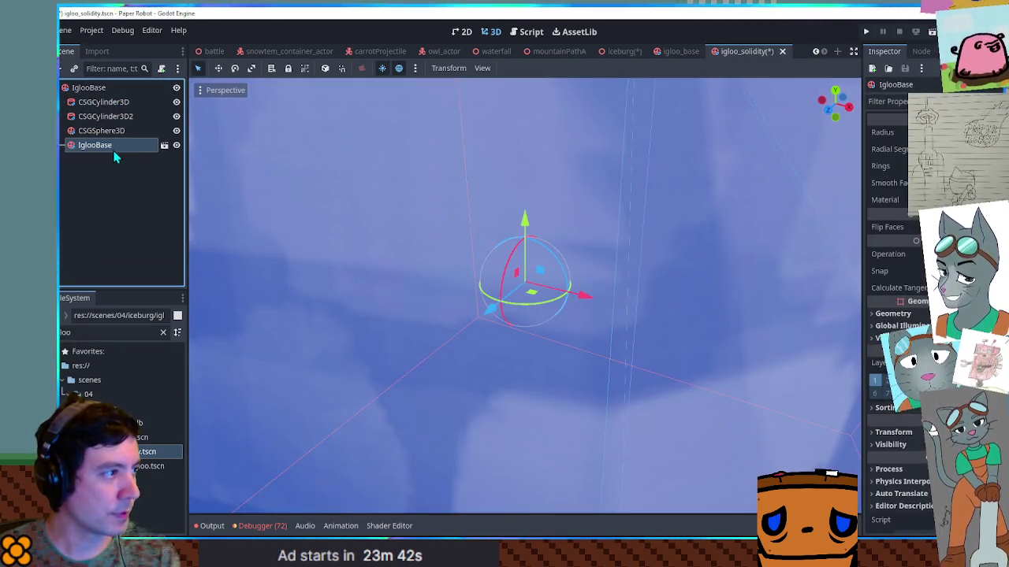
pyautogui.hotkey('ctrl', 'z')
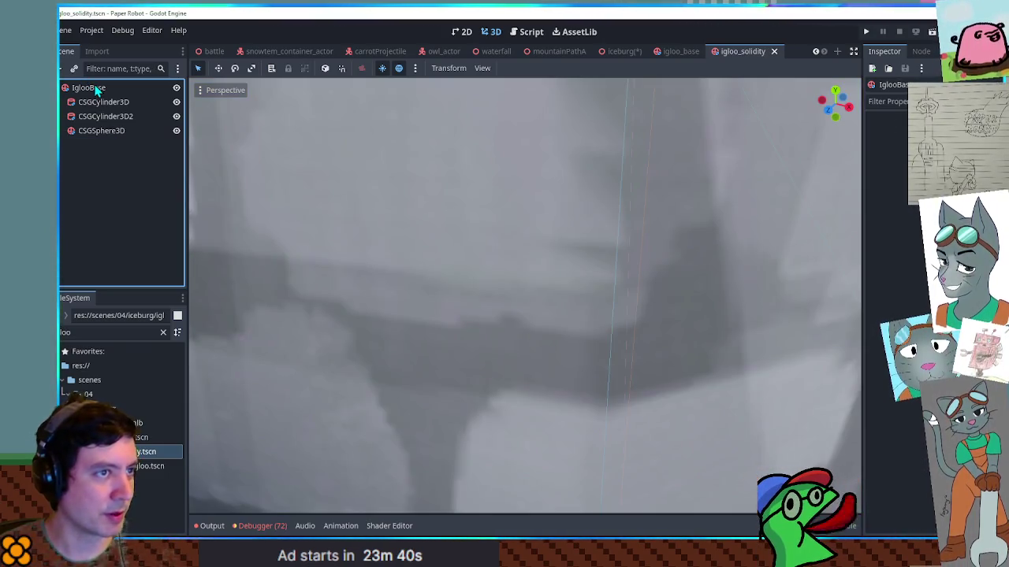
pyautogui.click(677, 51)
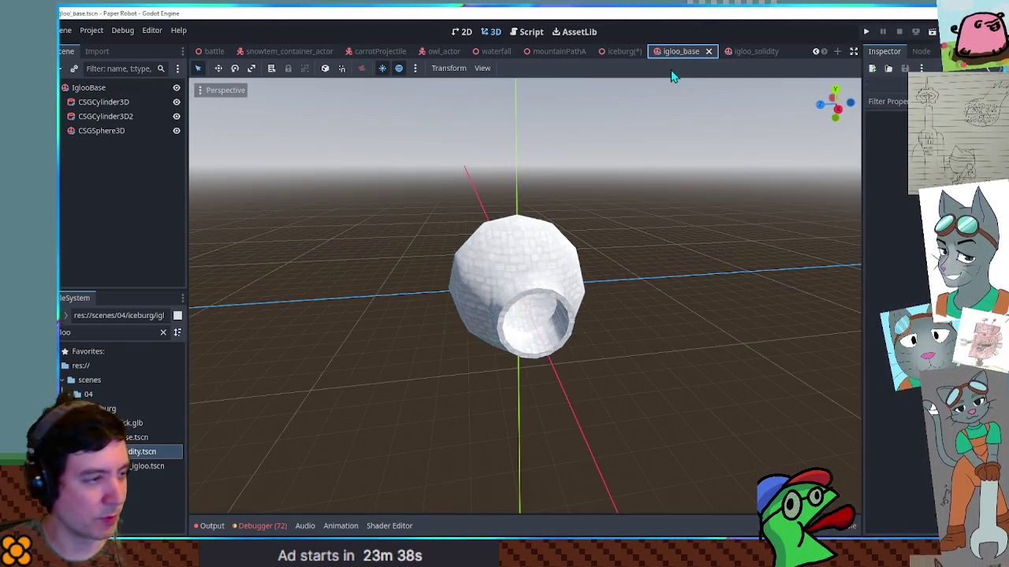
pyautogui.hotkey('ctrl', 'z')
pyautogui.hotkey('ctrl', 'z')
pyautogui.hotkey('ctrl', 'z')
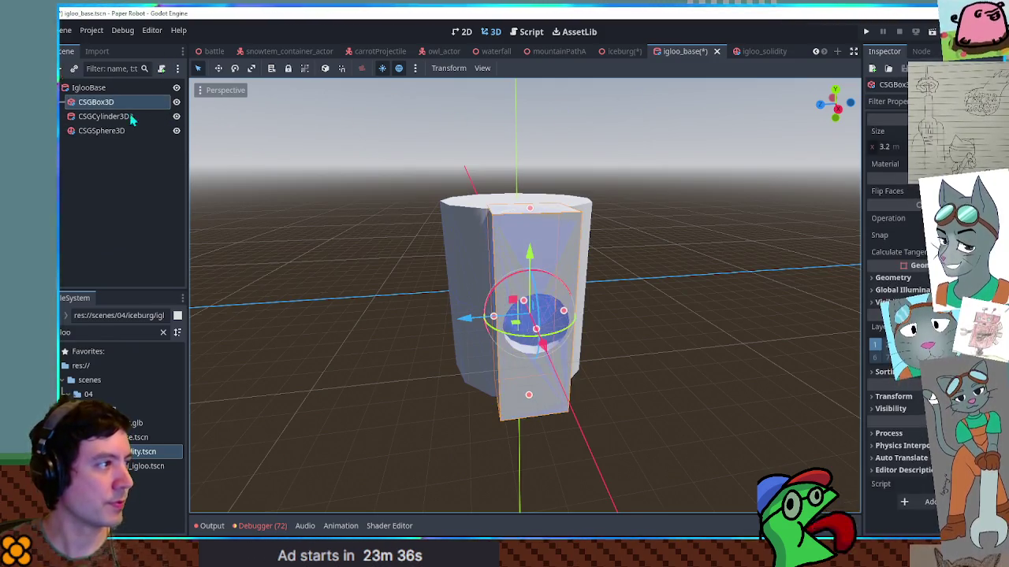
pyautogui.keyDown('shift'); pyautogui.click(102, 130); pyautogui.keyUp('shift')
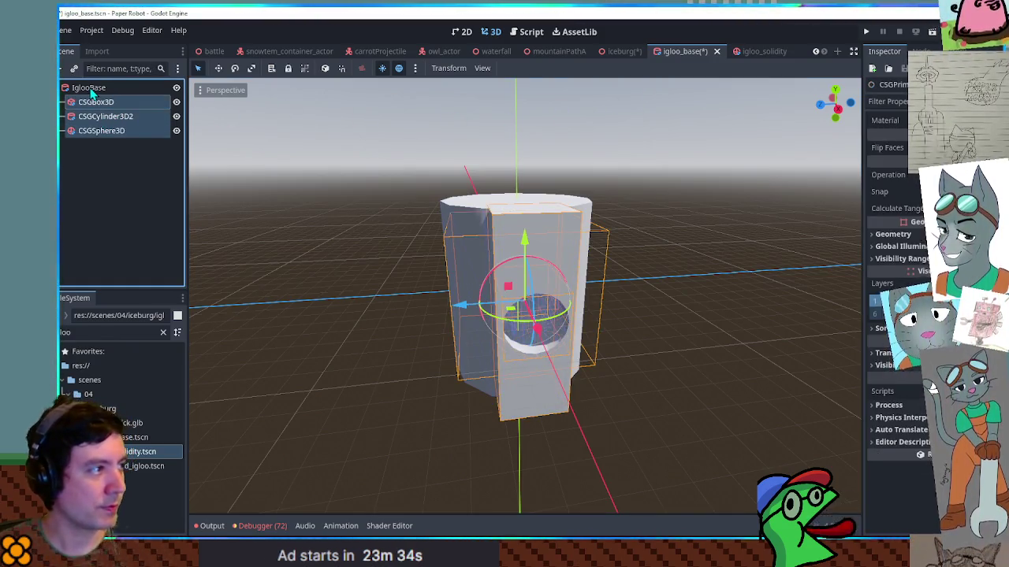
pyautogui.click(90, 88)
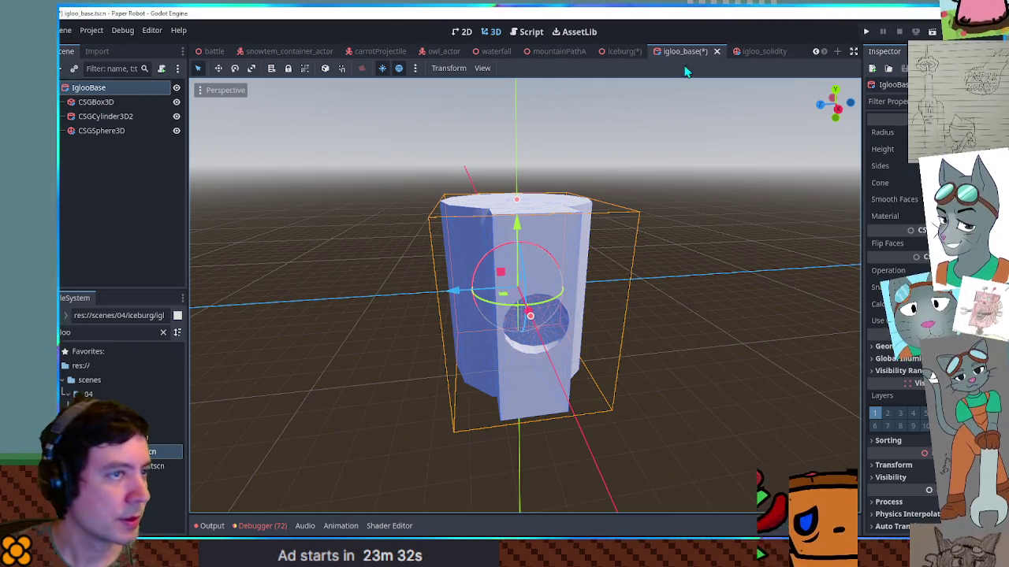
pyautogui.click(747, 52)
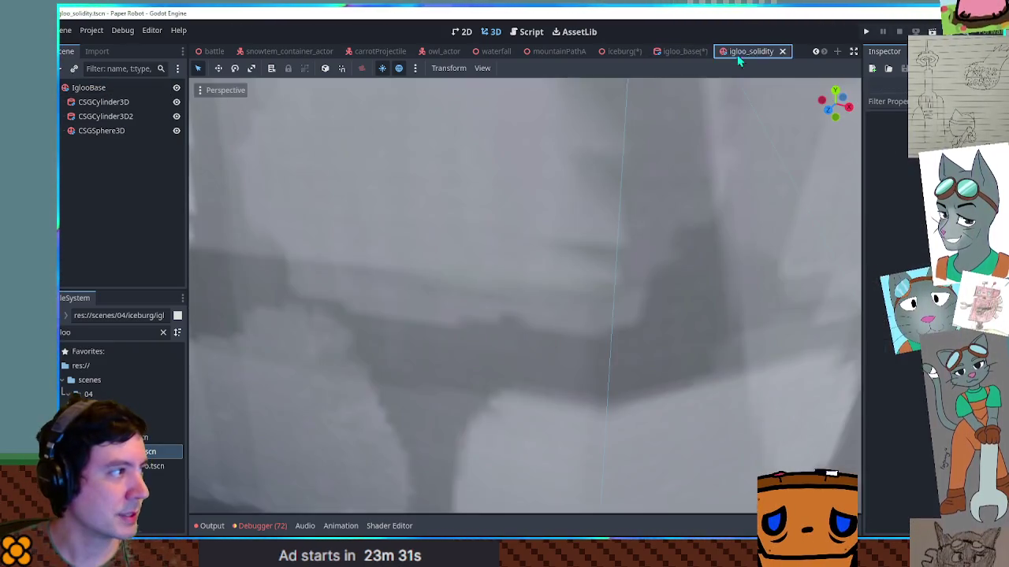
pyautogui.click(100, 102)
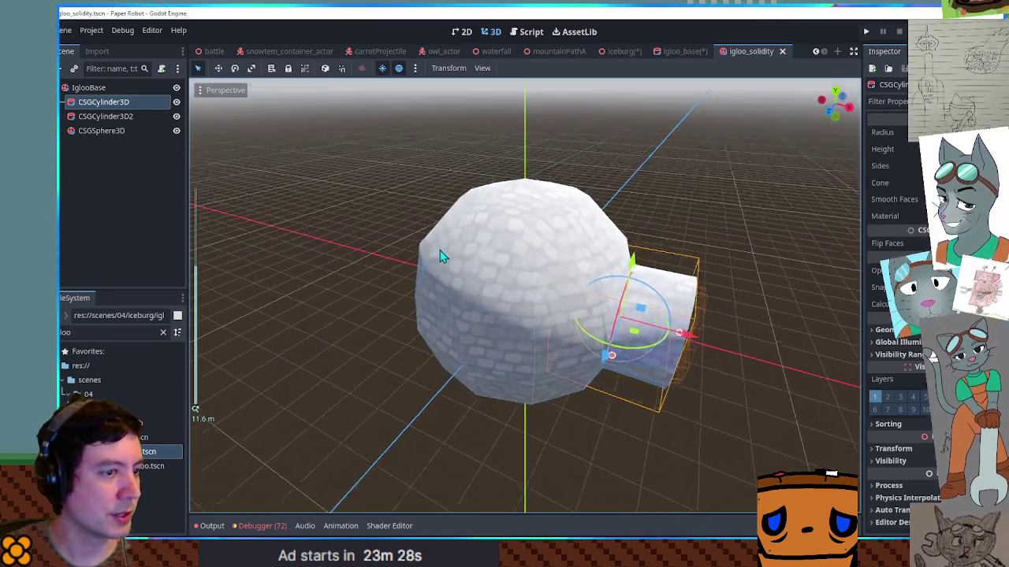
# Wrap the box, cylinder and sphere in a new CSGCylinder3D3 and make it the scene root.
pyautogui.click(96, 89)
pyautogui.hotkey('ctrl', 'a')
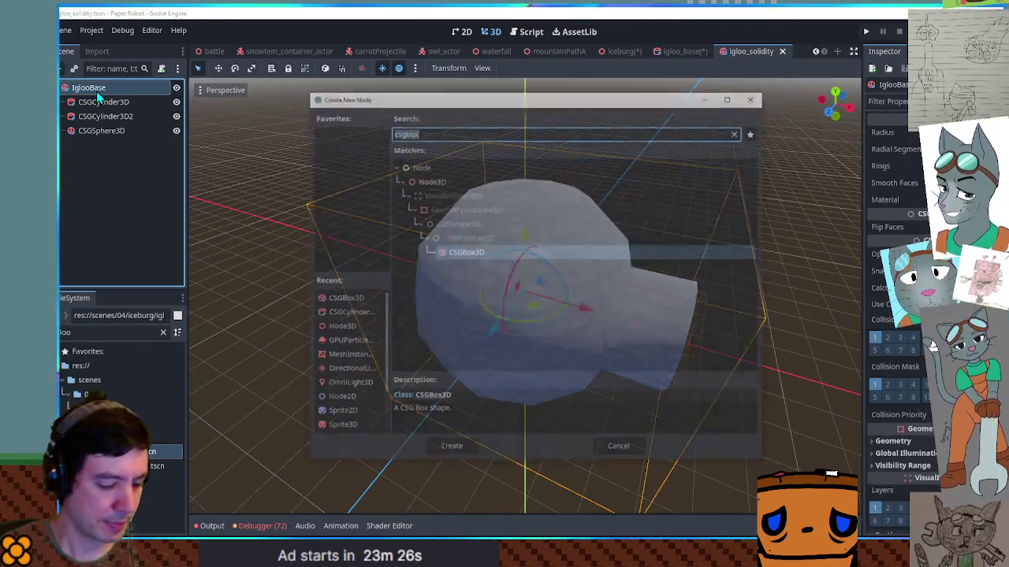
pyautogui.write('csgcyl')
pyautogui.press('Return')
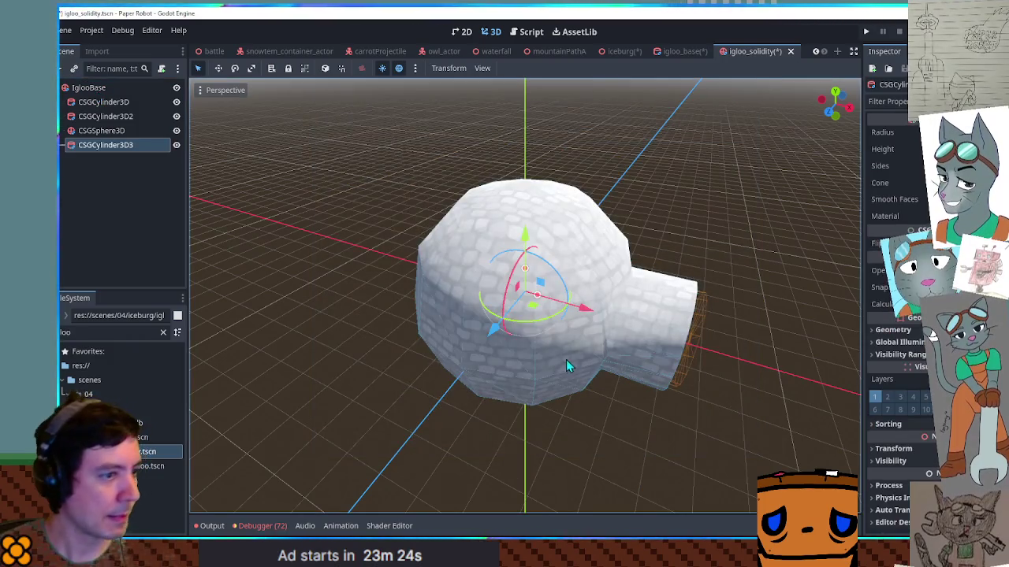
pyautogui.hotkey('ctrl', 'v')
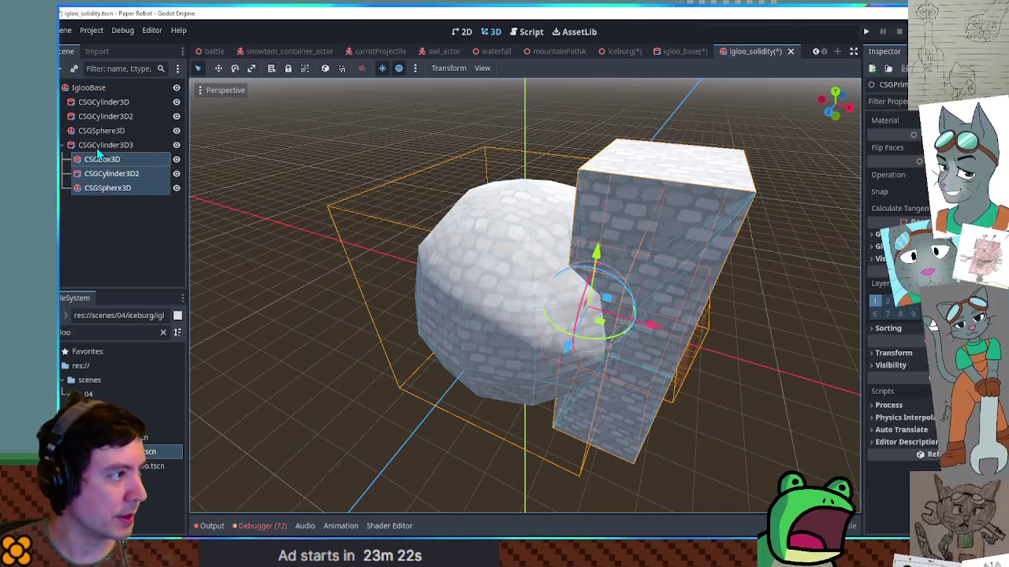
pyautogui.rightClick(98, 150)
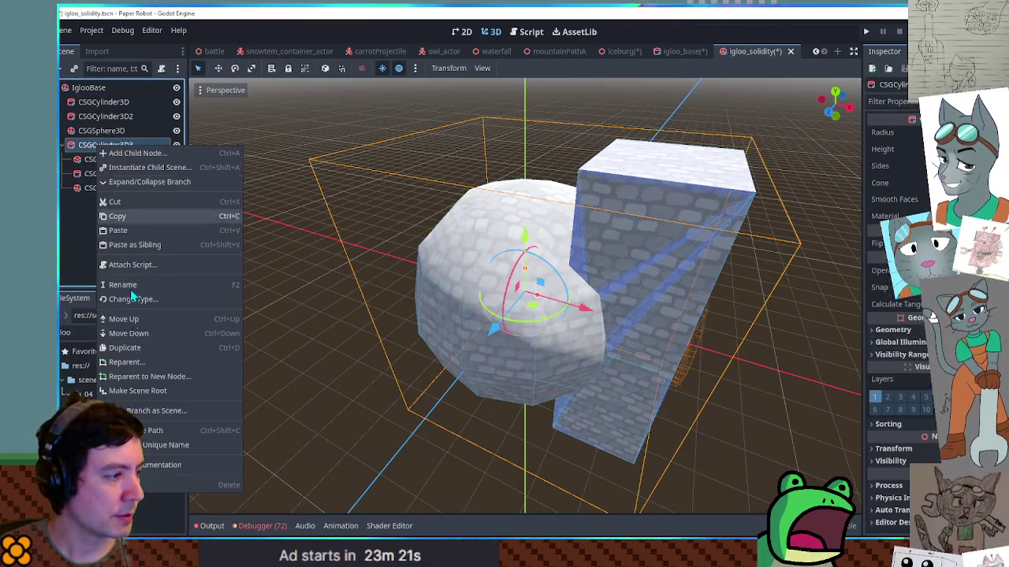
pyautogui.click(154, 391)
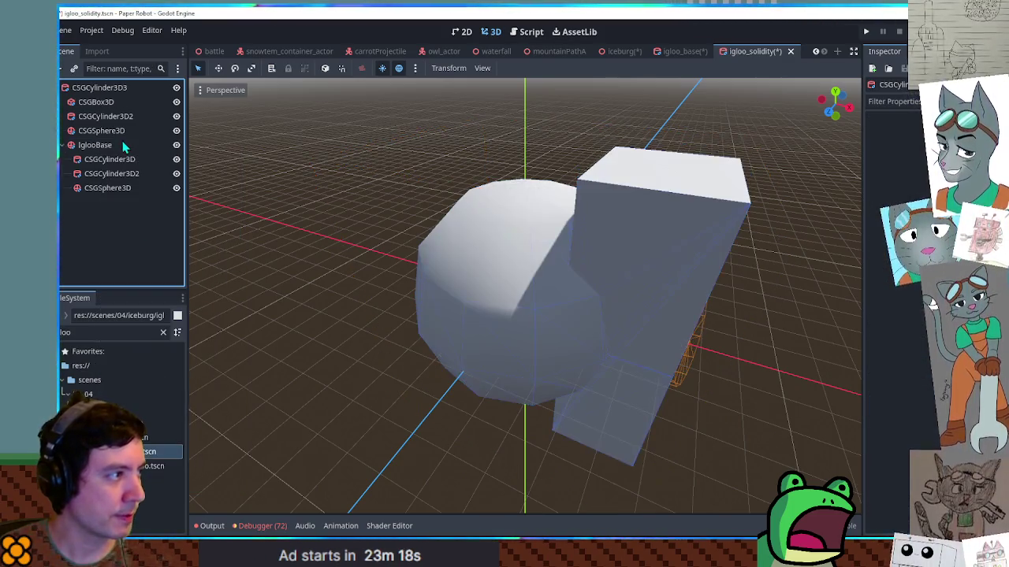
# Widen the CSGCylinder3D3 root cylinder's radius so it encloses the igloo parts.
pyautogui.doubleClick(101, 145)
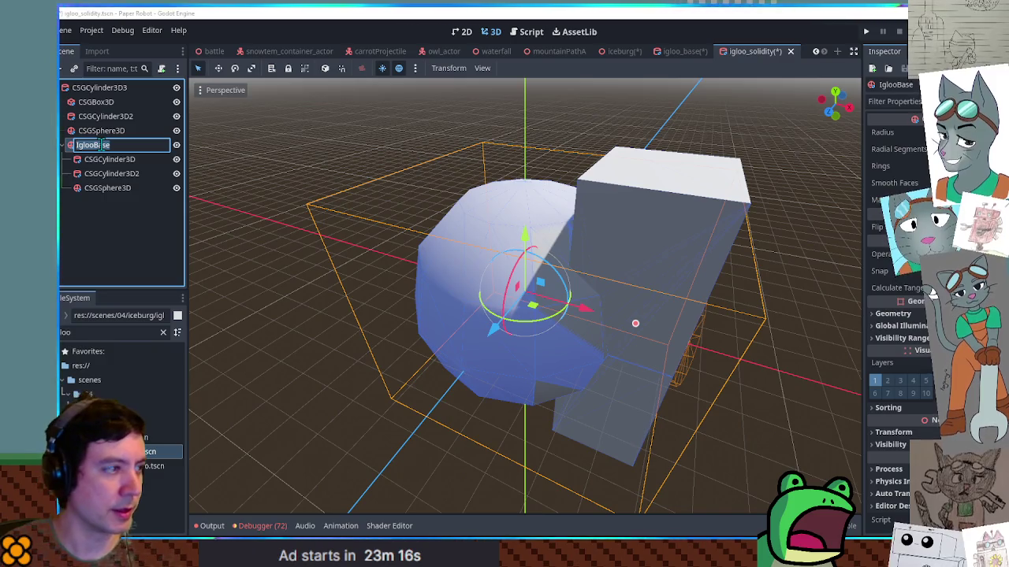
pyautogui.press('Return')
pyautogui.press('Delete')
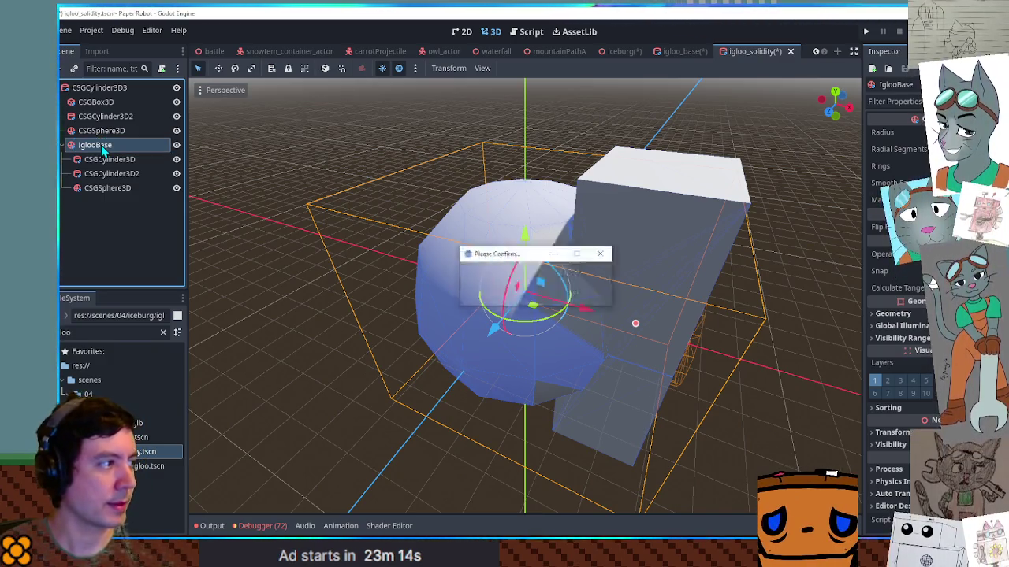
pyautogui.press('Return')
pyautogui.hotkey('ctrl', 'z')
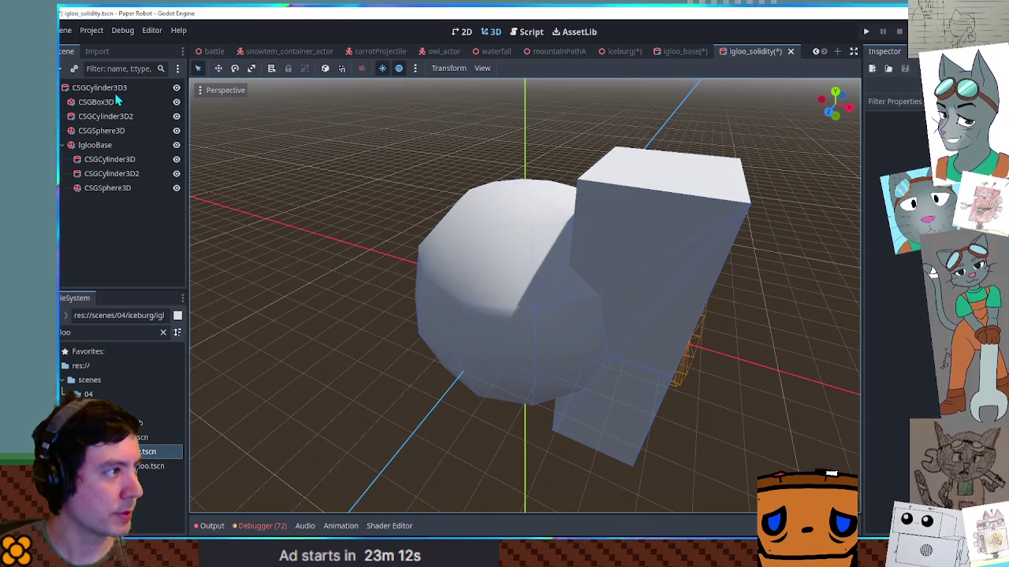
pyautogui.click(111, 88)
pyautogui.moveTo(213, 165)
pyautogui.mouseDown()
pyautogui.moveTo(410, 252)
pyautogui.moveTo(549, 292)
pyautogui.moveTo(525, 260)
pyautogui.moveTo(528, 138)
pyautogui.mouseUp()
pyautogui.moveTo(545, 301)
pyautogui.mouseDown()
pyautogui.moveTo(587, 308)
pyautogui.moveTo(637, 297)
pyautogui.mouseUp()
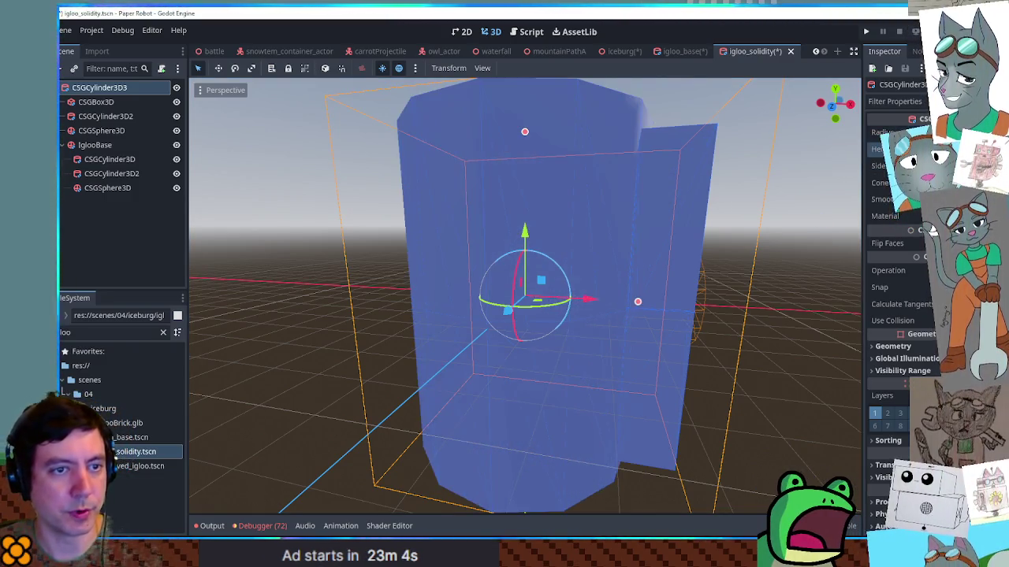
pyautogui.moveTo(762, 234)
pyautogui.mouseDown()
pyautogui.moveTo(761, 275)
pyautogui.moveTo(367, 208)
pyautogui.mouseUp()
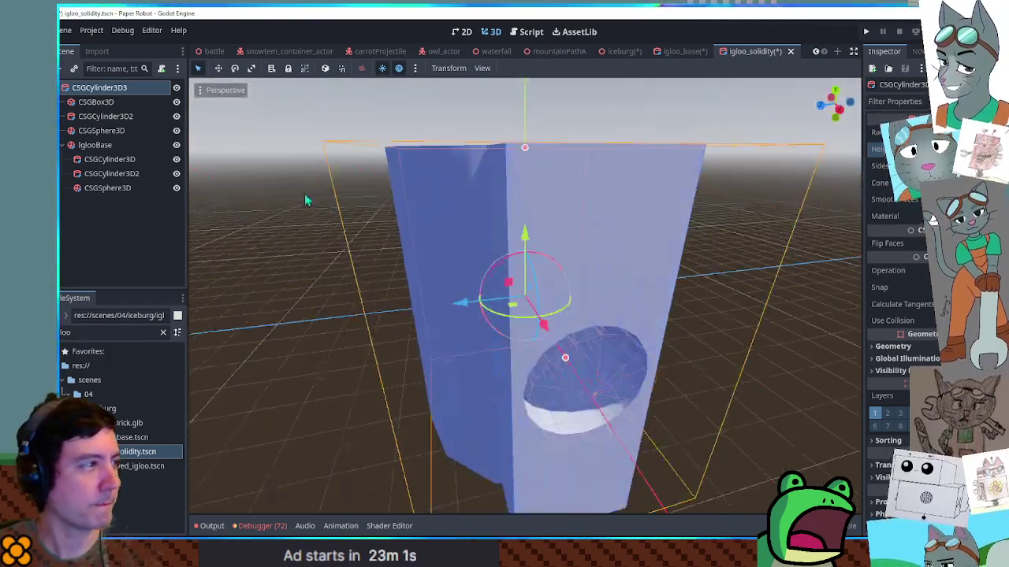
# Delete the IglooBase node with its children and save igloo_solidity.
pyautogui.click(95, 145)
pyautogui.press('Delete')
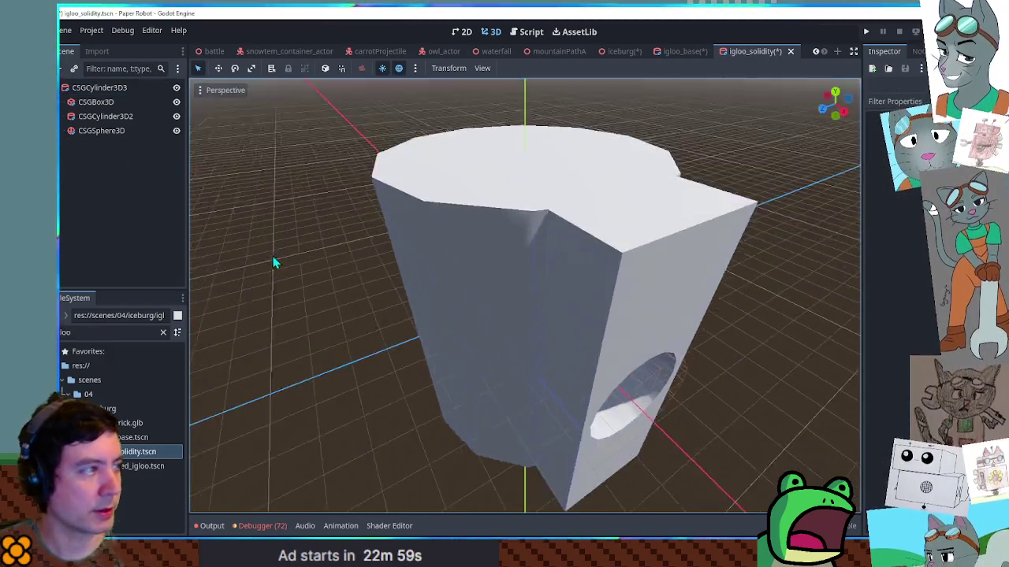
pyautogui.click(407, 235)
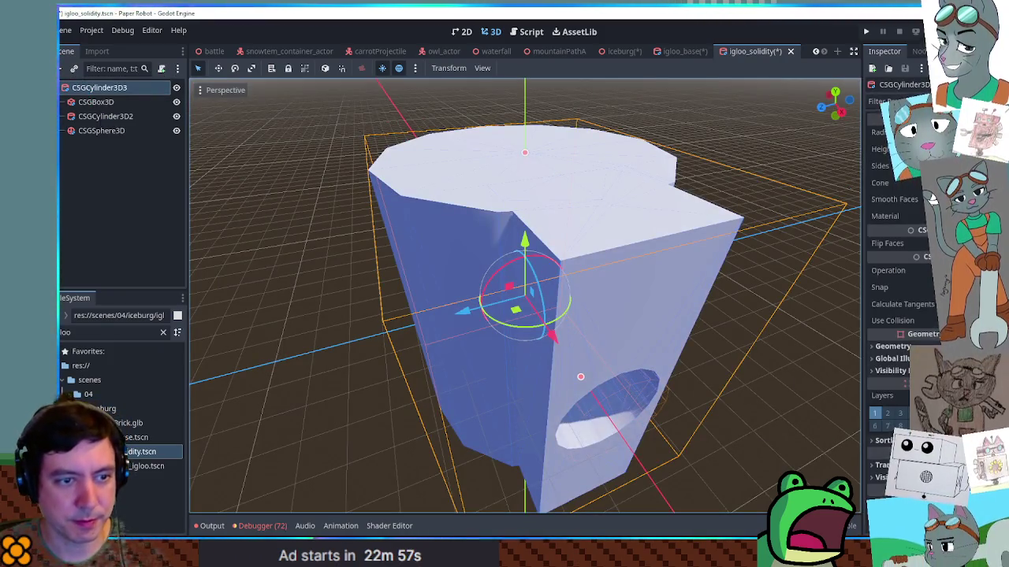
pyautogui.hotkey('ctrl', 's')
pyautogui.press('Return')
pyautogui.click(680, 52)
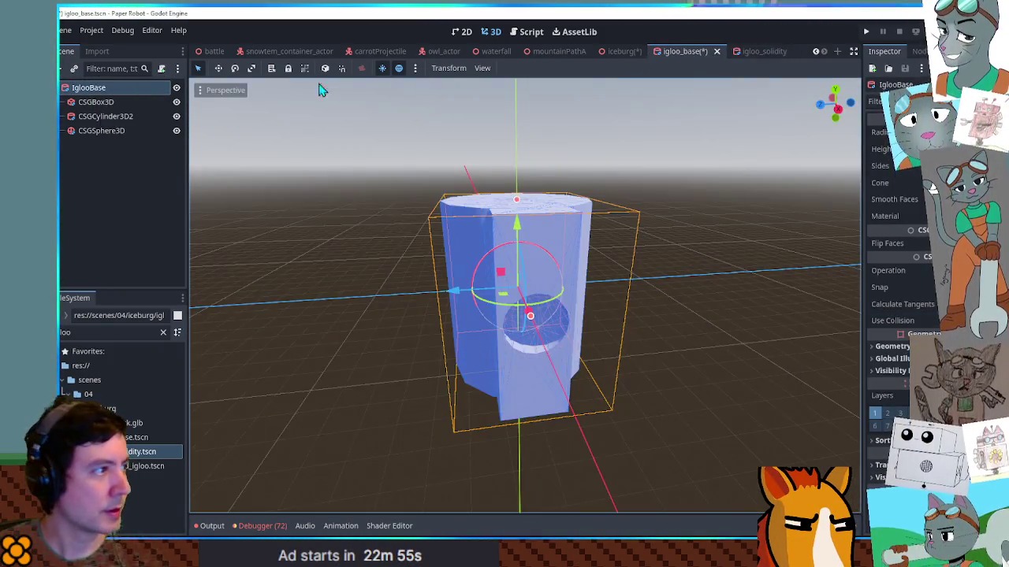
# Save igloo_base with its CSGBox3D piece removed.
pyautogui.hotkey('ctrl', 's')
pyautogui.press('Delete')
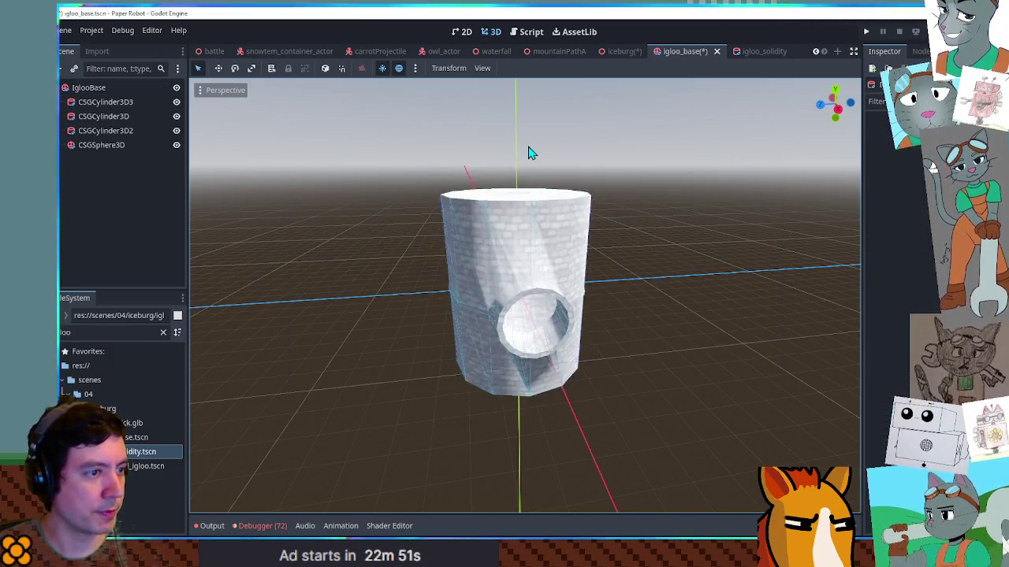
pyautogui.hotkey('ctrl', 's')
# In the iceburg level, add igloo_solidity.tscn as a child of Igloo1.
pyautogui.click(623, 52)
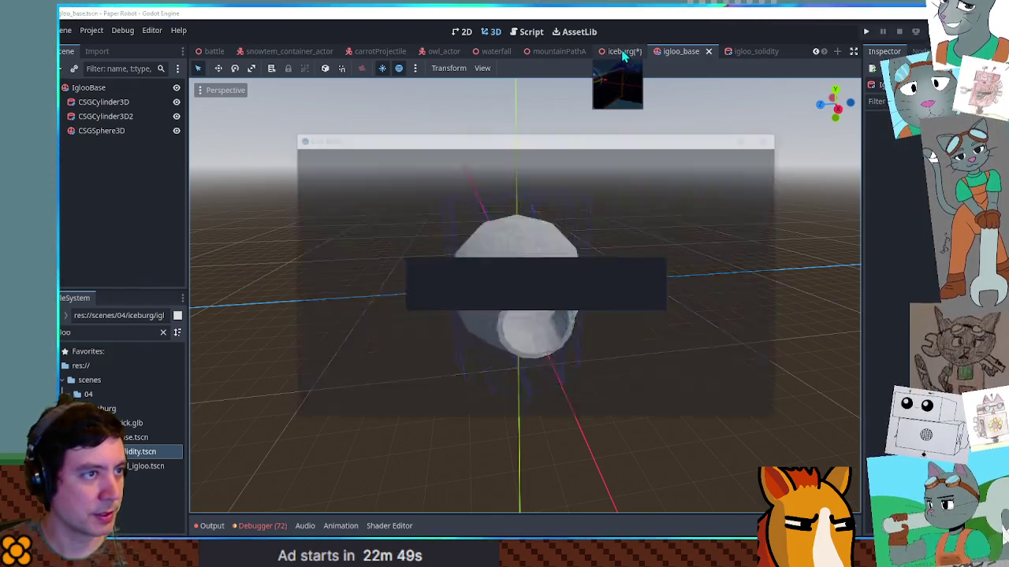
pyautogui.scroll(-5, 484, 201)
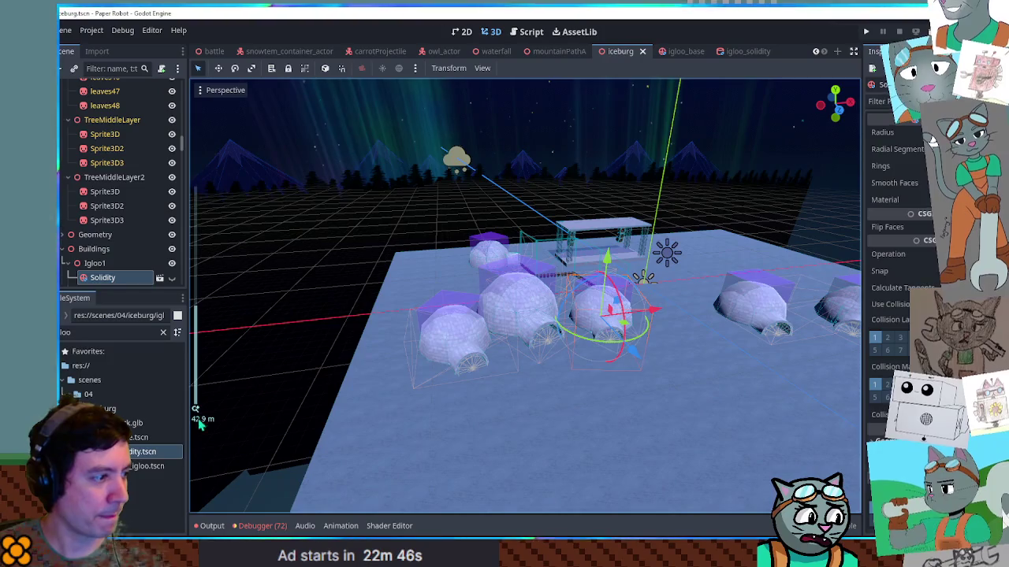
pyautogui.moveTo(201, 424); pyautogui.dragTo(120, 265)
pyautogui.scroll(-3, 106, 237)
pyautogui.moveTo(100, 195); pyautogui.dragTo(100, 195)
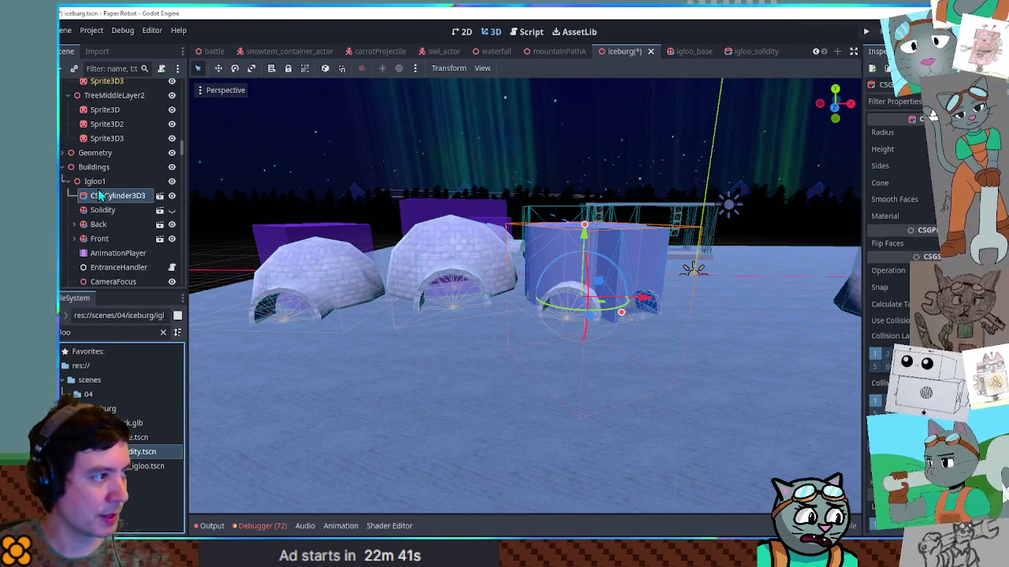
pyautogui.click(752, 51)
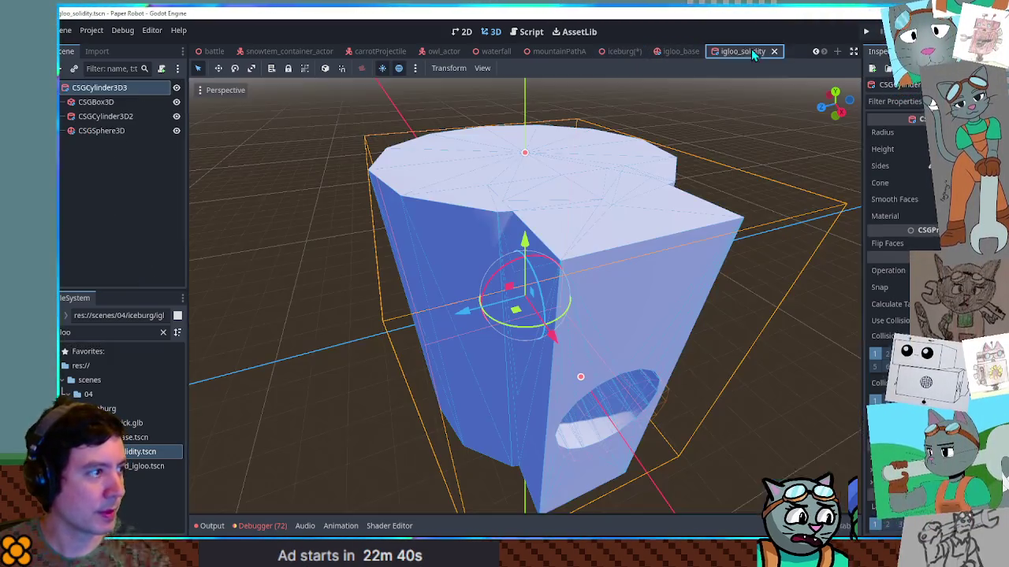
# Rename the igloo_solidity root cylinder to IglooSolidity.
pyautogui.press('F2')
pyautogui.write('Igloo')
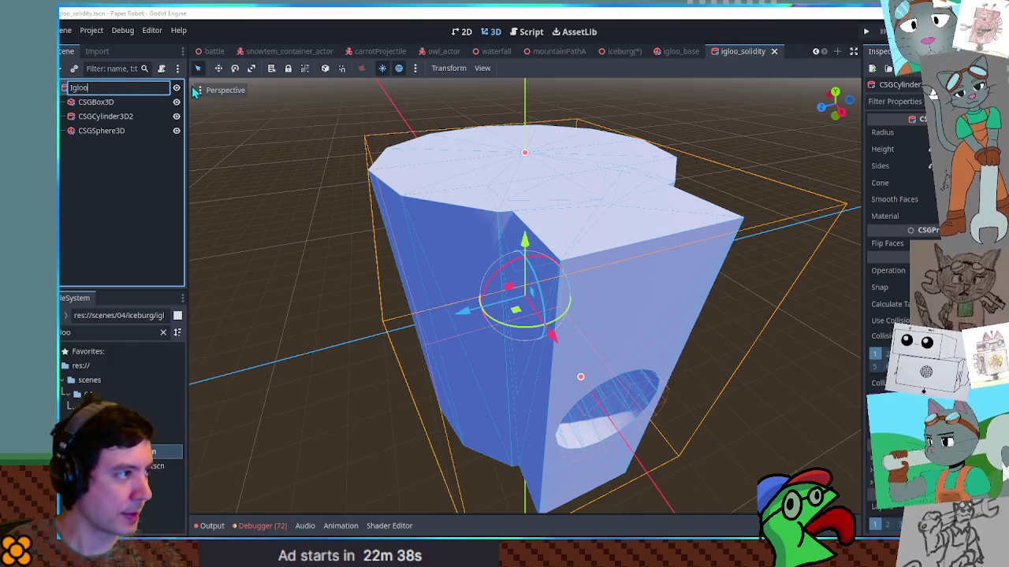
pyautogui.write('Solidity')
pyautogui.press('Return')
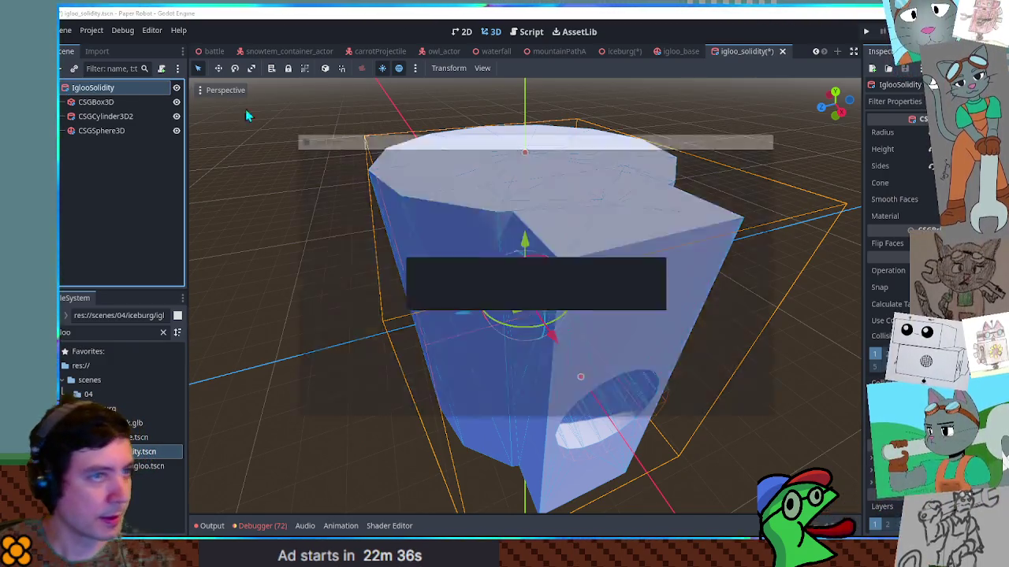
pyautogui.press('F2')
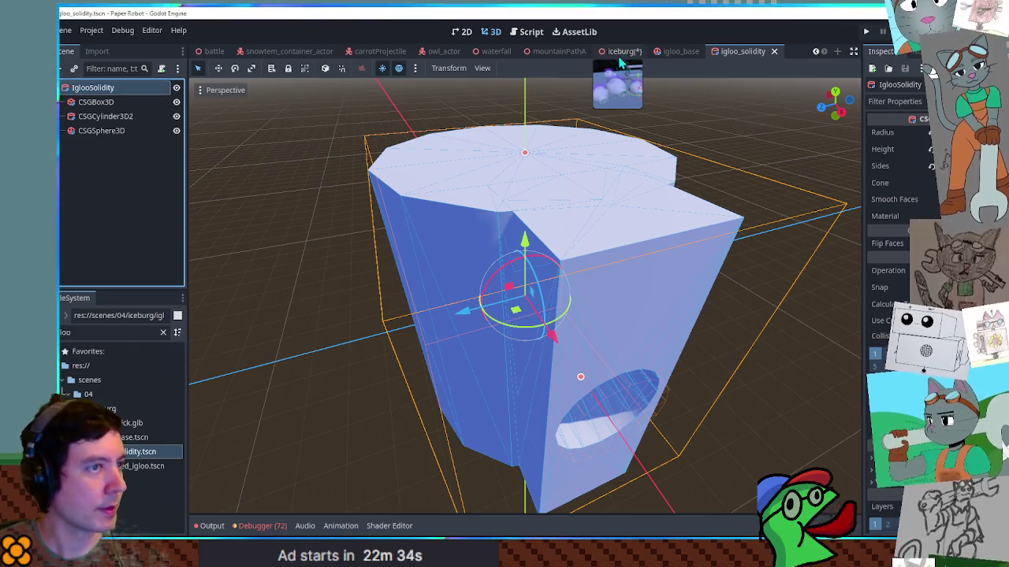
pyautogui.click(623, 52)
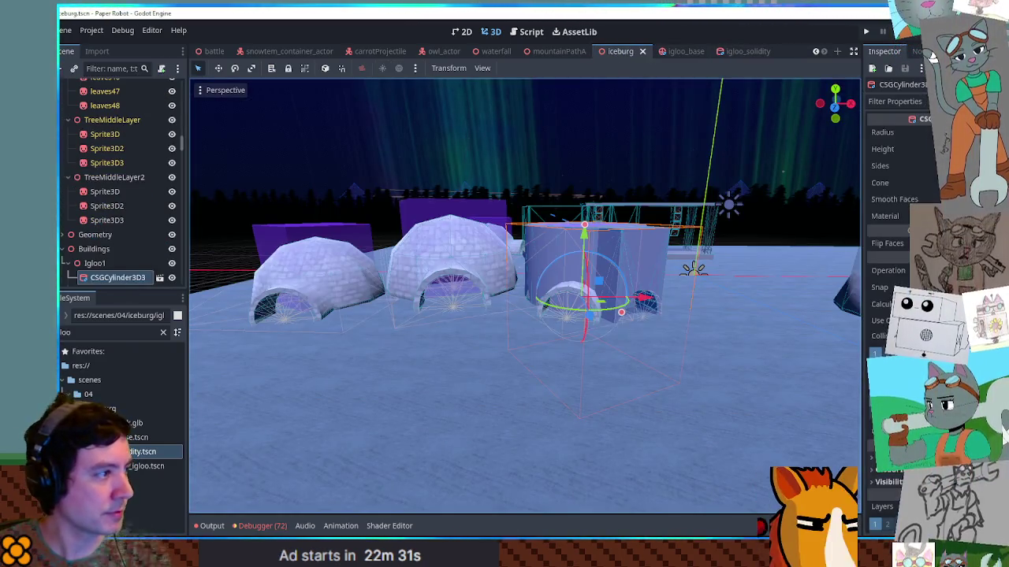
# Delete the old Solidity node under Igloo1.
pyautogui.doubleClick(124, 278)
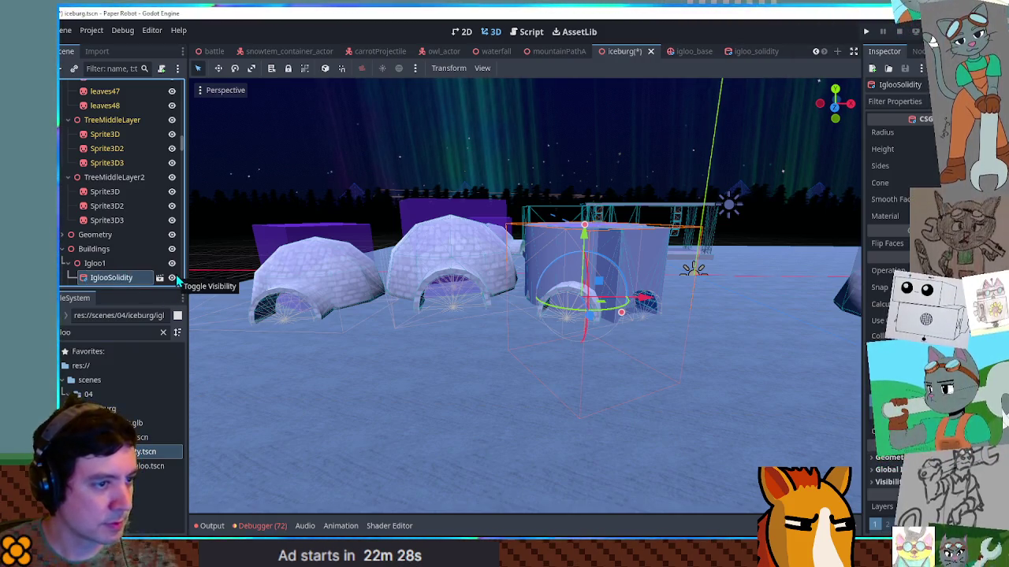
pyautogui.scroll(-3, 149, 229)
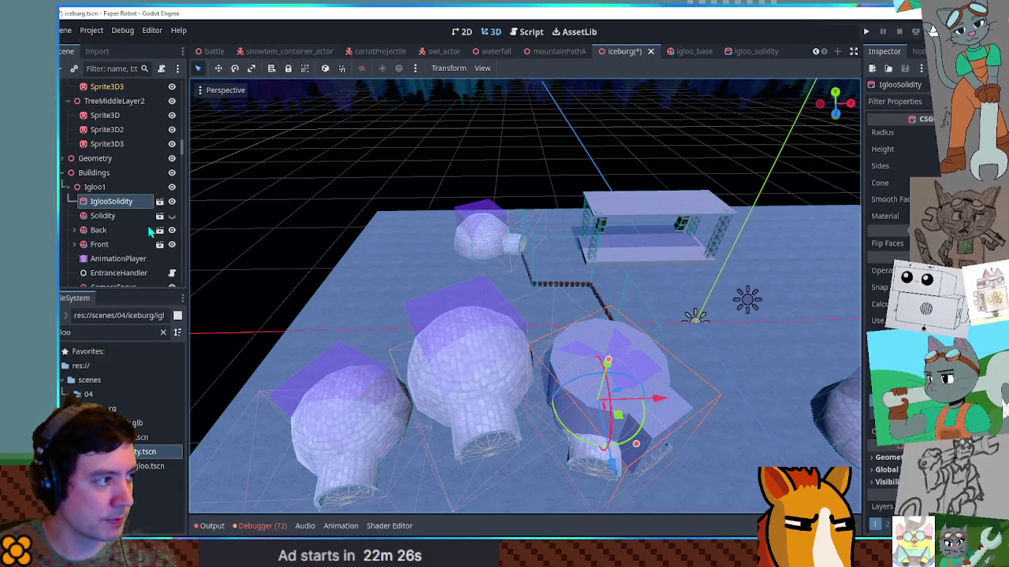
pyautogui.click(110, 216)
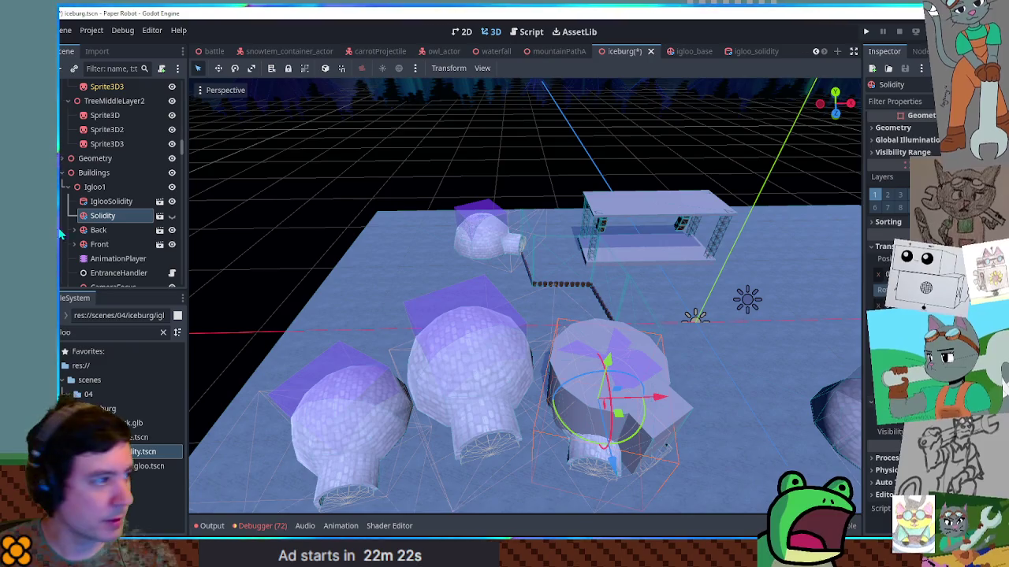
pyautogui.press('Delete')
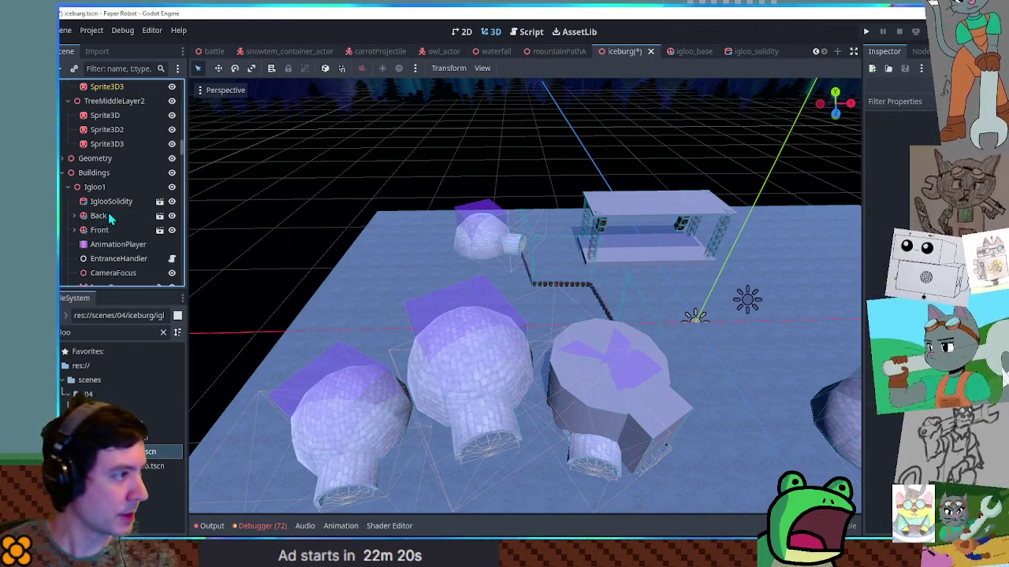
# Hide the IglooSolidity shape, save the iceburg level, and run the game with F5.
pyautogui.click(111, 203)
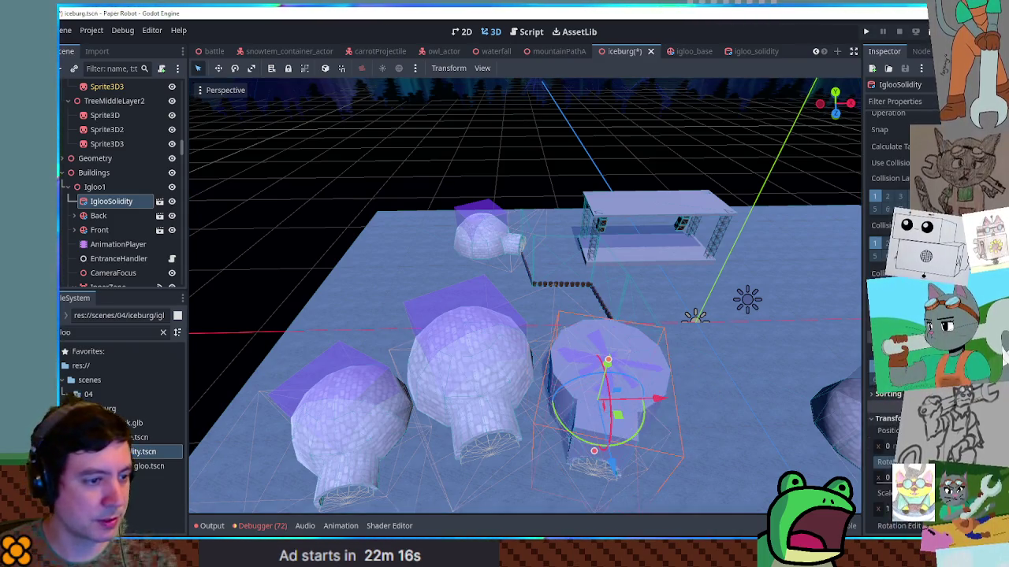
pyautogui.moveTo(683, 439)
pyautogui.mouseDown()
pyautogui.moveTo(601, 349)
pyautogui.moveTo(607, 381)
pyautogui.mouseUp()
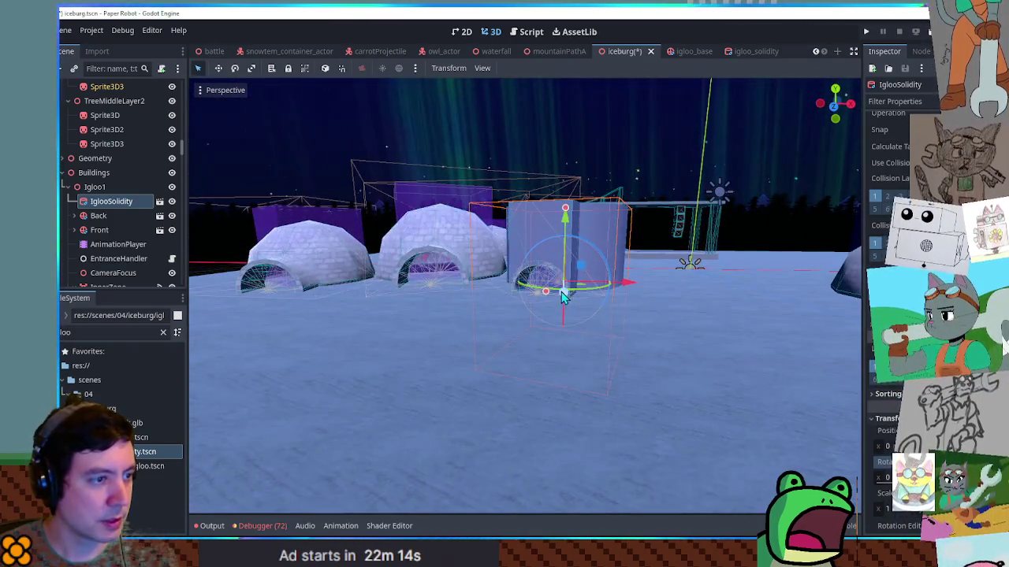
pyautogui.scroll(4, 554, 291)
pyautogui.scroll(-3, 554, 296)
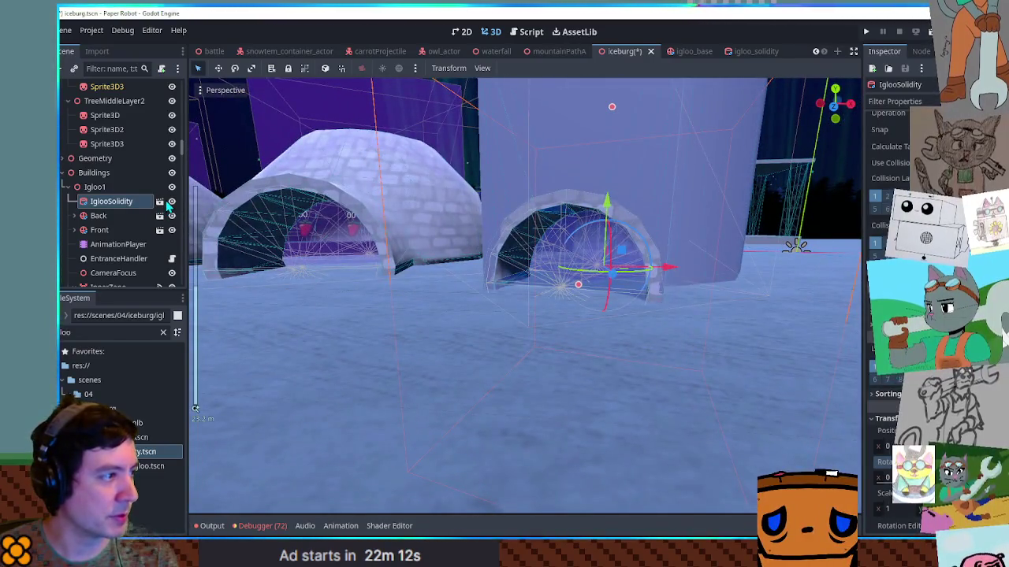
pyautogui.click(171, 202)
pyautogui.hotkey('ctrl', 's')
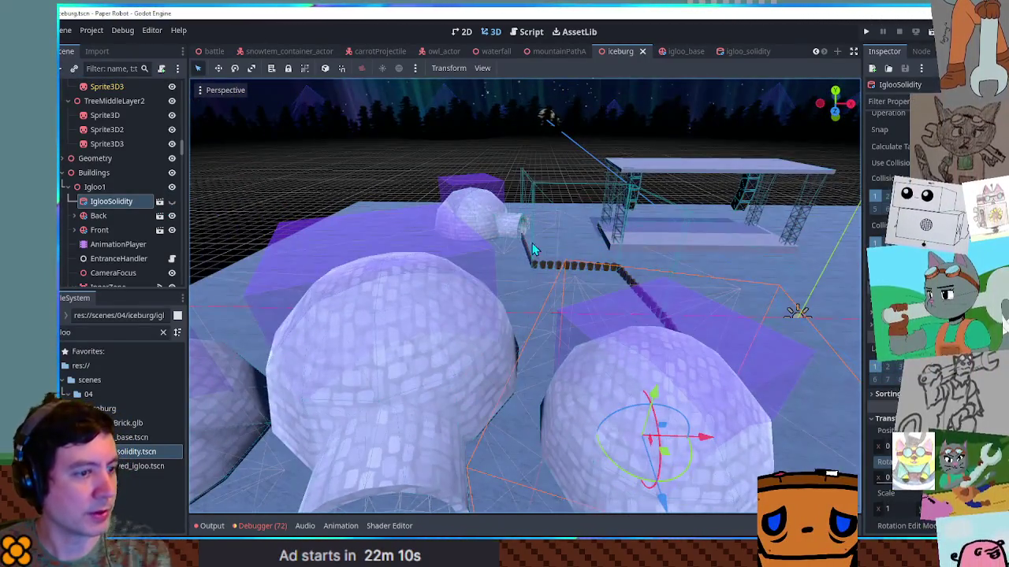
pyautogui.press('F5')
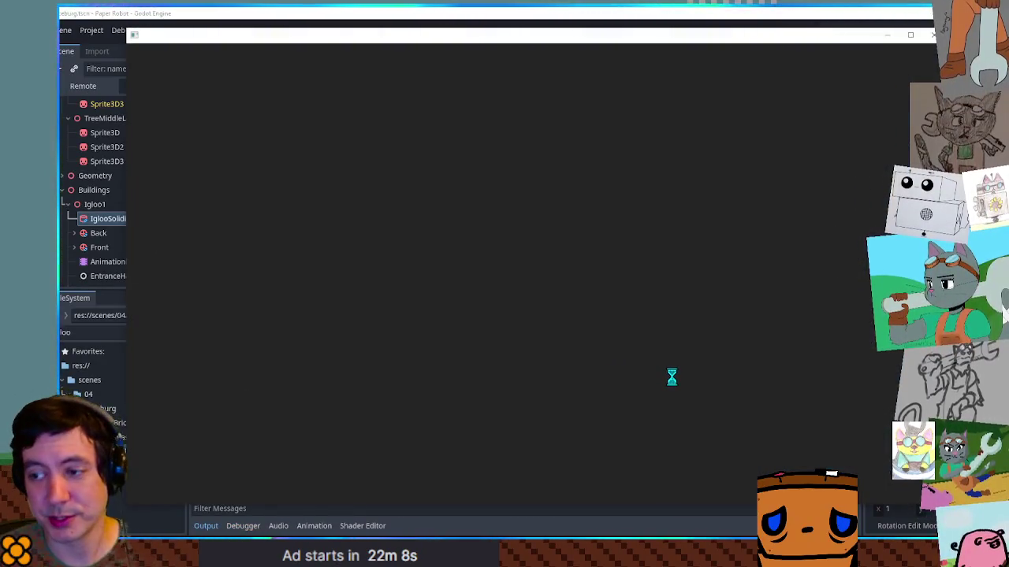
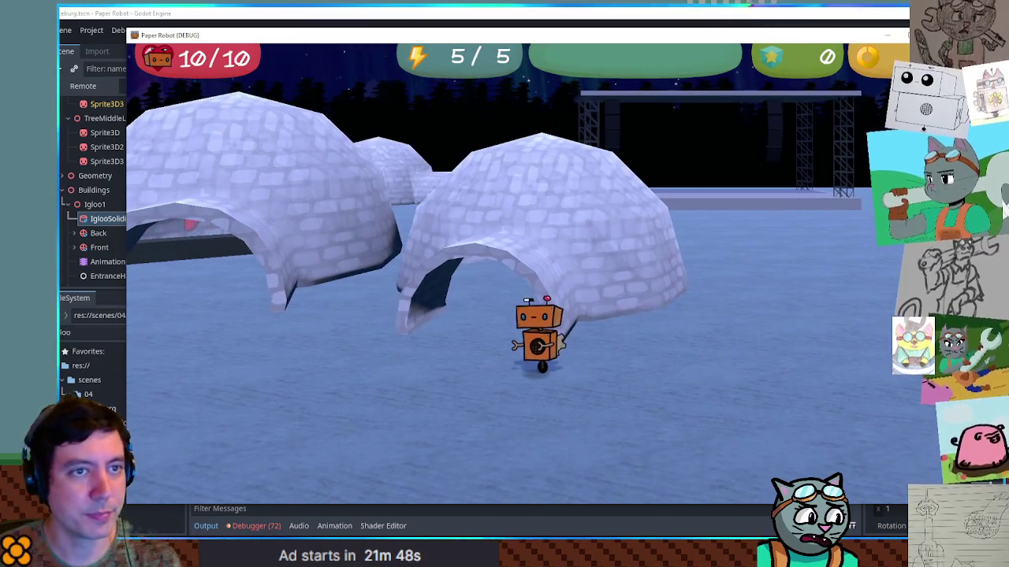
# Stop the Paper Robot test run with F8 to return to the iceburg scene.
pyautogui.press('F8')
pyautogui.scroll(-5, 520, 321)
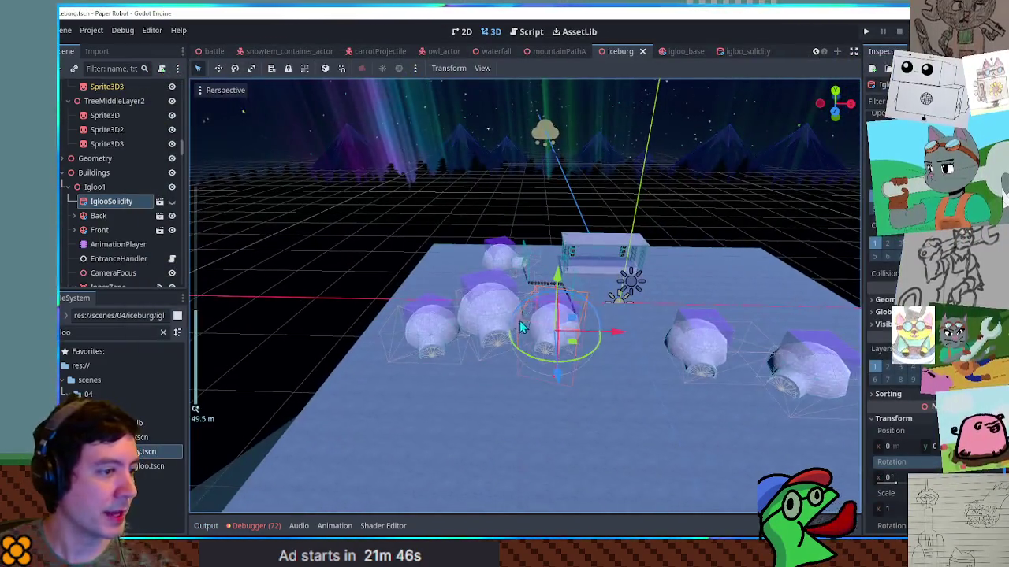
# Give the Shop a quarter-turned, hidden IglooSolidity instance and delete its old Solidity node.
pyautogui.click(72, 200)
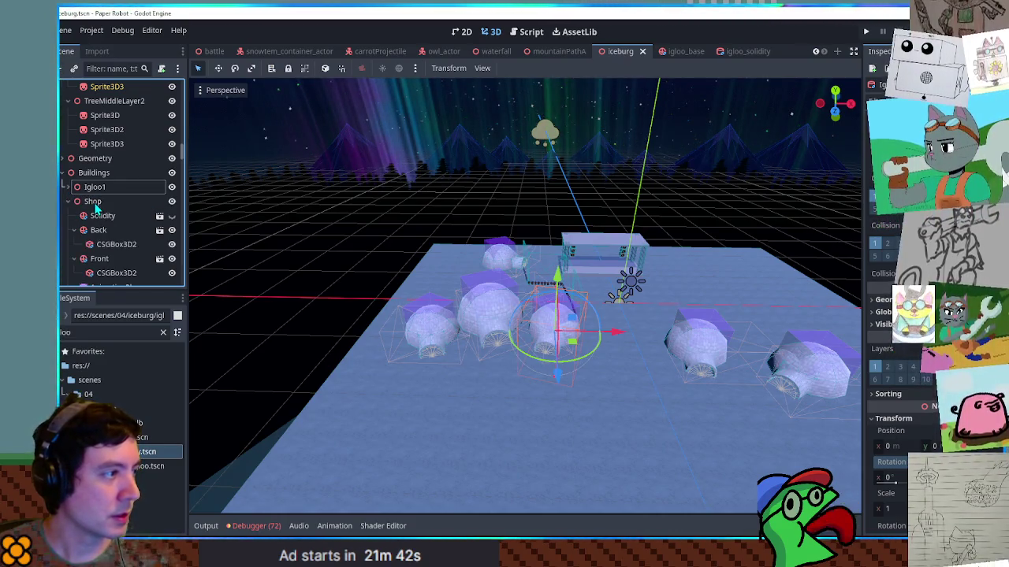
pyautogui.click(92, 202)
pyautogui.press('f')
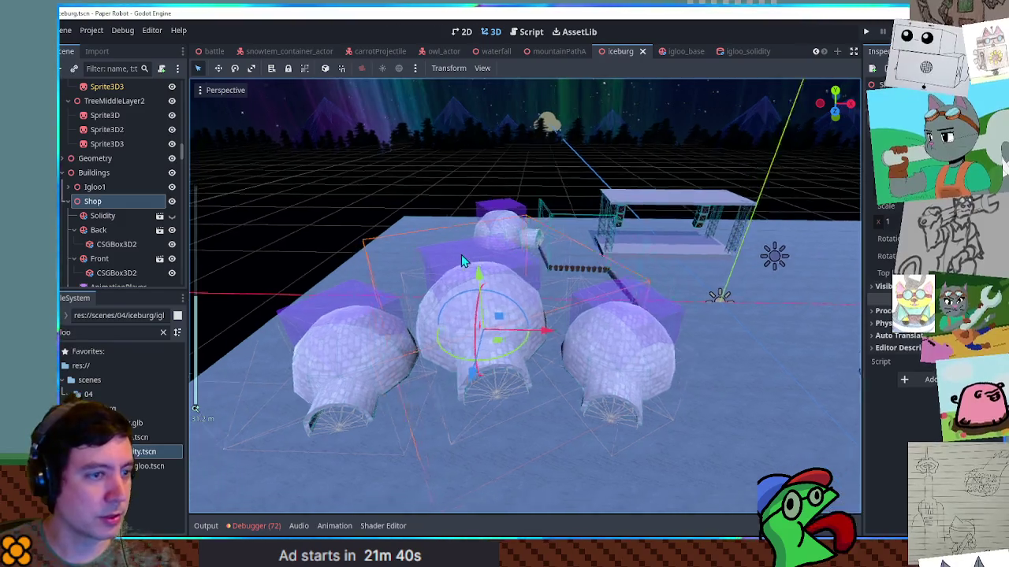
pyautogui.click(101, 215)
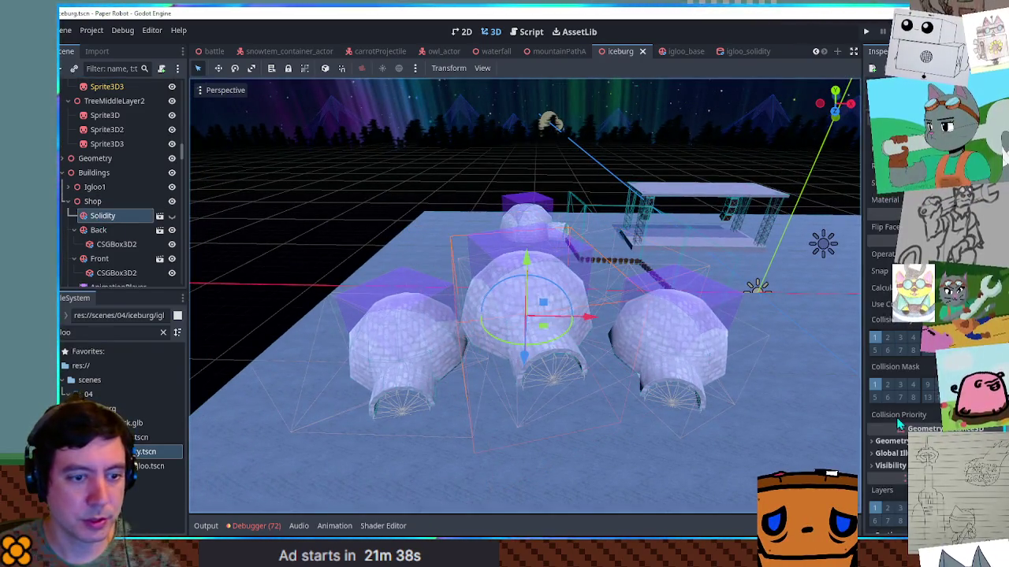
pyautogui.scroll(-5, 899, 426)
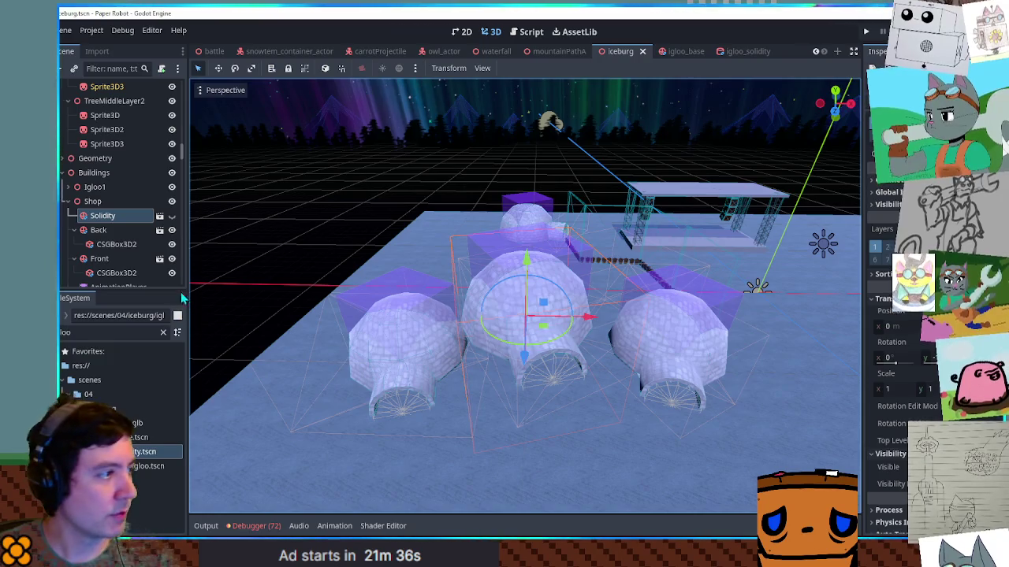
pyautogui.hotkey('ctrl', 'v')
pyautogui.hotkey('ctrl', 'z')
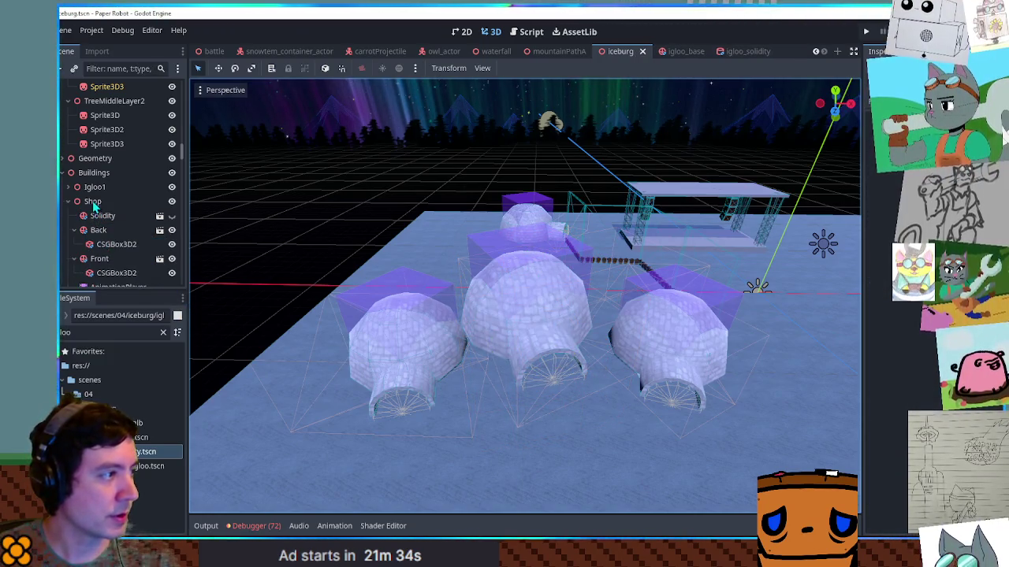
pyautogui.moveTo(142, 451)
pyautogui.mouseDown()
pyautogui.moveTo(103, 244)
pyautogui.moveTo(106, 206)
pyautogui.mouseUp()
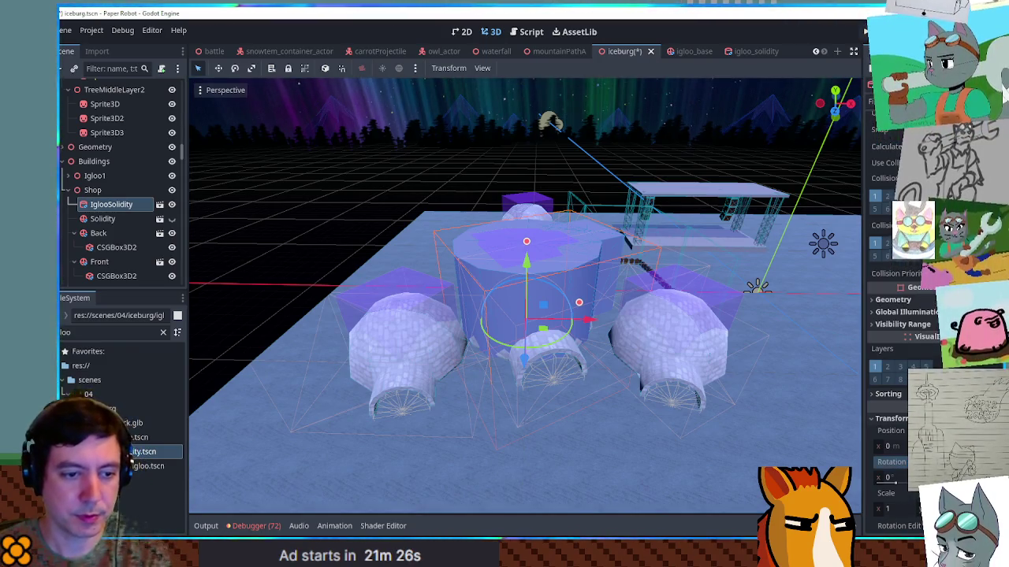
pyautogui.press('Return')
pyautogui.click(102, 218)
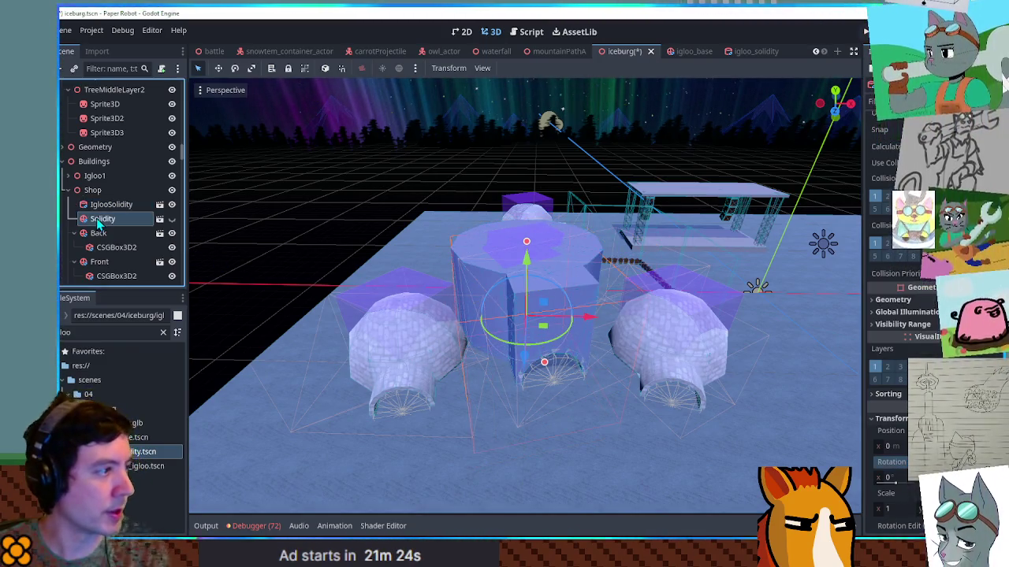
pyautogui.press('Delete')
pyautogui.click(172, 205)
pyautogui.click(93, 190)
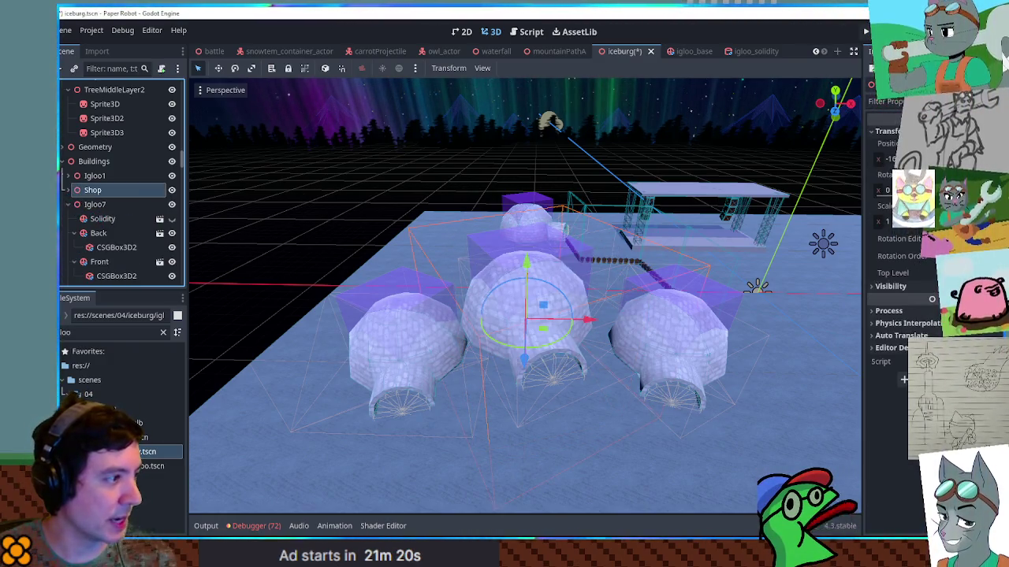
# Add an IglooSolidity under Igloo7, rotate it to match the entrance, and delete the old Solidity.
pyautogui.moveTo(114, 345); pyautogui.dragTo(101, 214)
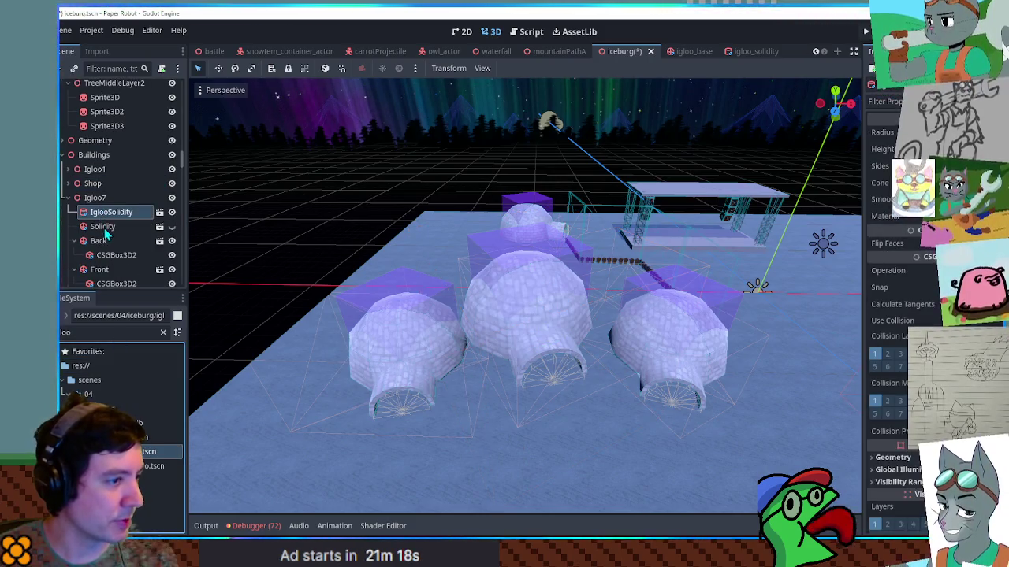
pyautogui.click(102, 226)
pyautogui.press('f')
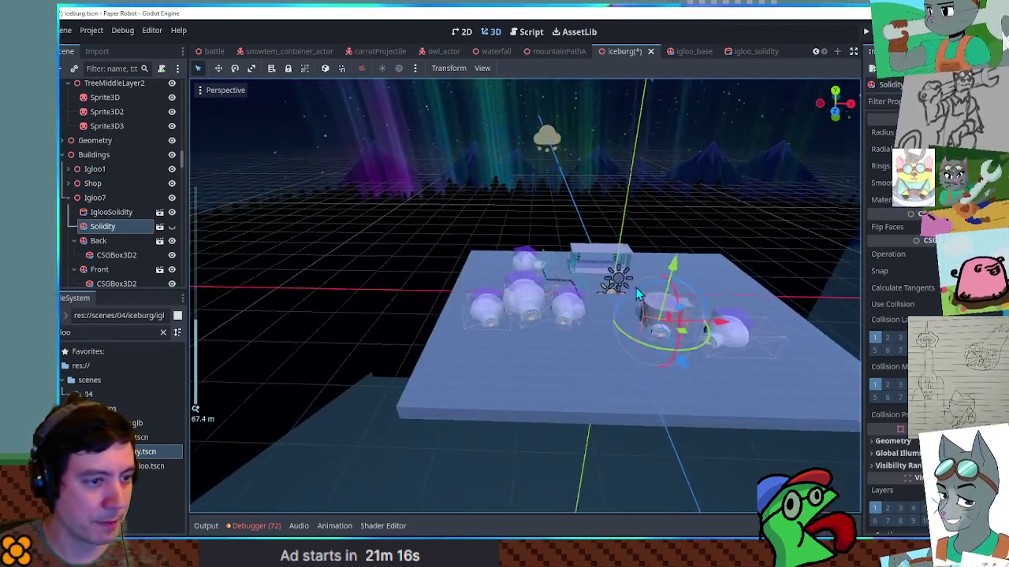
pyautogui.scroll(8, 643, 296)
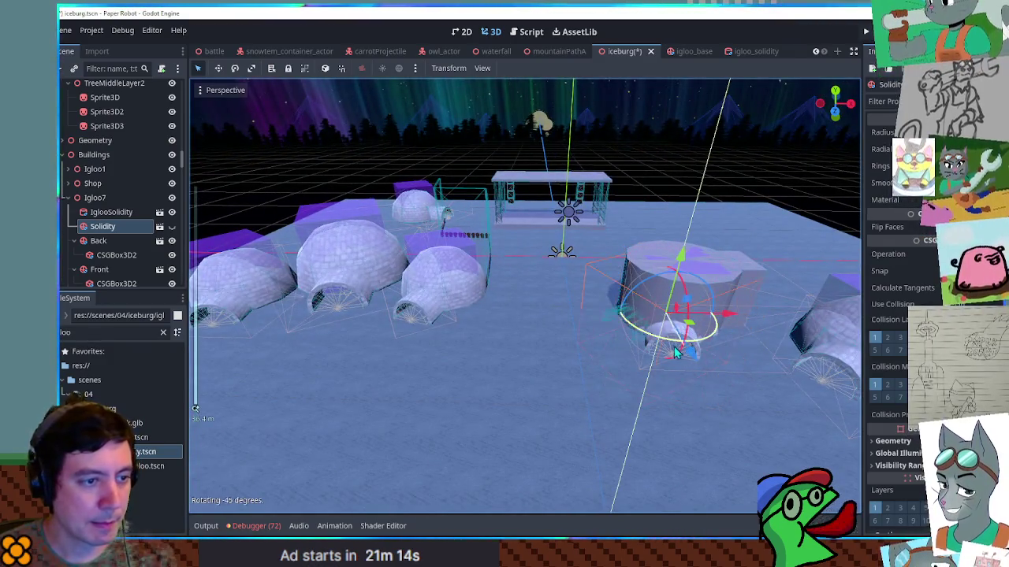
pyautogui.click(676, 345)
pyautogui.moveTo(724, 341)
pyautogui.mouseDown()
pyautogui.moveTo(686, 354)
pyautogui.moveTo(642, 352)
pyautogui.mouseUp()
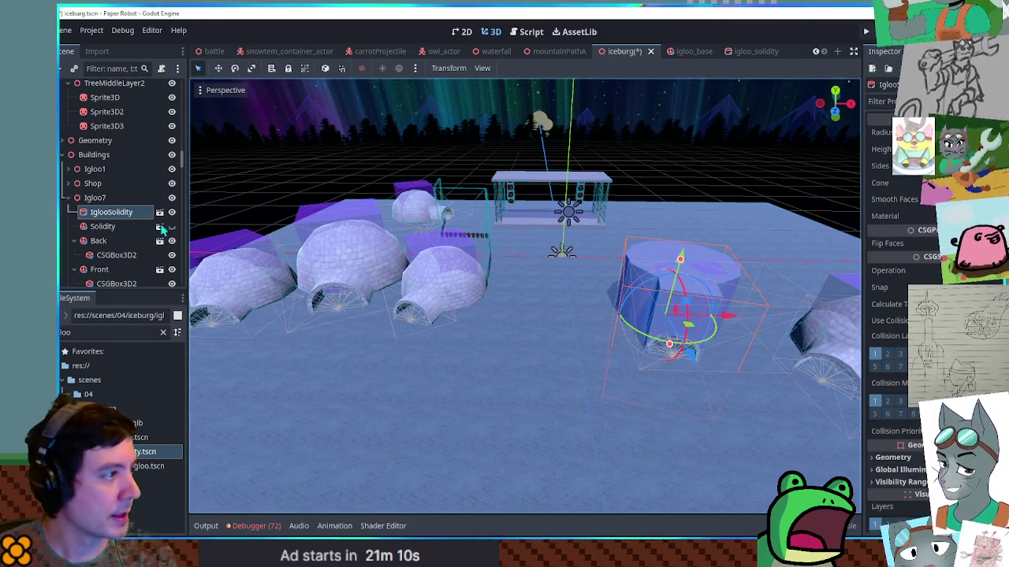
pyautogui.click(106, 227)
pyautogui.press('Delete')
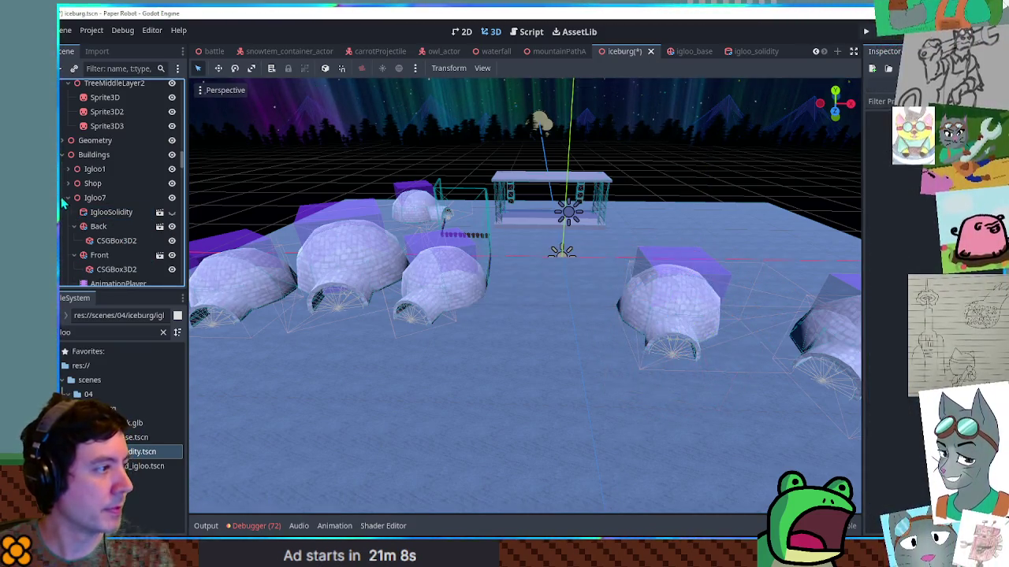
# Try adding rotated IglooSolidity instances to Igloo8 and Igloo2, then undo both.
pyautogui.moveTo(113, 312); pyautogui.dragTo(103, 189)
pyautogui.press('f')
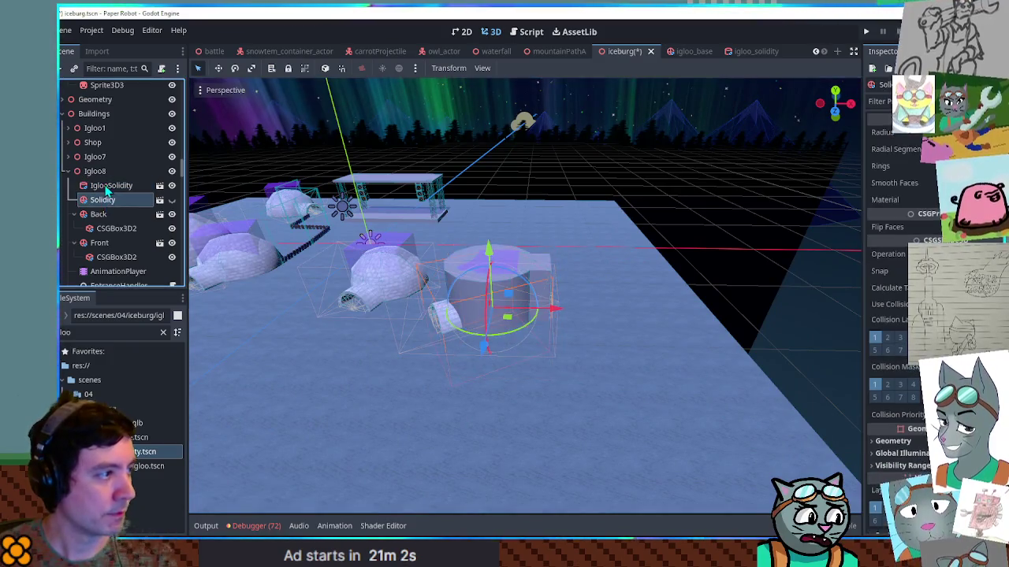
pyautogui.moveTo(528, 325)
pyautogui.mouseDown()
pyautogui.moveTo(435, 328)
pyautogui.moveTo(464, 341)
pyautogui.moveTo(423, 336)
pyautogui.mouseUp()
pyautogui.hotkey('ctrl', 'z')
pyautogui.hotkey('ctrl', 'z')
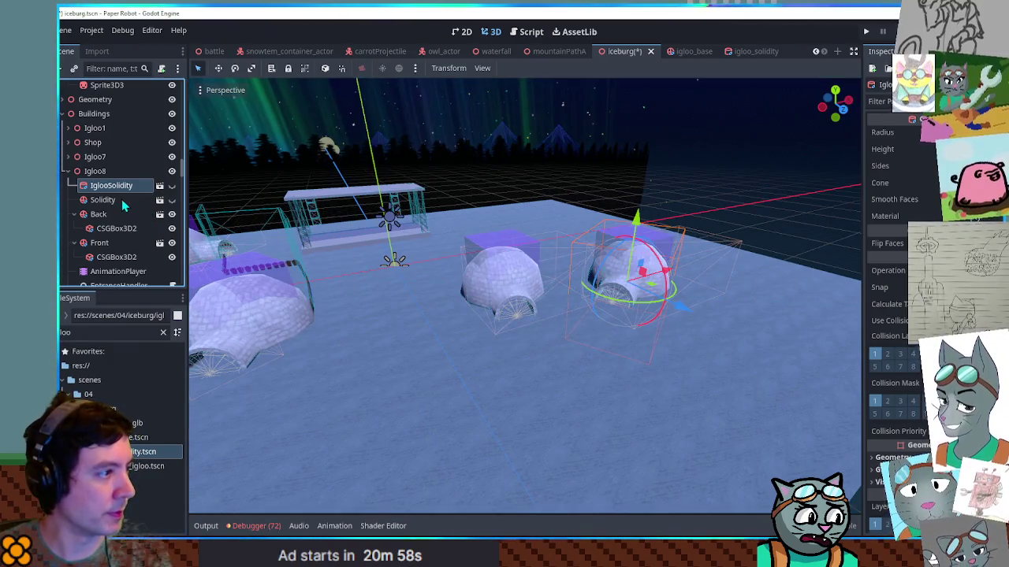
pyautogui.moveTo(147, 452); pyautogui.dragTo(101, 189)
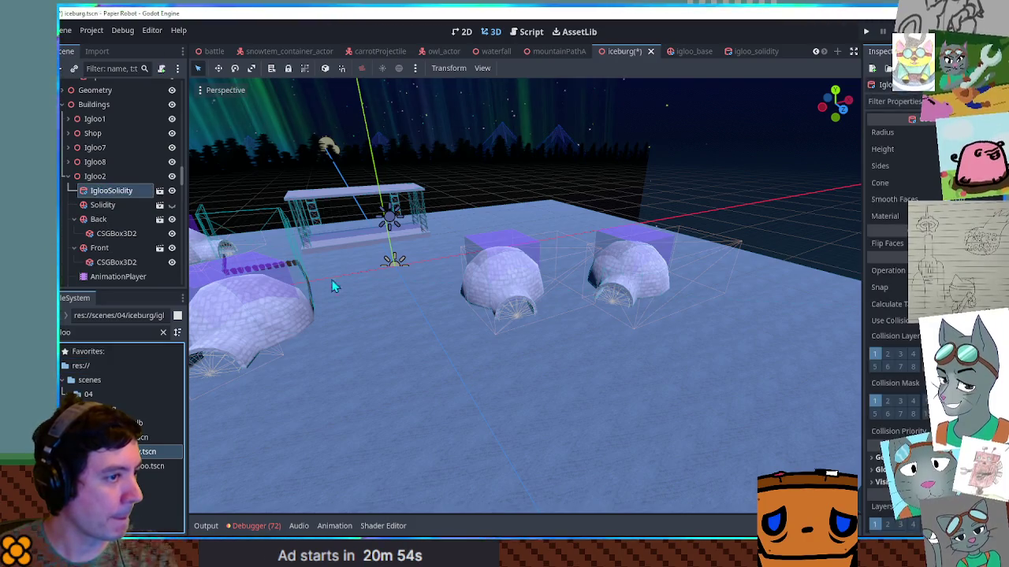
pyautogui.moveTo(298, 266); pyautogui.dragTo(590, 327)
pyautogui.press('f')
pyautogui.moveTo(476, 392); pyautogui.dragTo(451, 415)
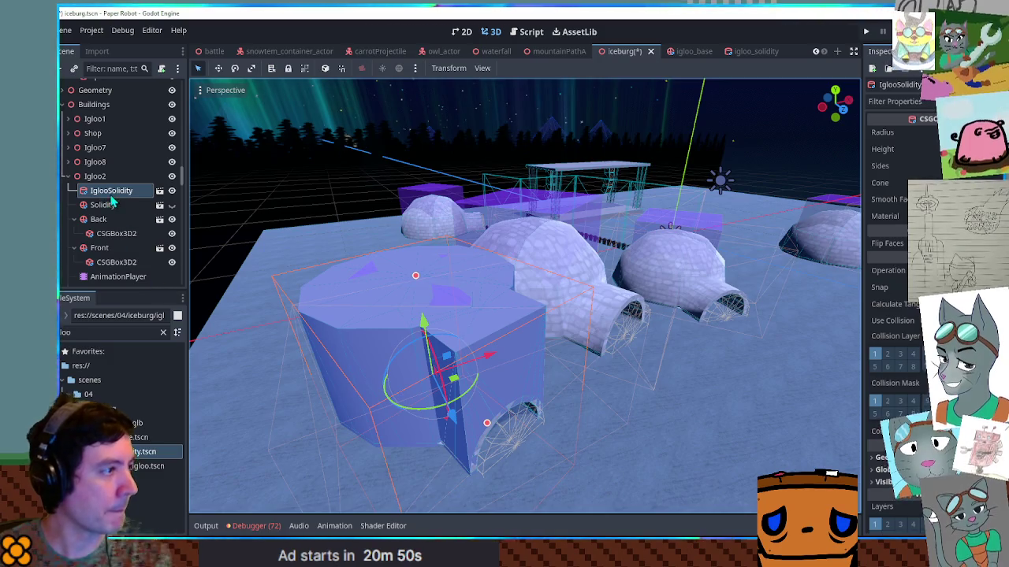
pyautogui.hotkey('ctrl', 'z')
pyautogui.hotkey('ctrl', 'z')
pyautogui.hotkey('ctrl', 'z')
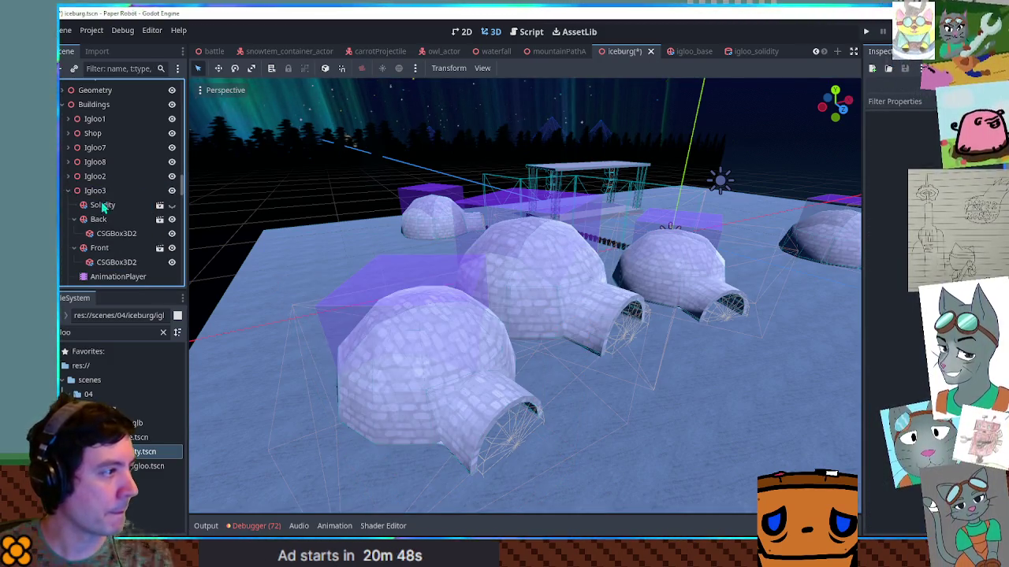
# Add an IglooSolidity under Igloo3, rotate it to fit the entrance, and hide it.
pyautogui.moveTo(145, 452); pyautogui.dragTo(103, 199)
pyautogui.moveTo(494, 272); pyautogui.dragTo(486, 323)
pyautogui.moveTo(369, 280); pyautogui.dragTo(344, 303)
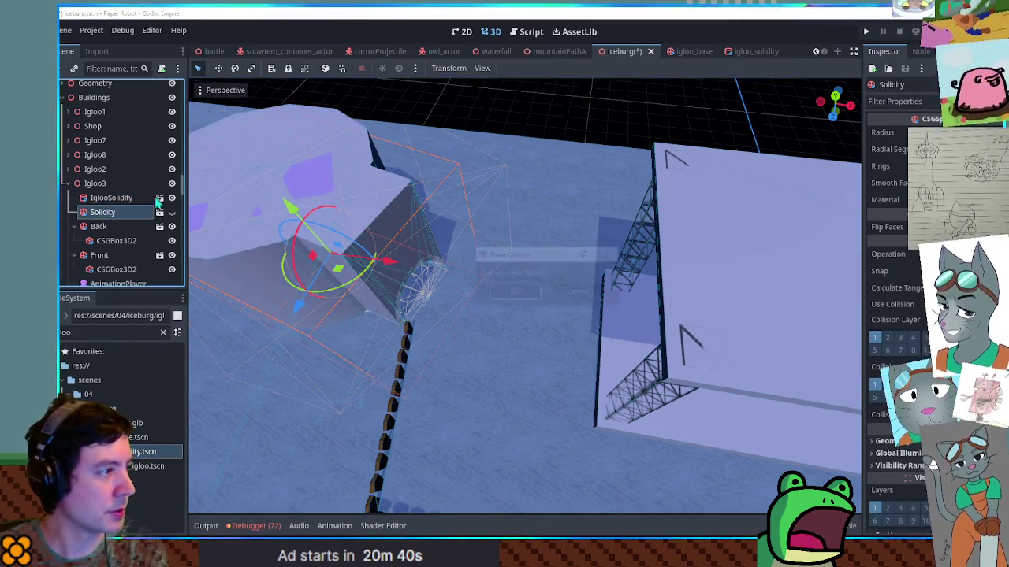
pyautogui.click(172, 197)
pyautogui.click(75, 186)
pyautogui.click(69, 184)
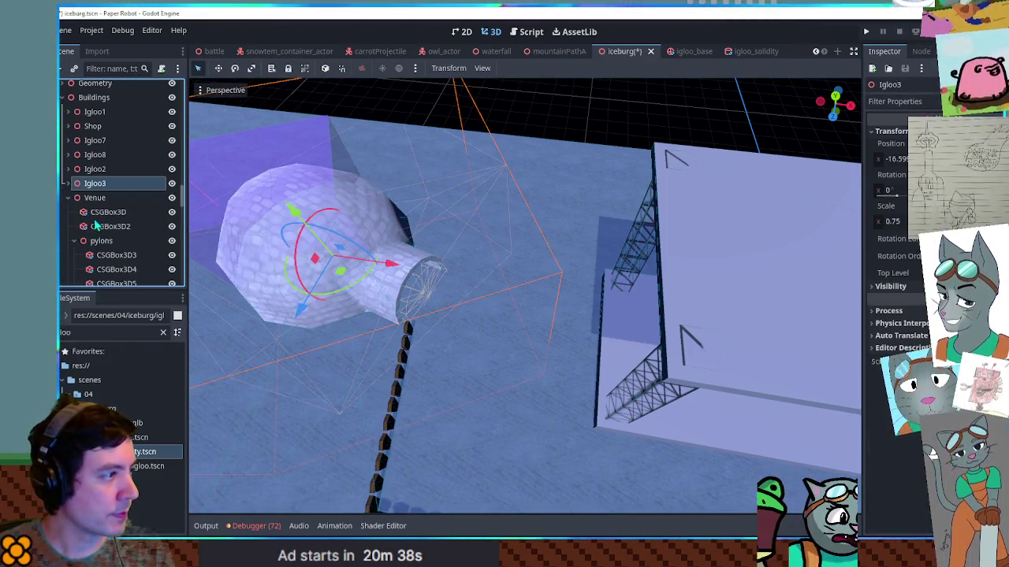
# Shift Igloo3 slightly along the X axis.
pyautogui.scroll(-10, 484, 313)
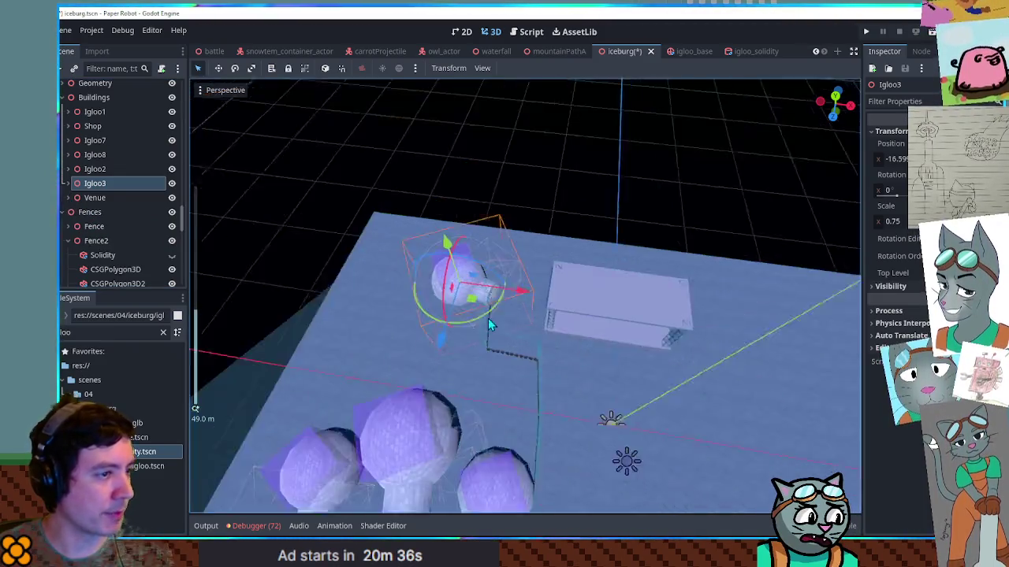
pyautogui.press('f')
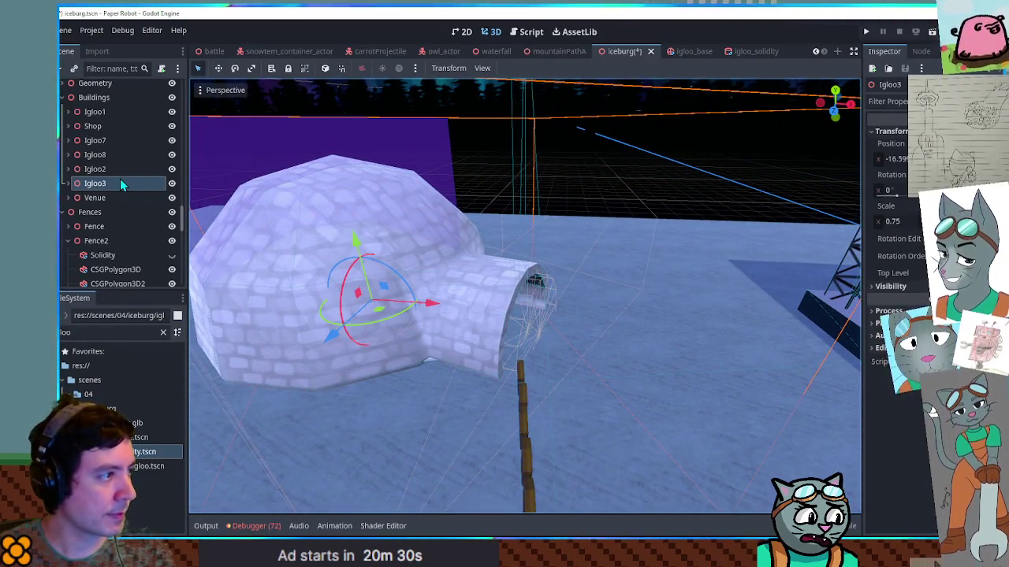
pyautogui.moveTo(440, 307)
pyautogui.mouseDown()
pyautogui.moveTo(459, 310)
pyautogui.moveTo(507, 282)
pyautogui.mouseUp()
pyautogui.press('f')
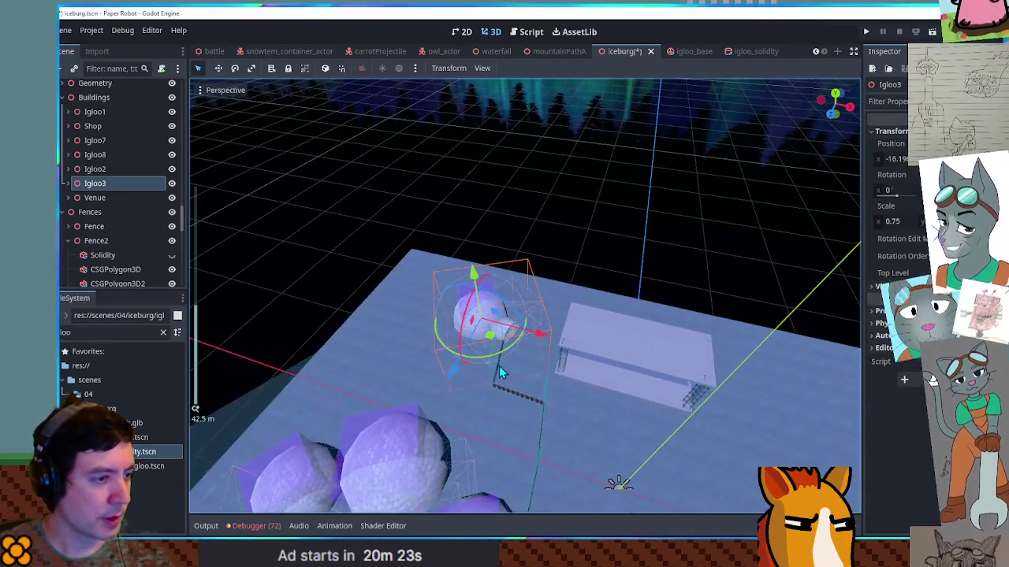
# Move Fence5 and rotate it in top view to line up with the igloo.
pyautogui.scroll(5, 499, 366)
pyautogui.click(474, 438)
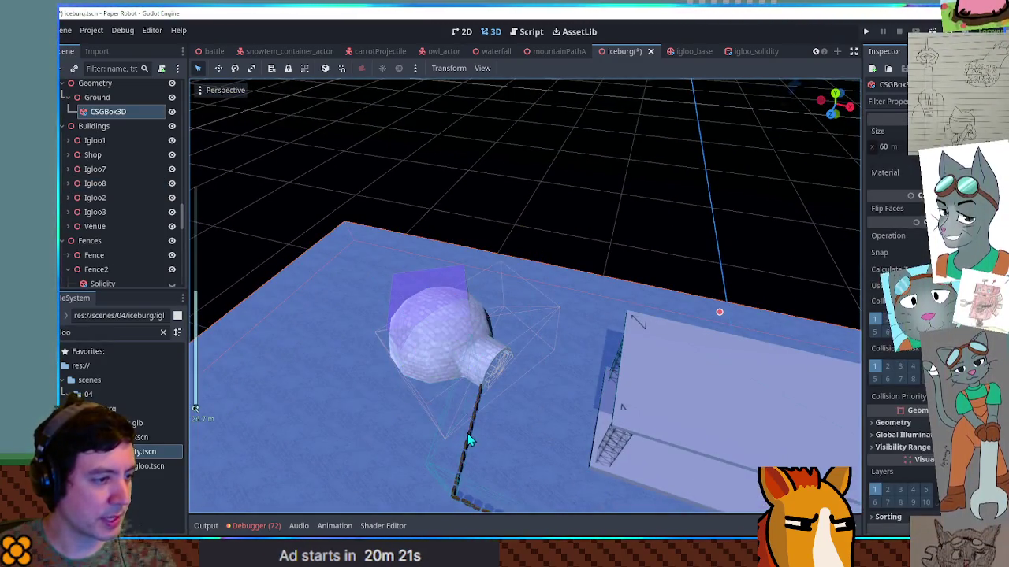
pyautogui.click(470, 433)
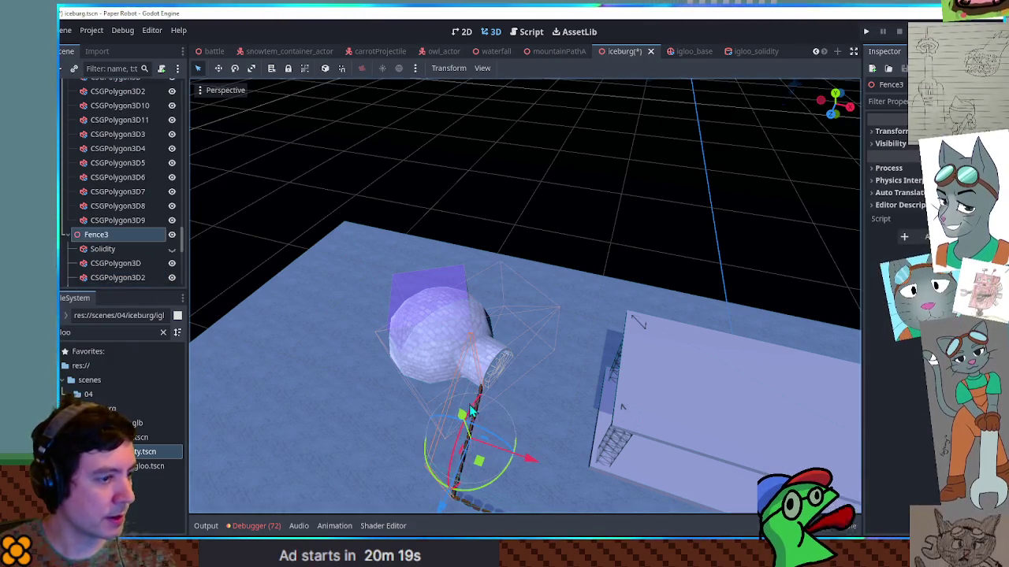
pyautogui.click(483, 461)
pyautogui.press('KP_7')
pyautogui.moveTo(561, 471)
pyautogui.mouseDown()
pyautogui.moveTo(562, 368)
pyautogui.moveTo(579, 382)
pyautogui.moveTo(569, 392)
pyautogui.moveTo(563, 365)
pyautogui.moveTo(573, 386)
pyautogui.mouseUp()
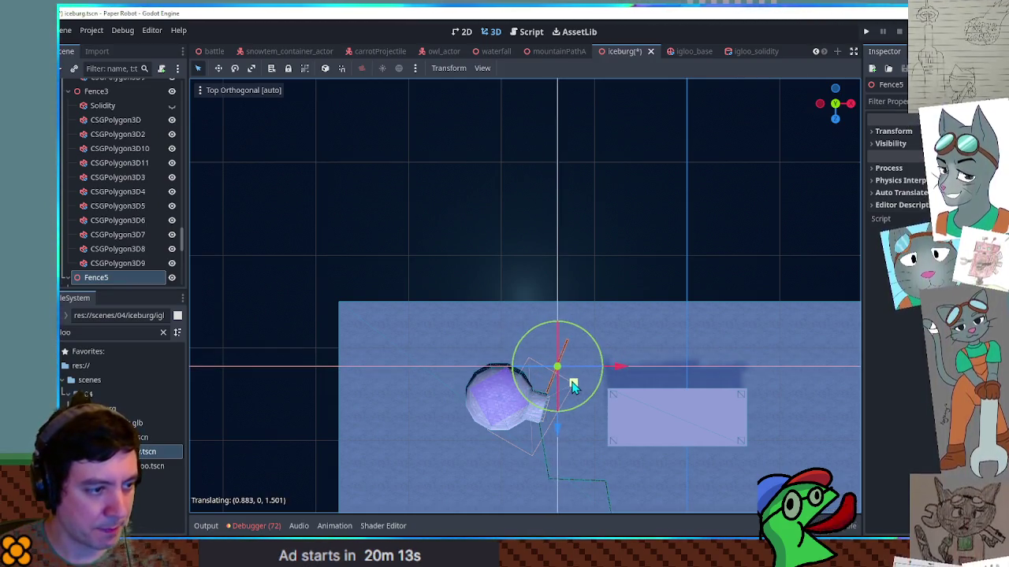
pyautogui.scroll(5, 575, 390)
pyautogui.moveTo(565, 329)
pyautogui.mouseDown()
pyautogui.moveTo(547, 315)
pyautogui.moveTo(557, 323)
pyautogui.mouseUp()
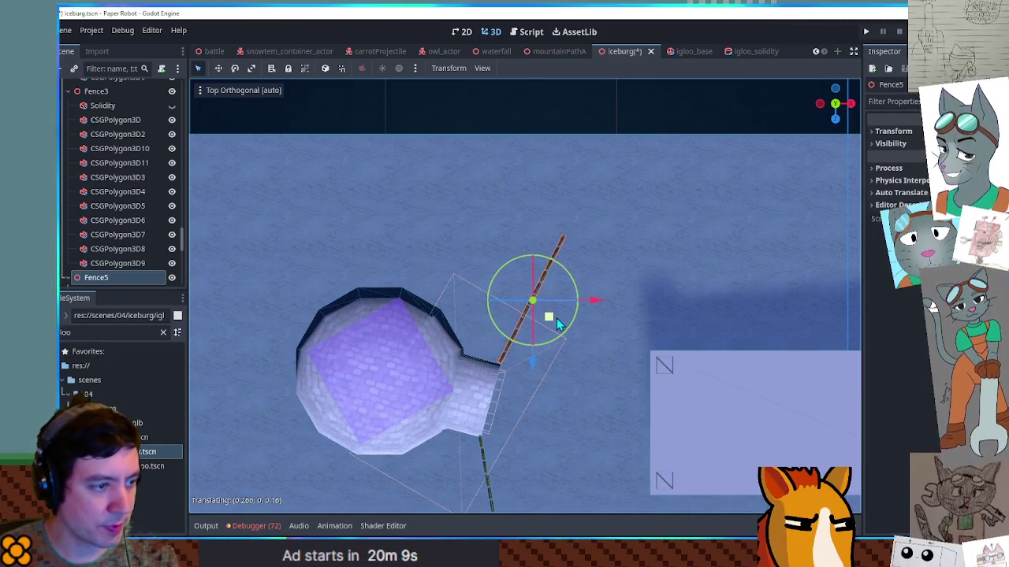
pyautogui.click(638, 291)
# Inspect the gaps between the igloos and fence from side and top views, then run the level.
pyautogui.scroll(-8, 638, 291)
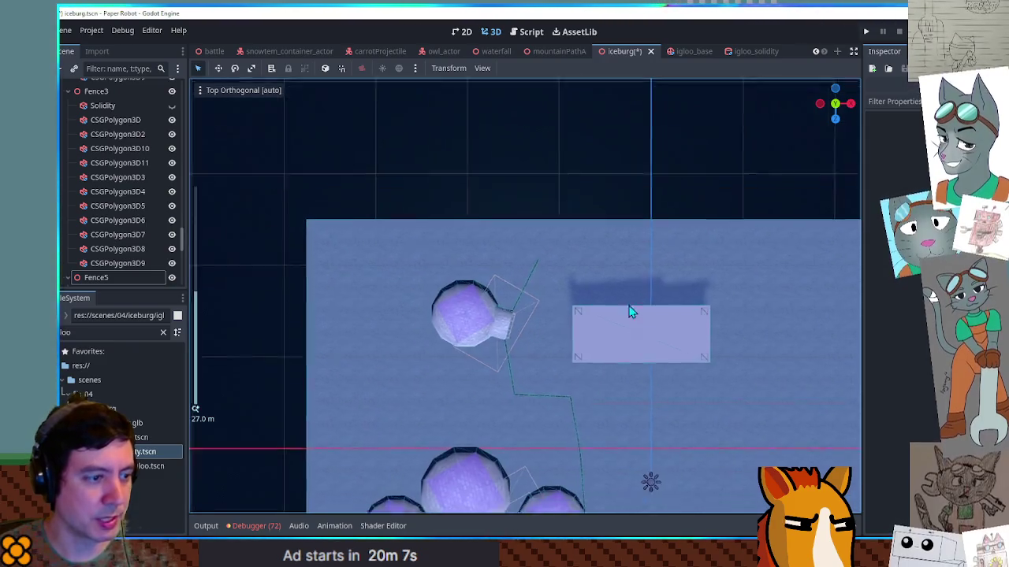
pyautogui.scroll(8, 584, 243)
pyautogui.scroll(-2, 483, 357)
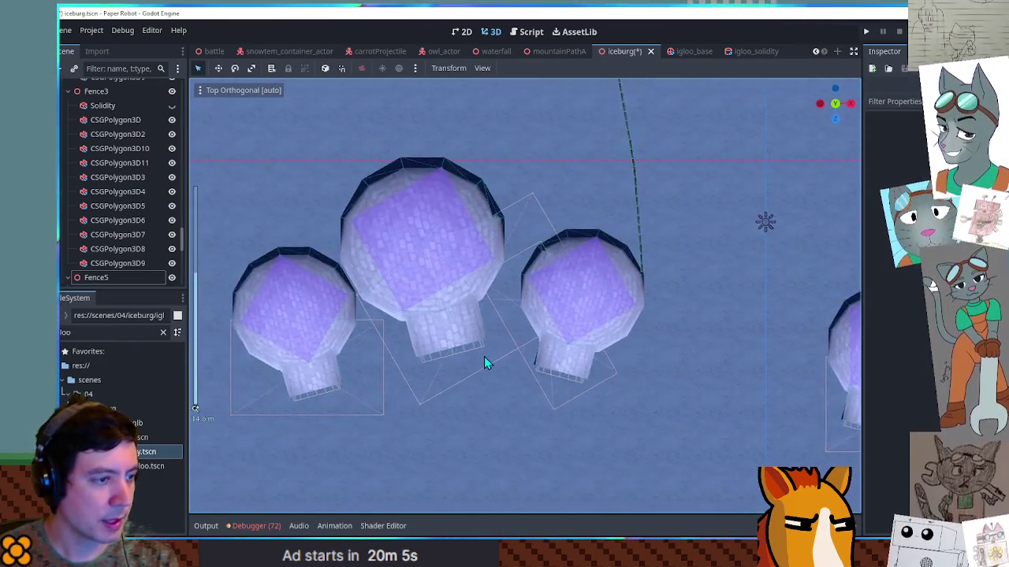
pyautogui.scroll(8, 492, 361)
pyautogui.scroll(-8, 455, 344)
pyautogui.scroll(-4, 454, 343)
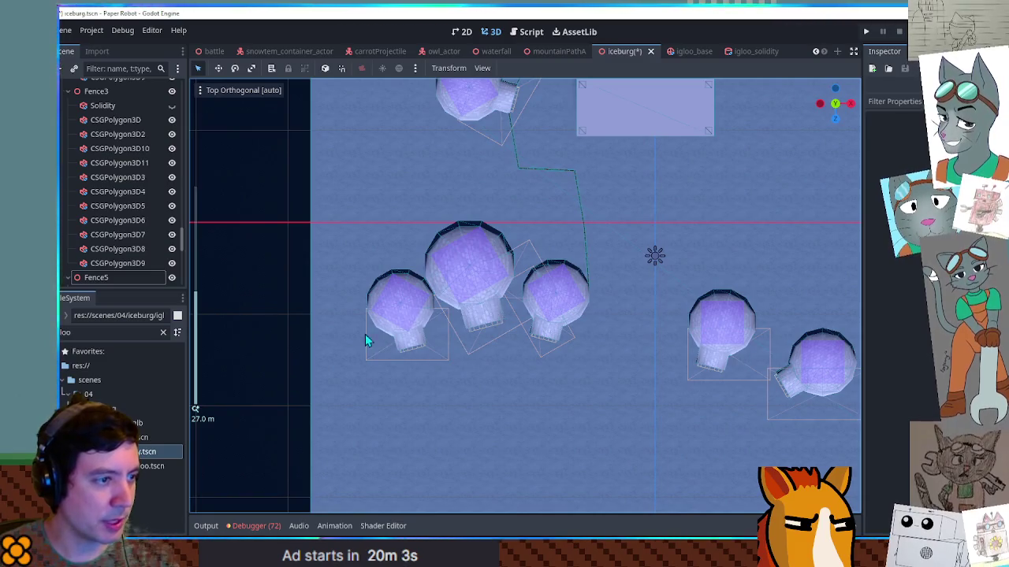
pyautogui.scroll(5, 552, 368)
pyautogui.moveTo(551, 367); pyautogui.dragTo(552, 237)
pyautogui.scroll(6, 518, 286)
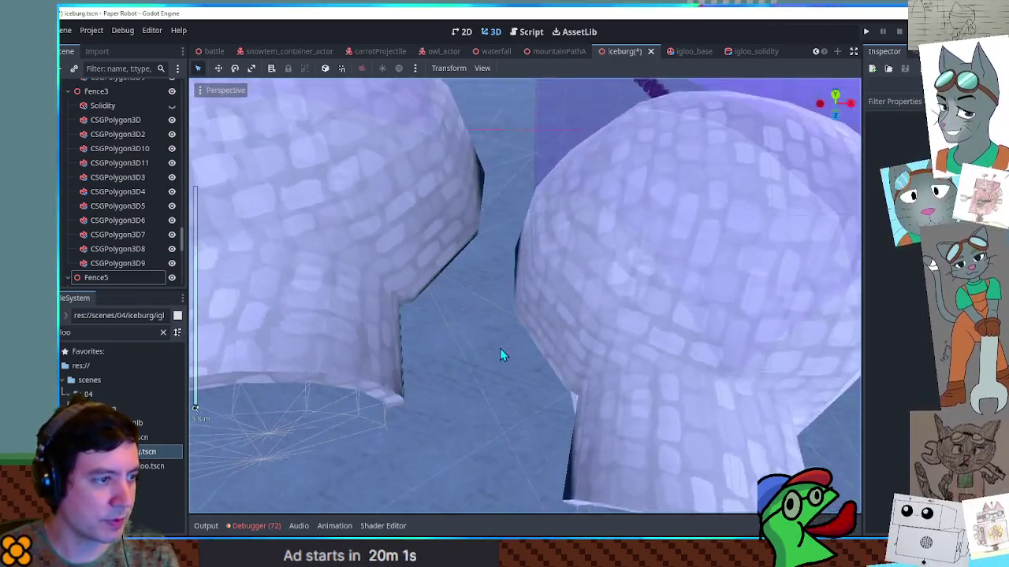
pyautogui.scroll(-5, 501, 346)
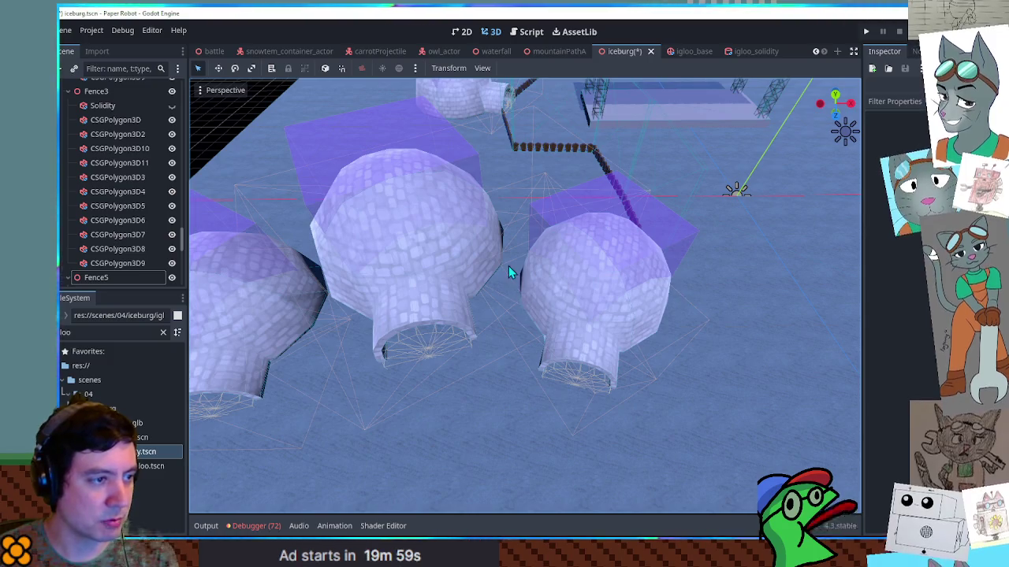
pyautogui.scroll(6, 509, 271)
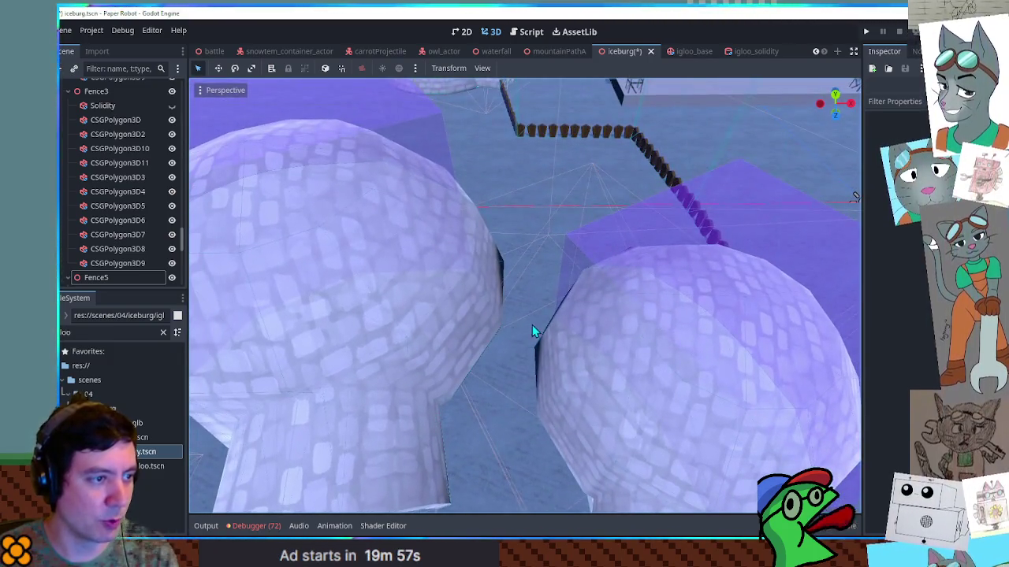
pyautogui.scroll(-4, 531, 331)
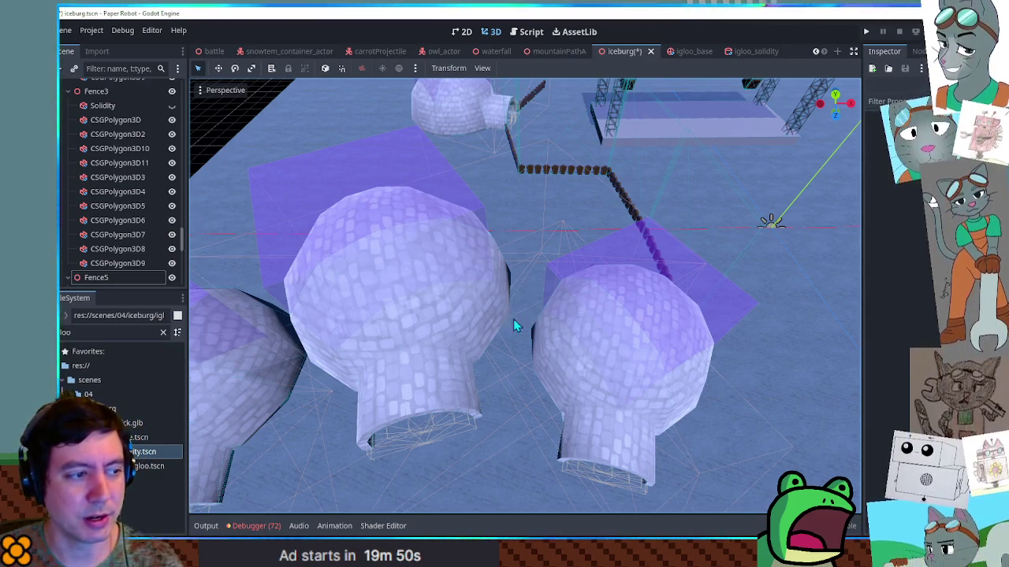
pyautogui.scroll(5, 523, 315)
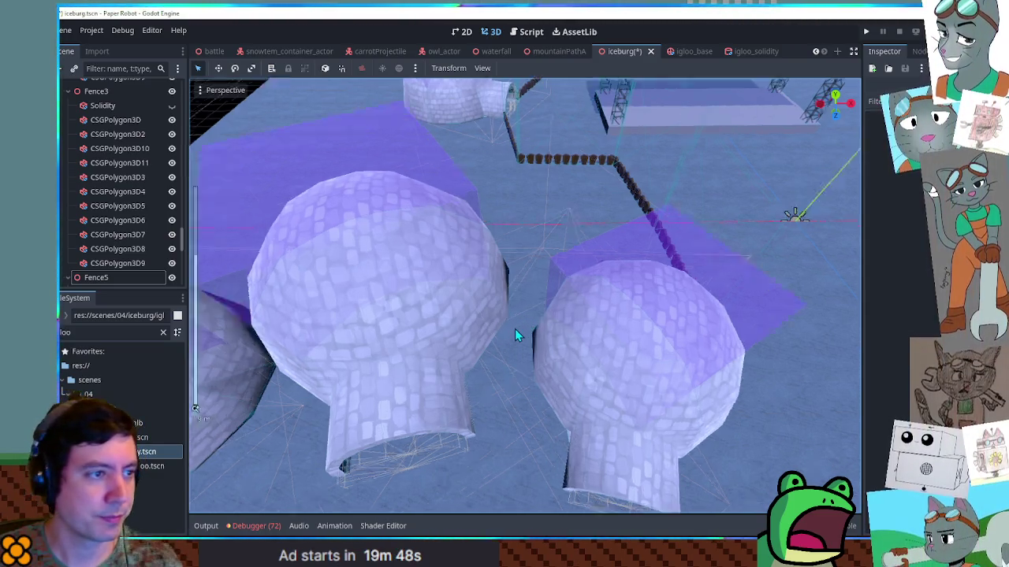
pyautogui.scroll(-5, 517, 279)
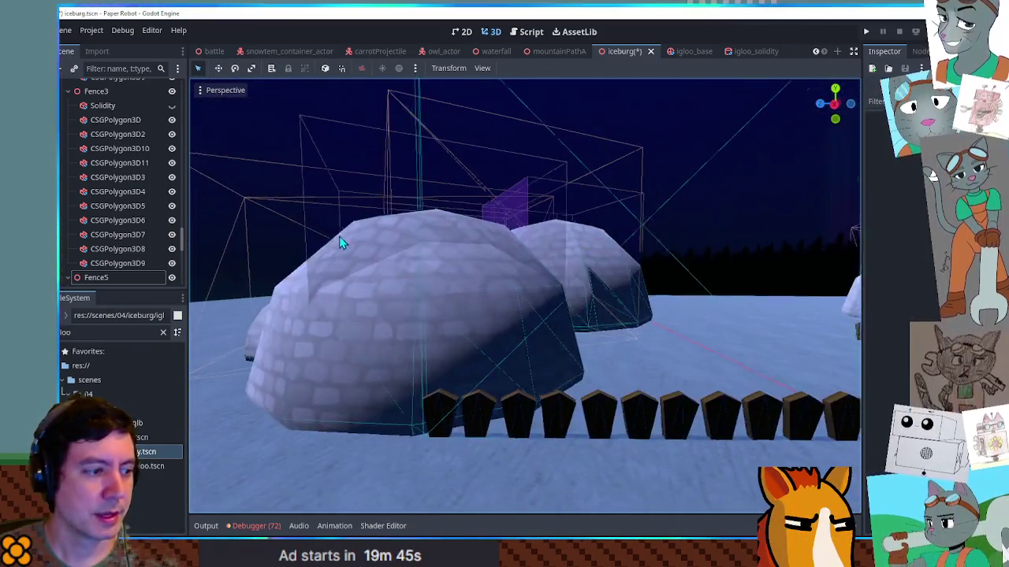
pyautogui.moveTo(339, 243)
pyautogui.mouseDown()
pyautogui.moveTo(524, 319)
pyautogui.moveTo(599, 256)
pyautogui.mouseUp()
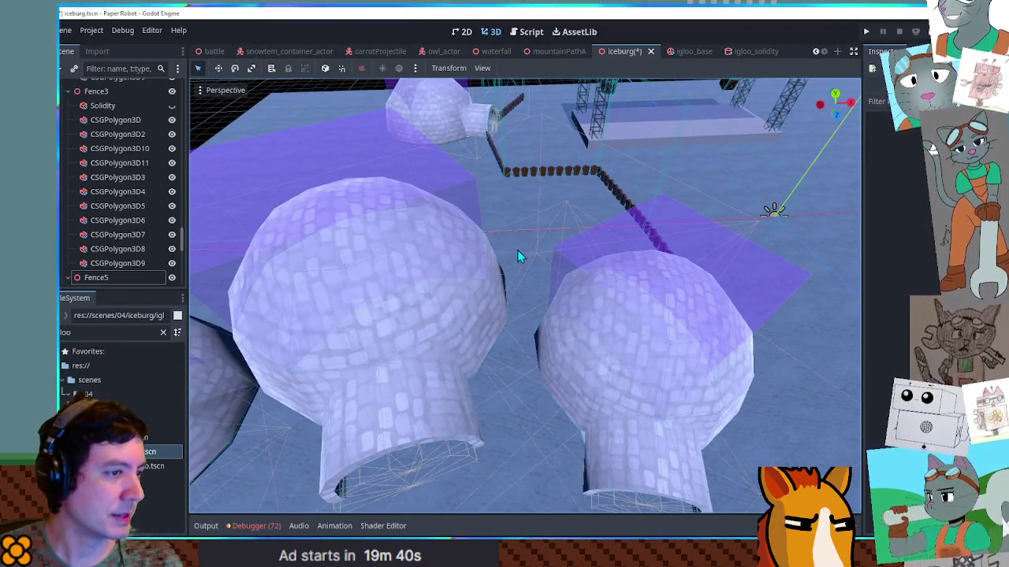
pyautogui.scroll(-5, 513, 249)
pyautogui.scroll(7, 523, 249)
pyautogui.scroll(-5, 527, 274)
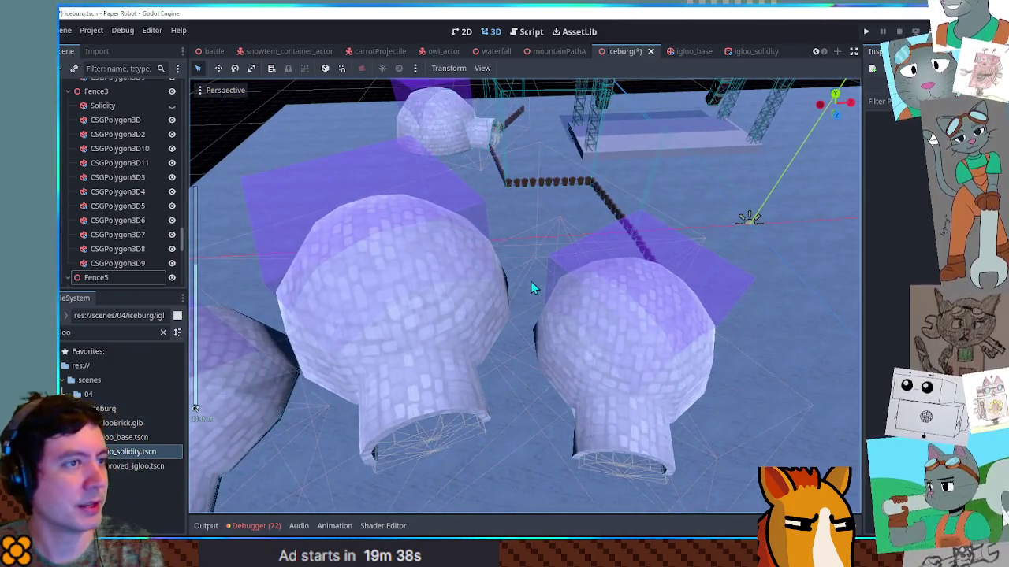
pyautogui.press('F6')
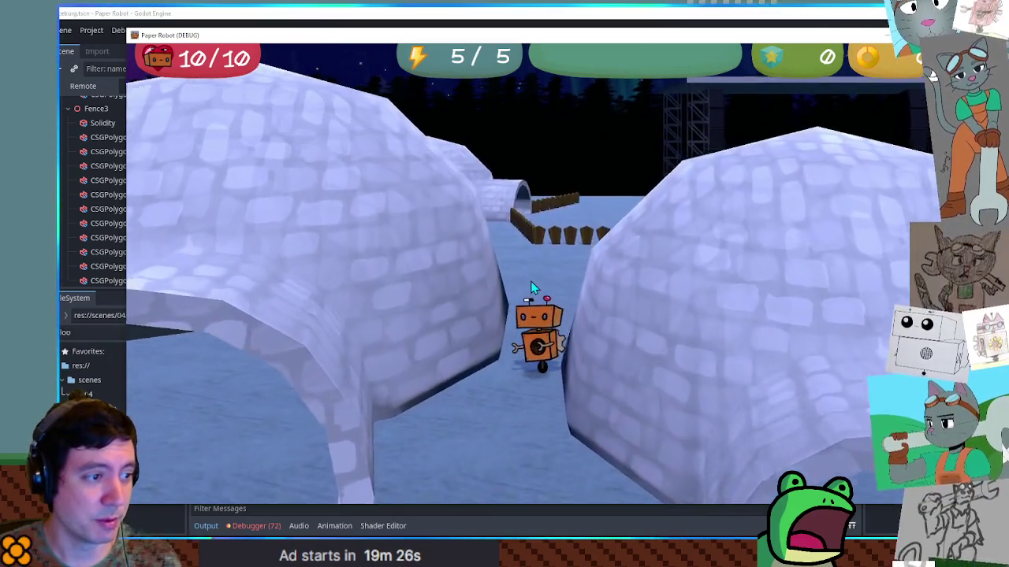
# Walk the robot forward between the igloos toward the fence, then stop the game.
pyautogui.press('w')
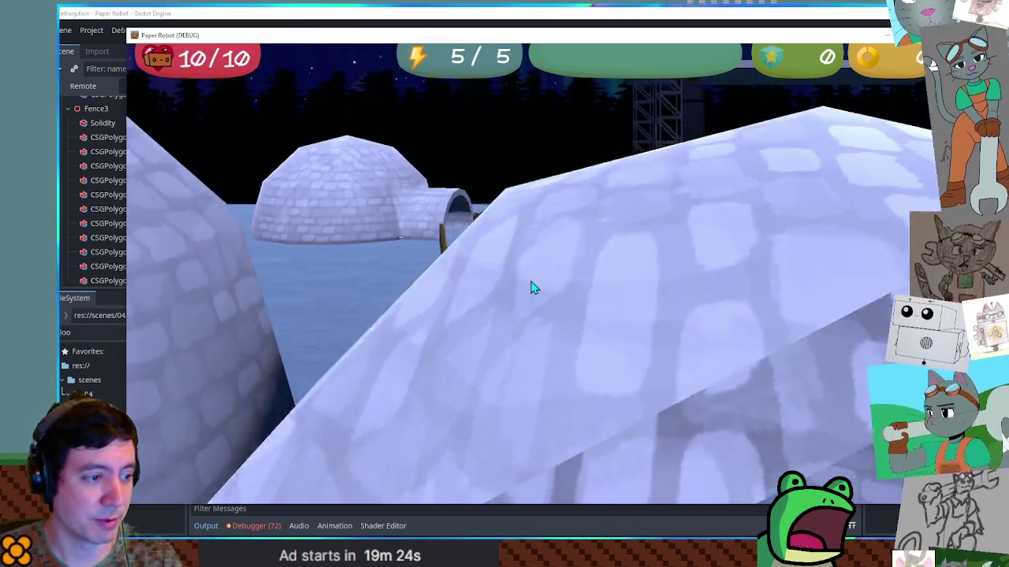
pyautogui.press('w')
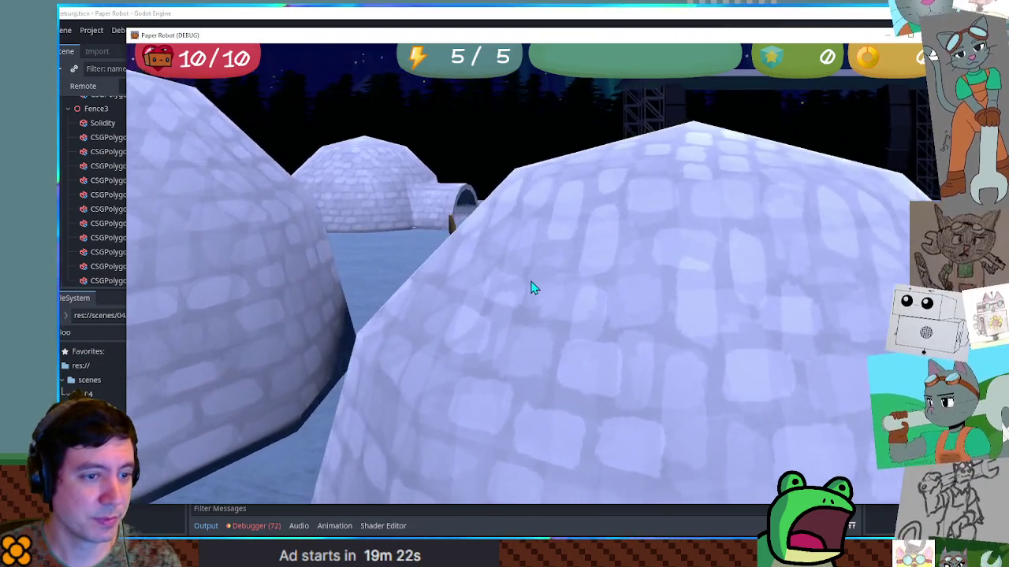
pyautogui.press('w')
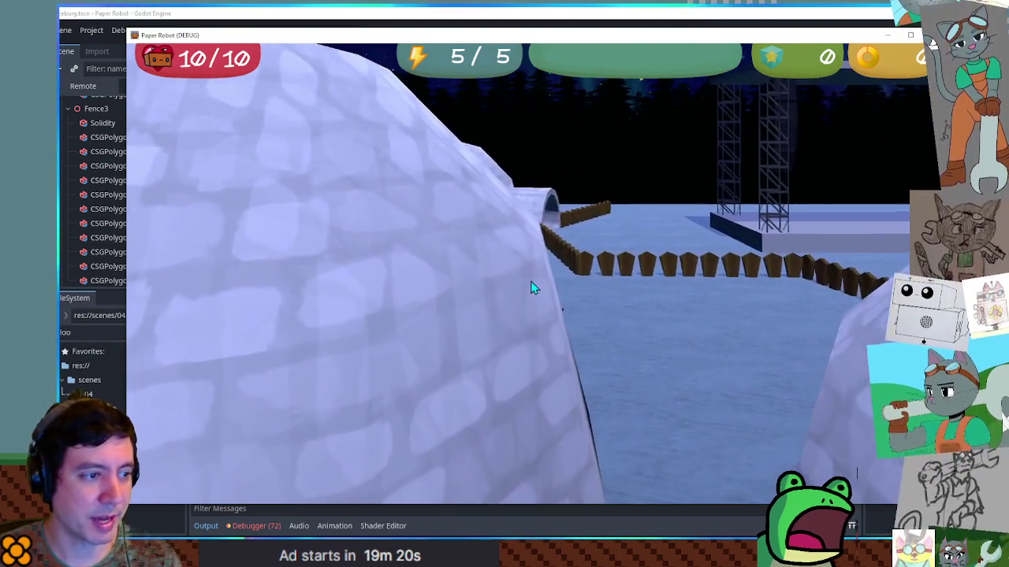
pyautogui.press('w')
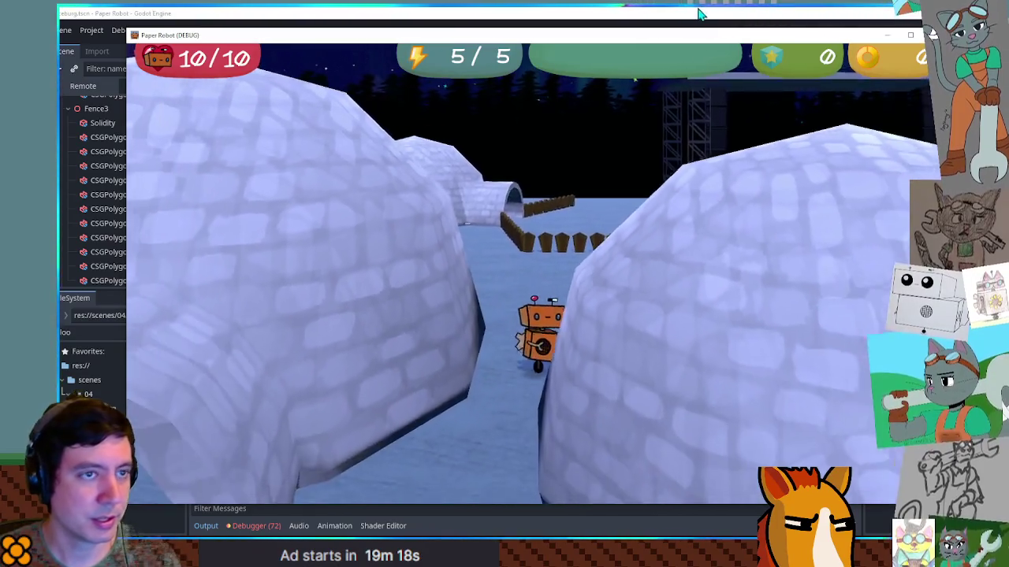
pyautogui.press('F8')
pyautogui.moveTo(586, 152); pyautogui.dragTo(583, 207)
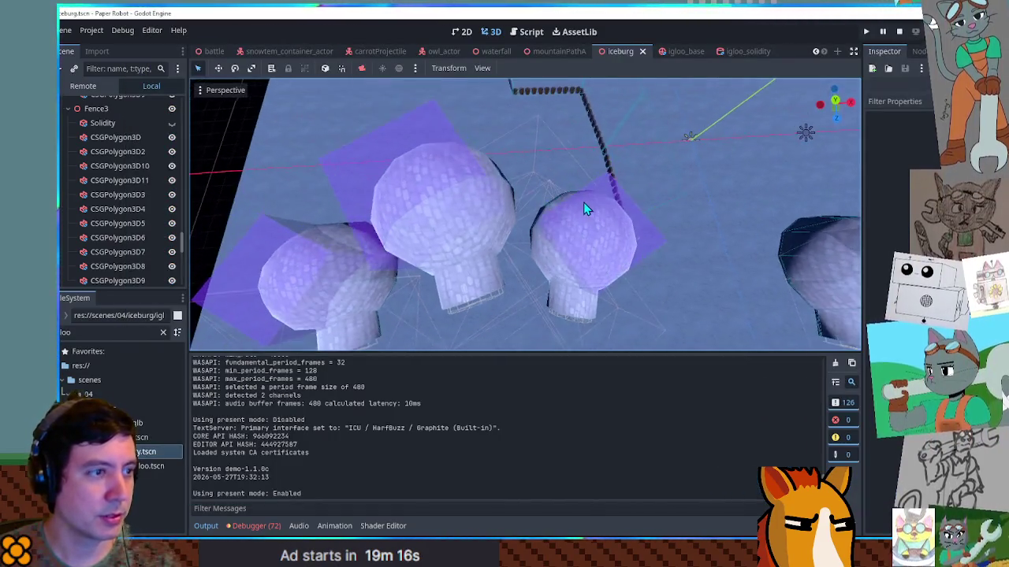
# Duplicate the fence group as Fence6, place it rotated between the igloos, and run the level.
pyautogui.click(609, 164)
pyautogui.scroll(5, 118, 173)
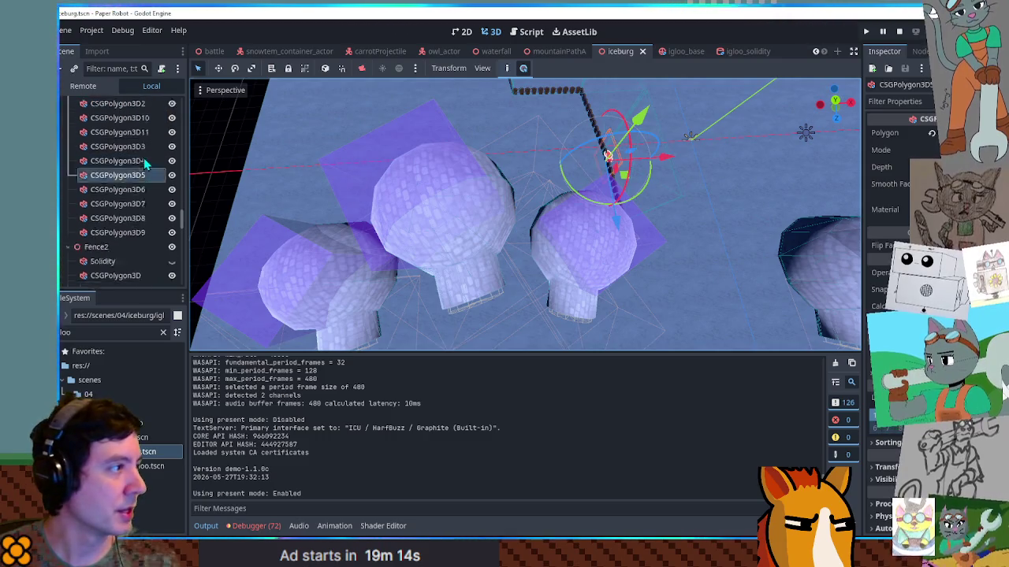
pyautogui.click(102, 179)
pyautogui.hotkey('ctrl', 'd')
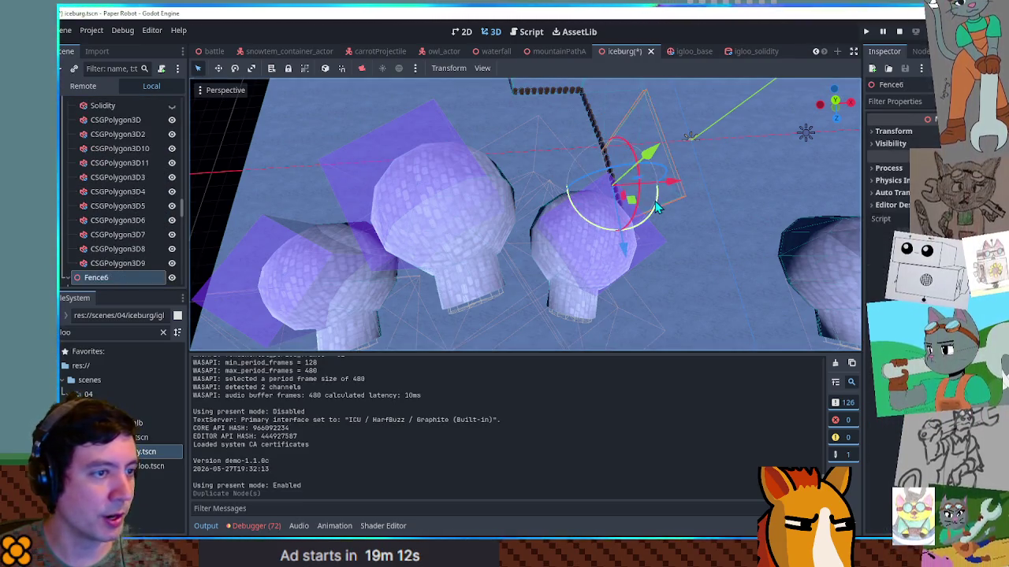
pyautogui.click(607, 228)
pyautogui.press('KP_7')
pyautogui.press('g')
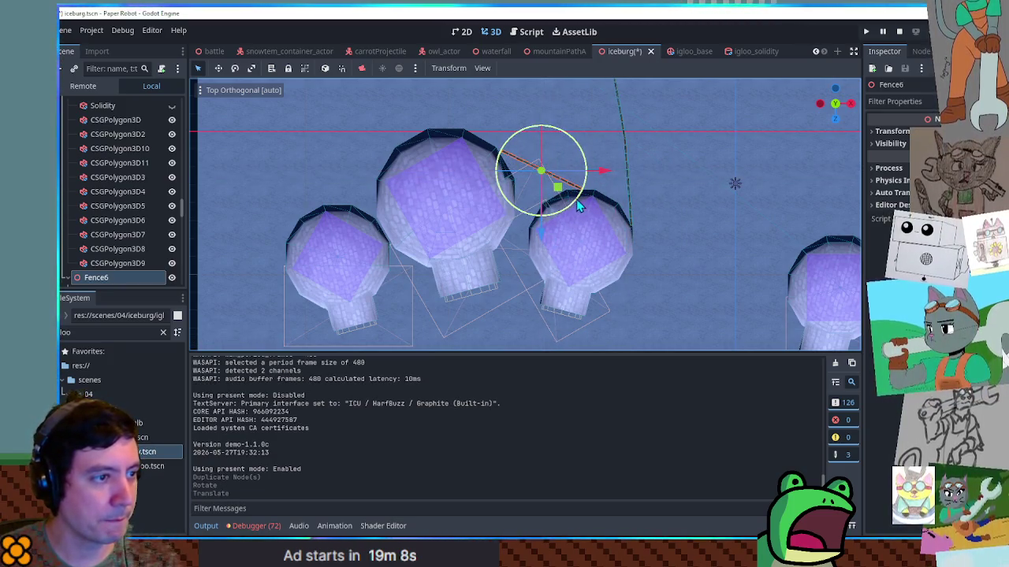
pyautogui.click(557, 197)
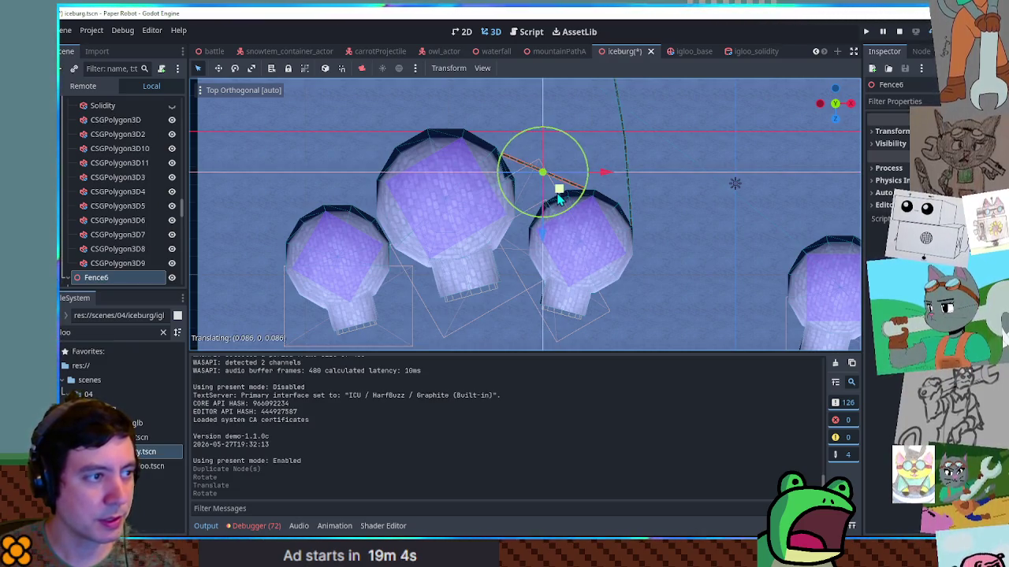
pyautogui.click(555, 194)
pyautogui.press('F6')
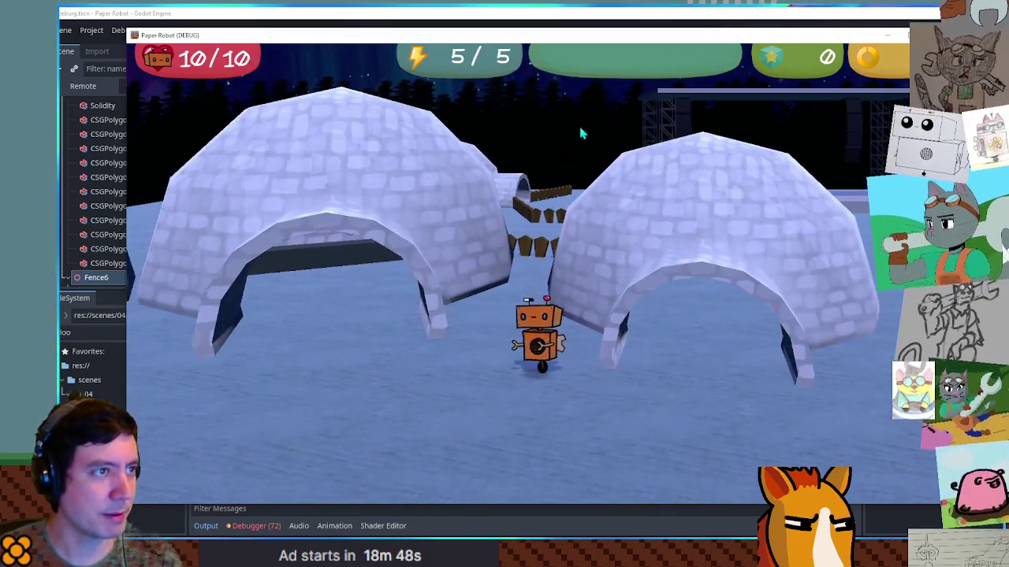
# Rotate Fence6 to lie horizontally across the gap and run the level again.
pyautogui.press('F8')
pyautogui.scroll(3, 564, 157)
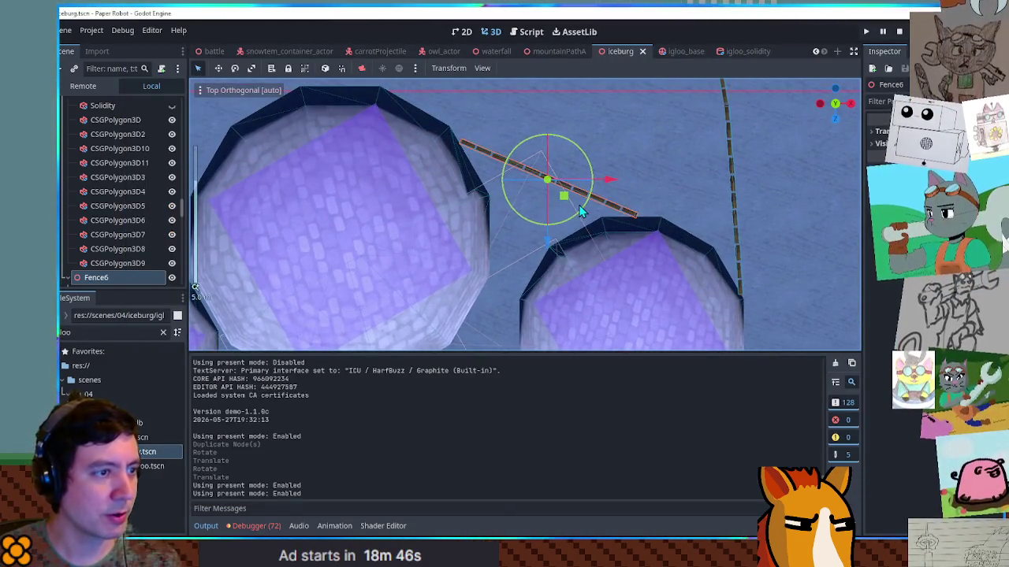
pyautogui.moveTo(584, 212)
pyautogui.mouseDown()
pyautogui.moveTo(592, 199)
pyautogui.moveTo(574, 193)
pyautogui.moveTo(597, 185)
pyautogui.moveTo(615, 197)
pyautogui.moveTo(599, 198)
pyautogui.moveTo(606, 212)
pyautogui.mouseUp()
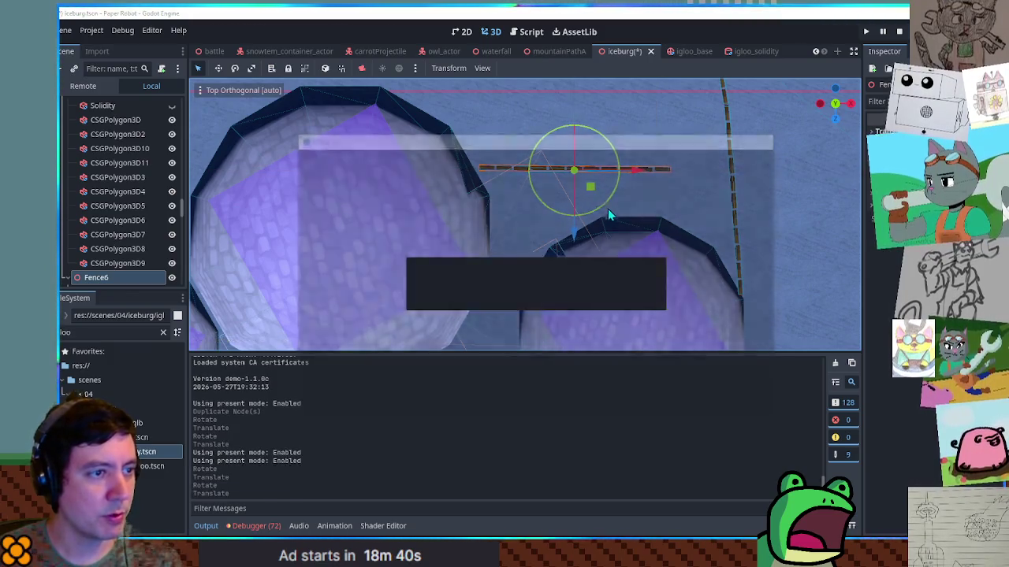
pyautogui.press('F6')
# Walk the robot between the igloos past the new fence, then stop the game.
pyautogui.press('w')
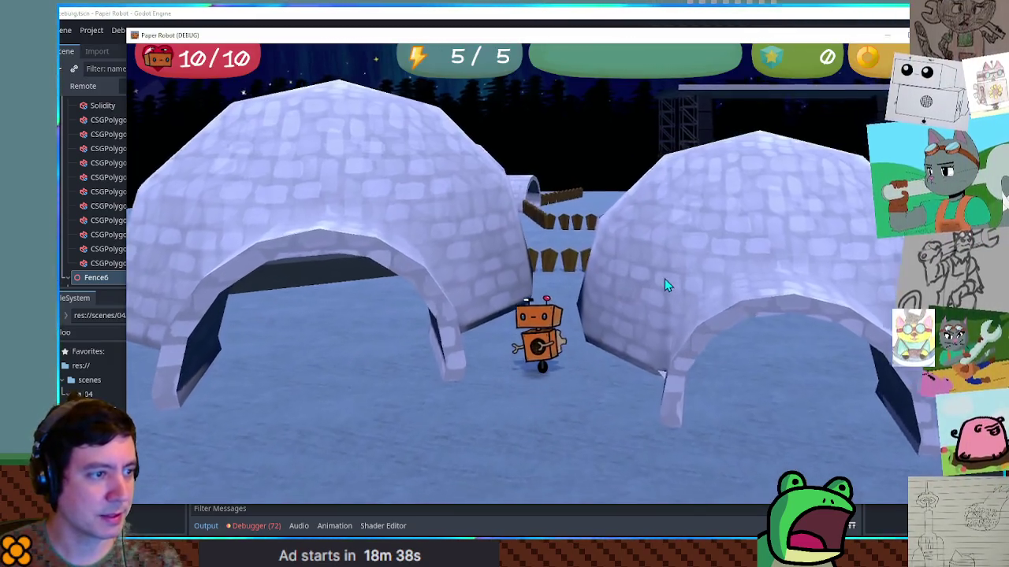
pyautogui.press('d')
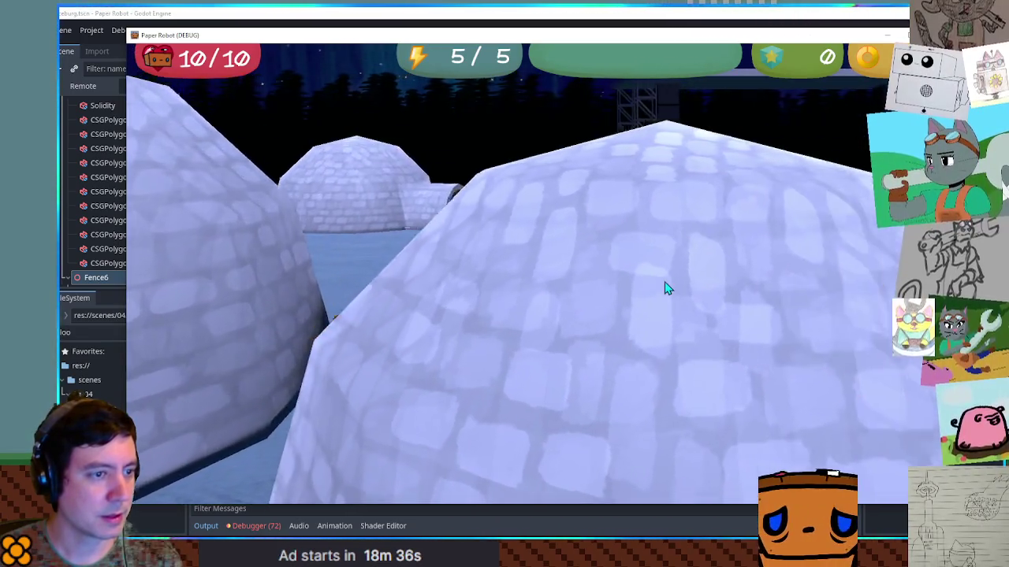
pyautogui.press('a')
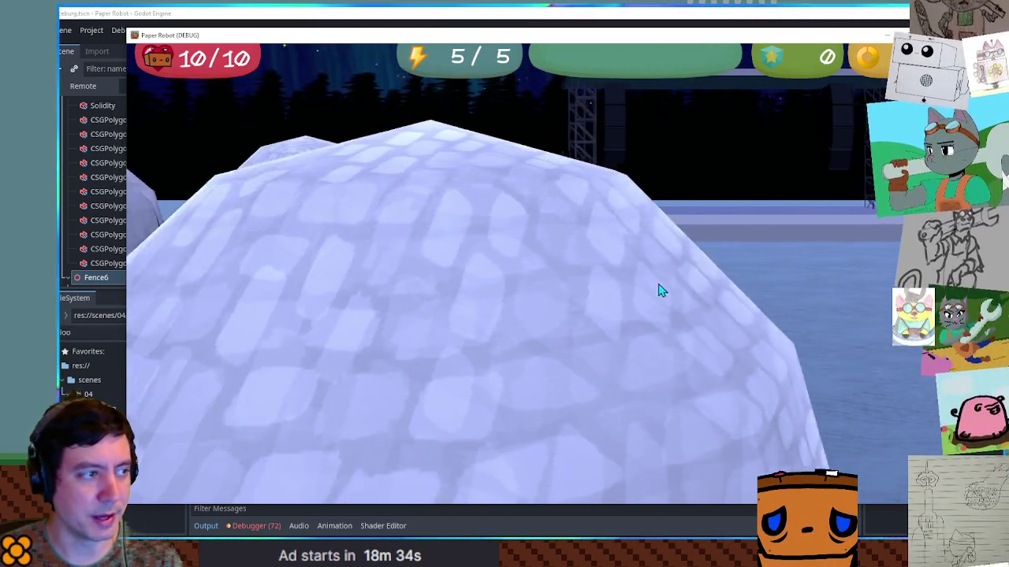
pyautogui.press('d')
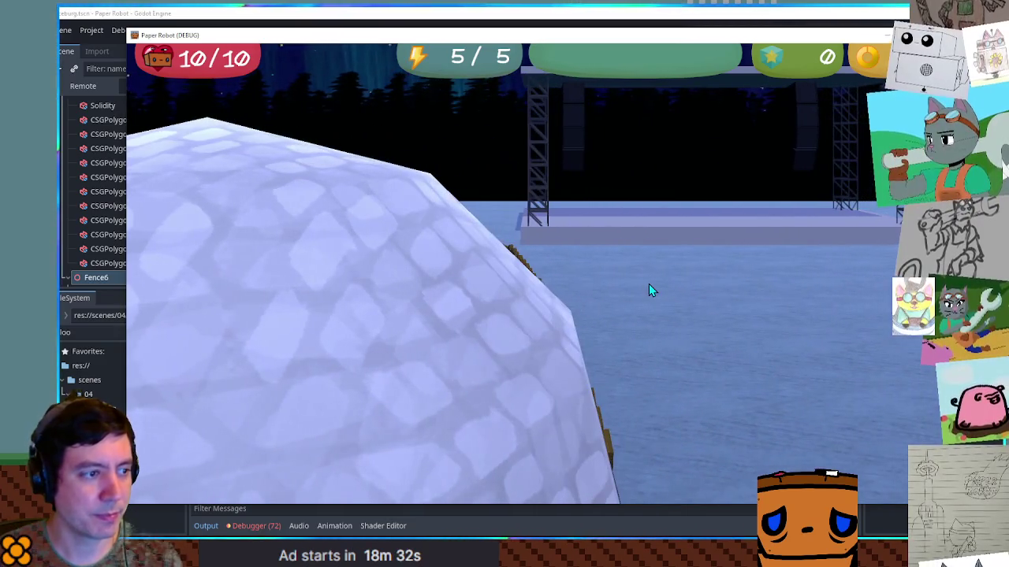
pyautogui.press('w')
pyautogui.press('w')
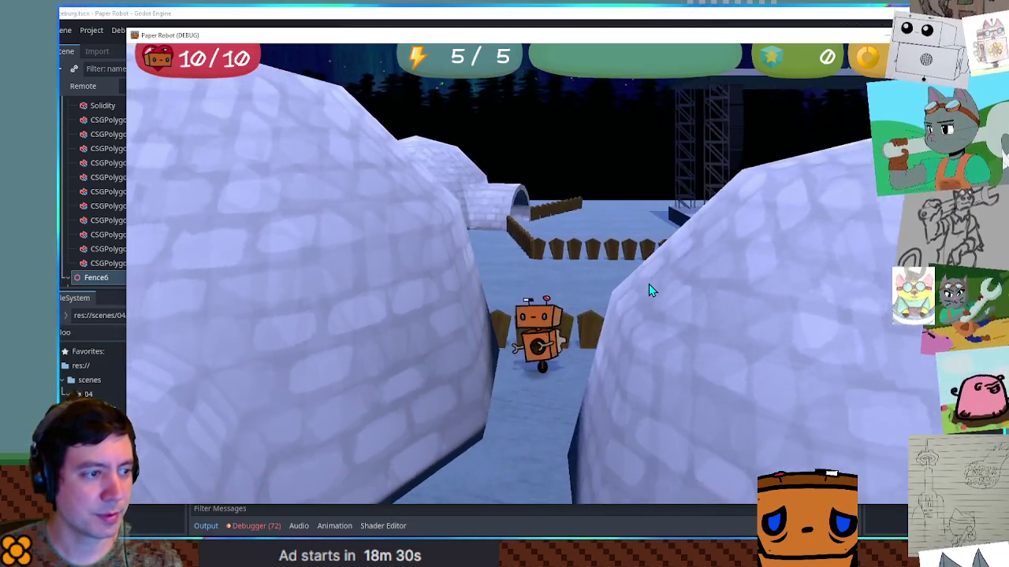
pyautogui.press('F8')
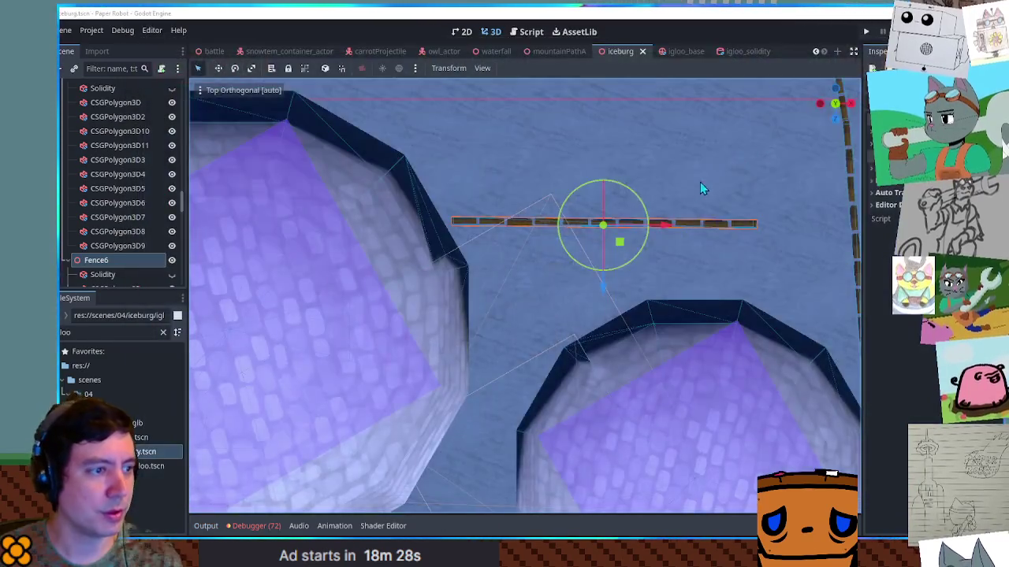
# Nudge Fence6 slightly left and up and check its transform values.
pyautogui.scroll(3, 695, 192)
pyautogui.scroll(-2, 540, 250)
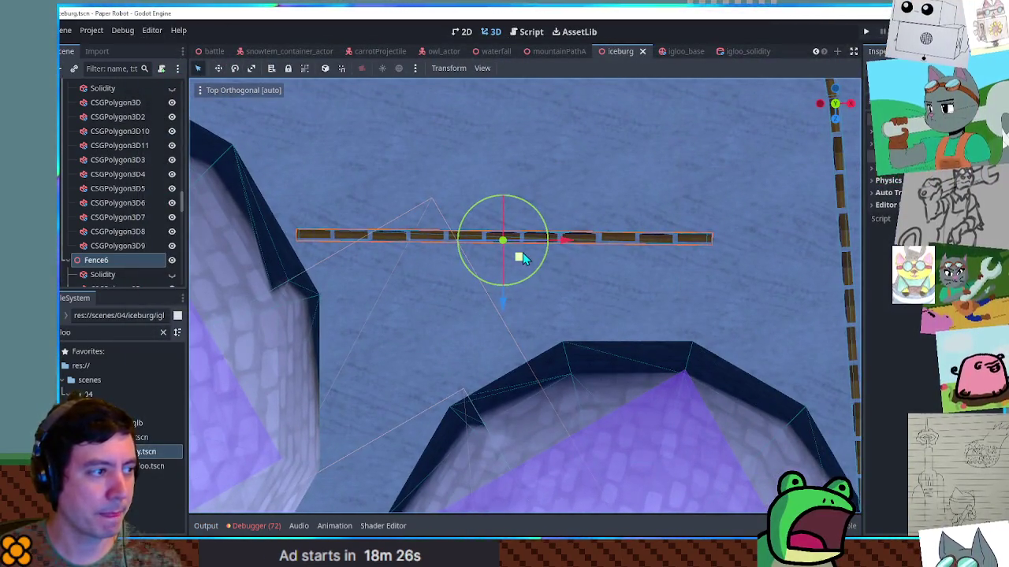
pyautogui.moveTo(519, 257)
pyautogui.mouseDown()
pyautogui.moveTo(538, 243)
pyautogui.moveTo(511, 248)
pyautogui.mouseUp()
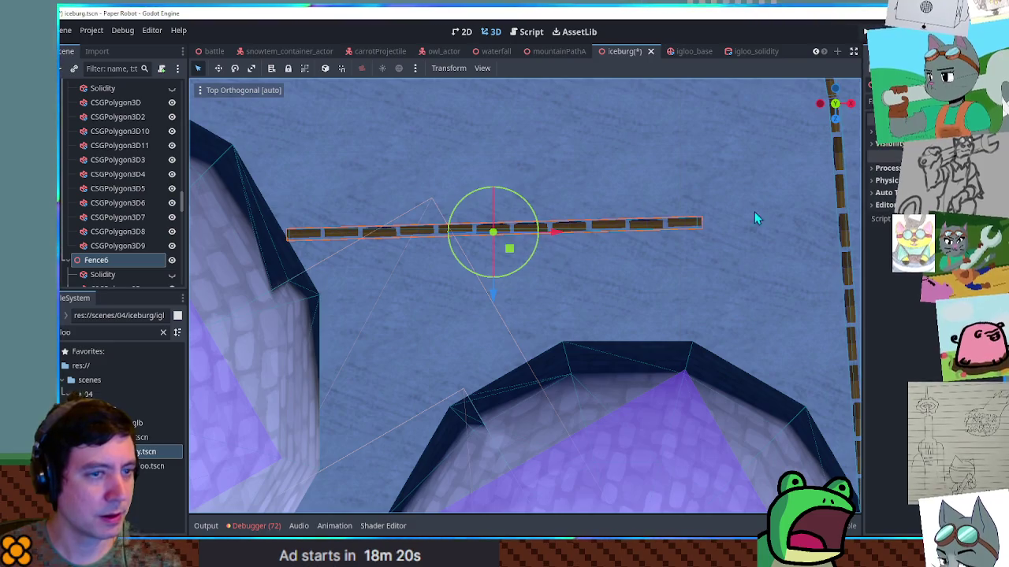
pyautogui.click(892, 143)
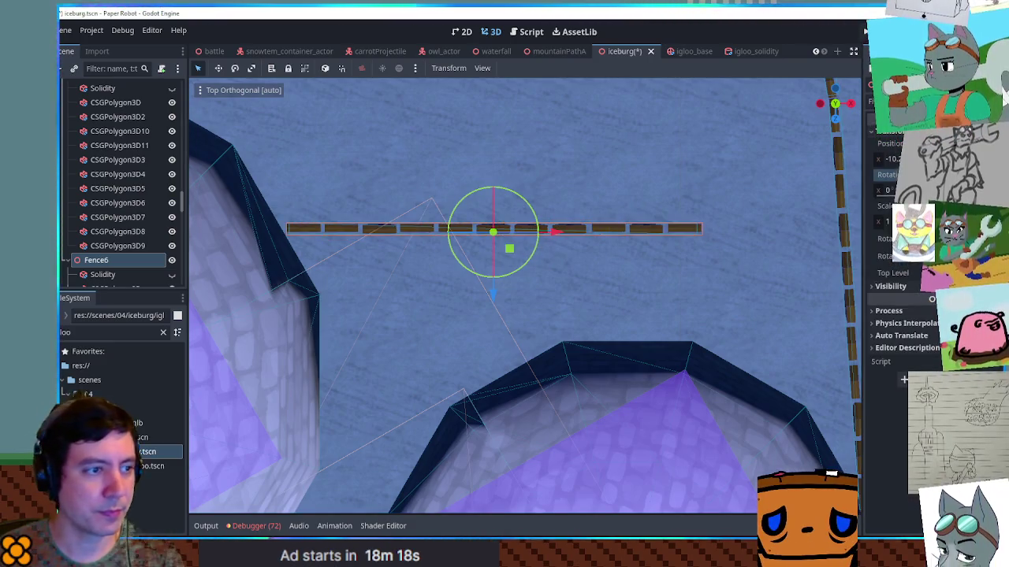
pyautogui.moveTo(551, 230); pyautogui.dragTo(548, 230)
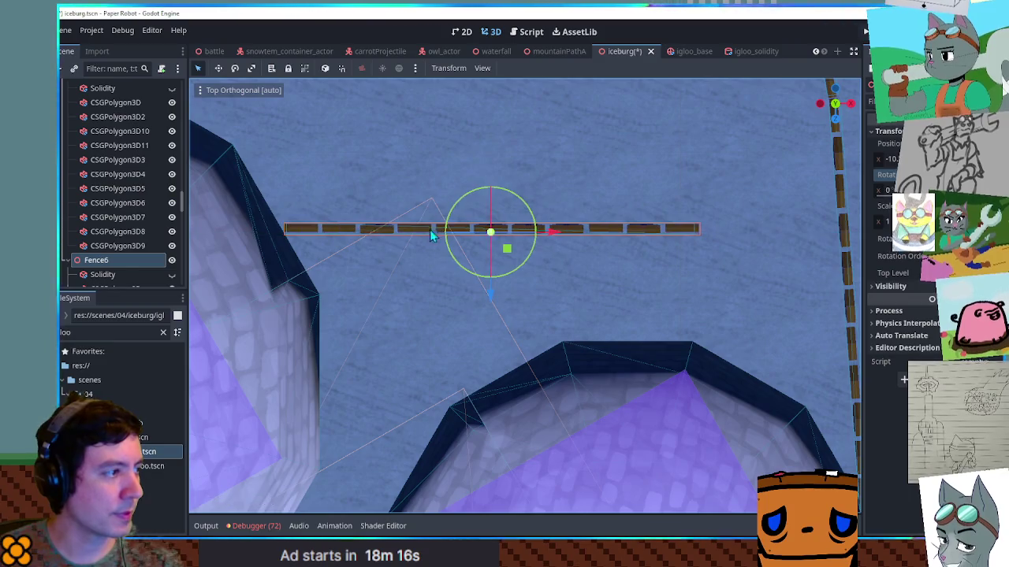
pyautogui.scroll(-3, 111, 264)
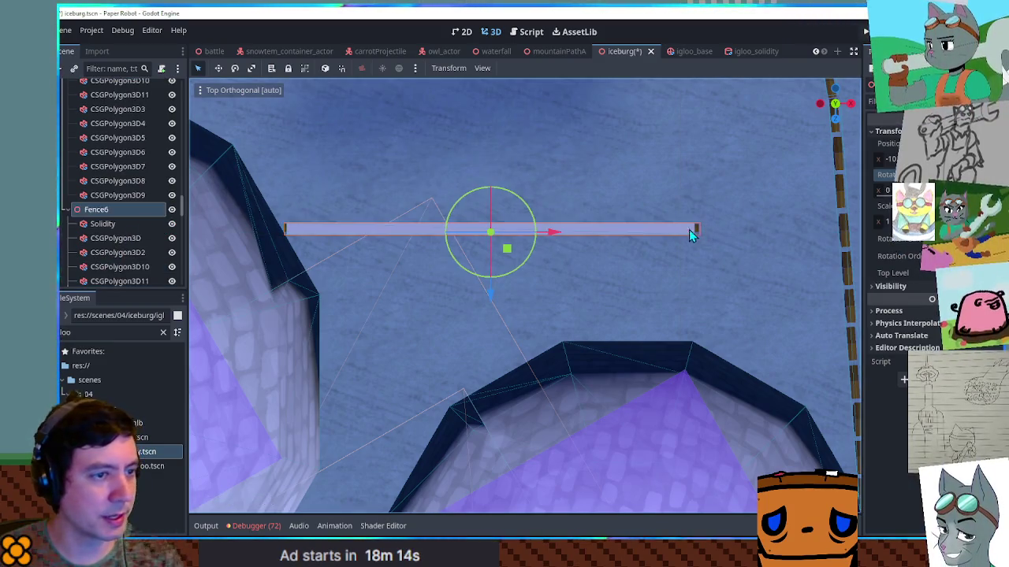
# Lengthen Fence6's Solidity box to cover the whole fence, hide it, and save.
pyautogui.click(146, 224)
pyautogui.moveTo(695, 231); pyautogui.dragTo(832, 234)
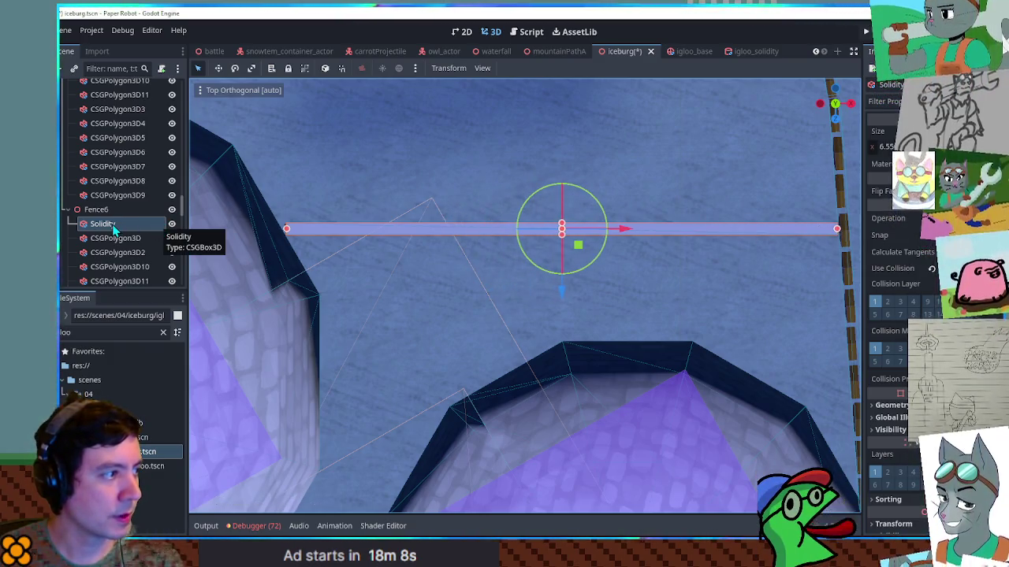
pyautogui.click(70, 209)
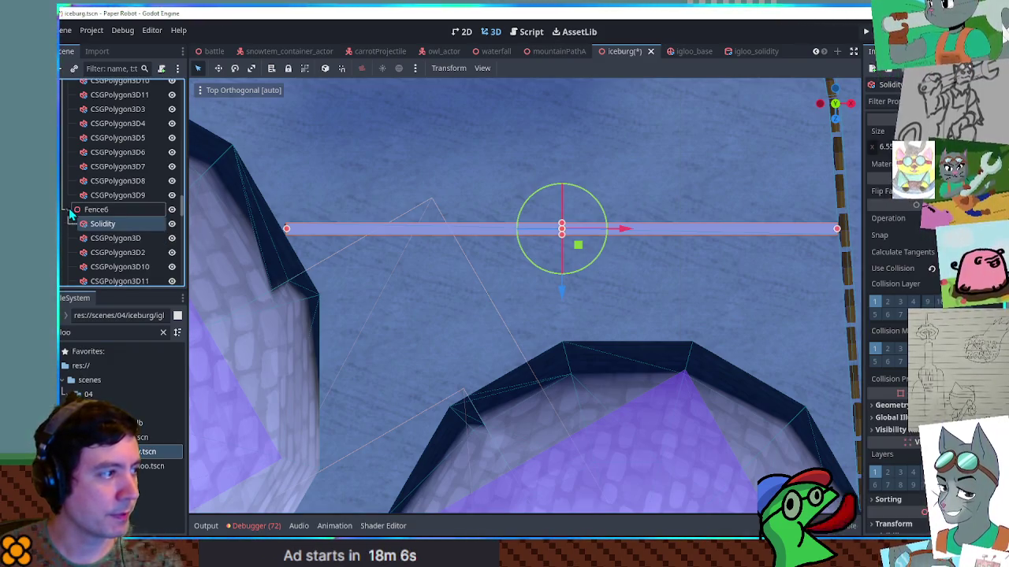
pyautogui.click(171, 223)
pyautogui.hotkey('ctrl', 's')
# Duplicate a fence piece, slide it along to extend Fence6 toward the corner, and save.
pyautogui.moveTo(379, 256)
pyautogui.mouseDown()
pyautogui.moveTo(550, 290)
pyautogui.moveTo(440, 194)
pyautogui.moveTo(557, 338)
pyautogui.mouseUp()
pyautogui.click(589, 389)
pyautogui.moveTo(589, 389)
pyautogui.mouseDown()
pyautogui.moveTo(631, 362)
pyautogui.moveTo(709, 350)
pyautogui.moveTo(532, 274)
pyautogui.mouseUp()
pyautogui.hotkey('ctrl', 'd')
pyautogui.moveTo(613, 388)
pyautogui.mouseDown()
pyautogui.moveTo(784, 508)
pyautogui.moveTo(556, 349)
pyautogui.moveTo(611, 336)
pyautogui.moveTo(566, 384)
pyautogui.moveTo(587, 349)
pyautogui.mouseUp()
pyautogui.hotkey('ctrl', 's')
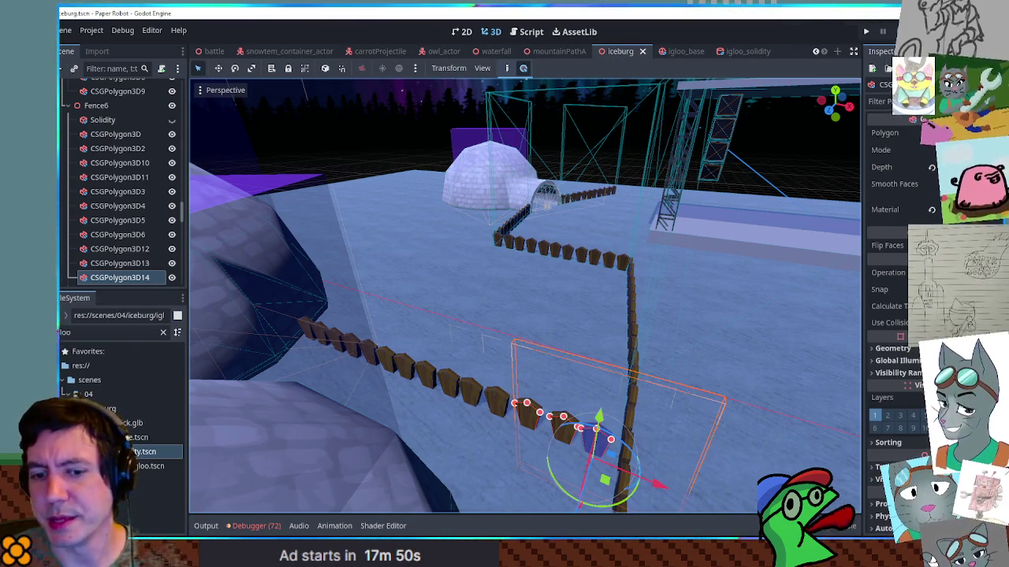
# Find the 100×100 snowflake.png texture via the file filter and close the igloo_solidity scene.
pyautogui.moveTo(587, 349)
pyautogui.mouseDown()
pyautogui.moveTo(650, 331)
pyautogui.moveTo(635, 338)
pyautogui.moveTo(681, 301)
pyautogui.moveTo(648, 319)
pyautogui.mouseUp()
pyautogui.scroll(5, 652, 326)
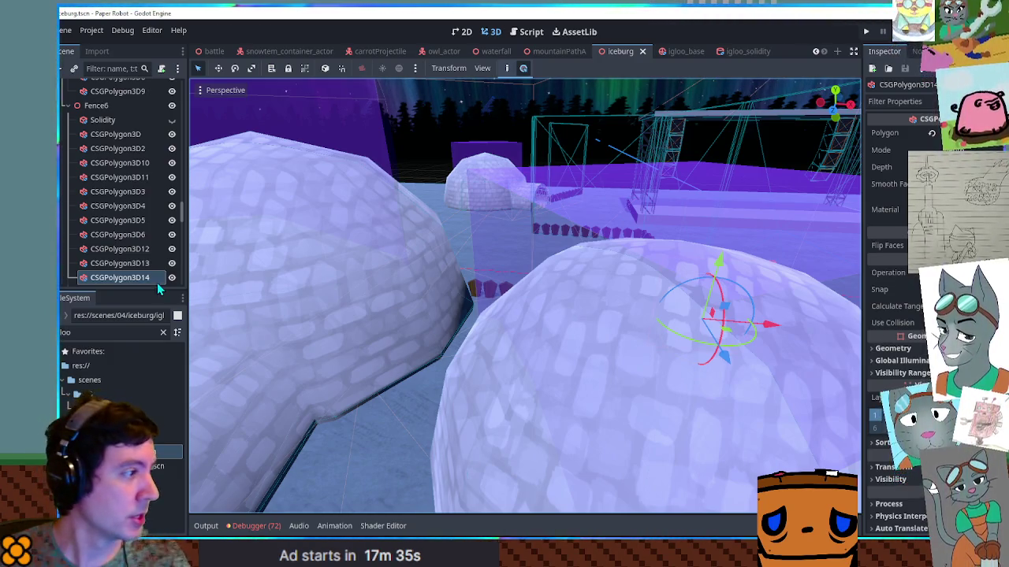
pyautogui.hotkey('ctrl', 'f')
pyautogui.write('nowfl')
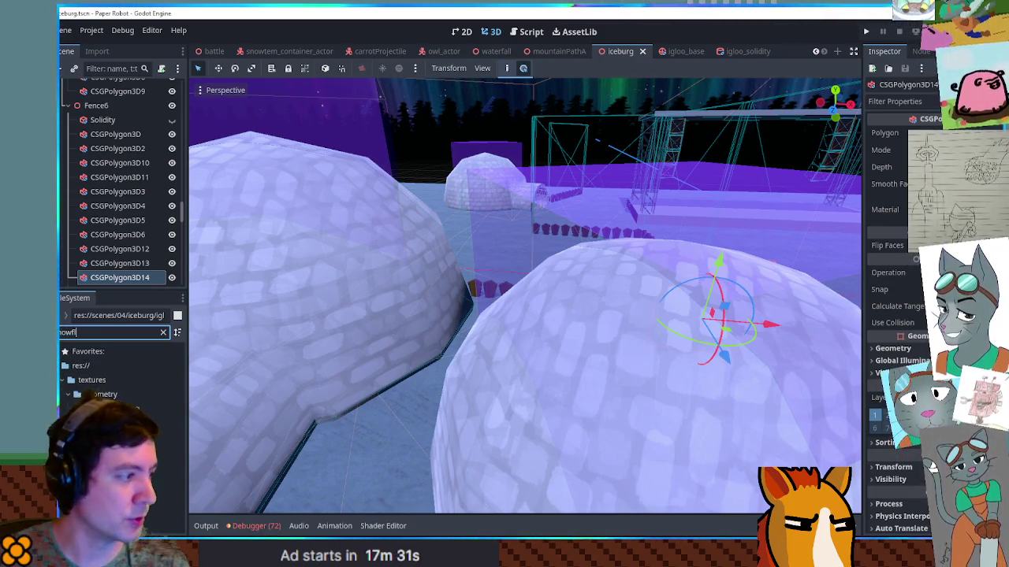
pyautogui.moveTo(118, 406)
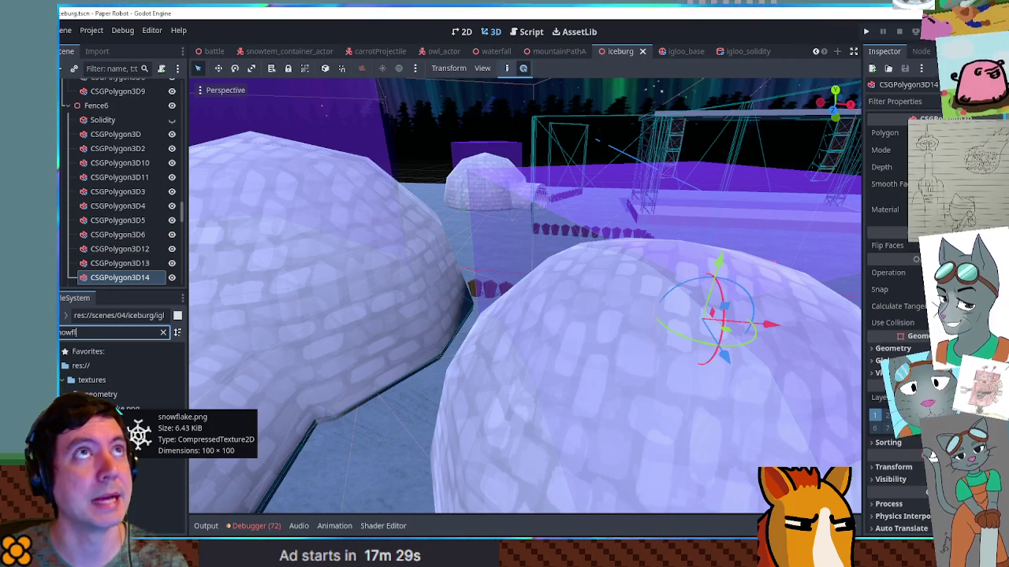
pyautogui.middleClick(743, 54)
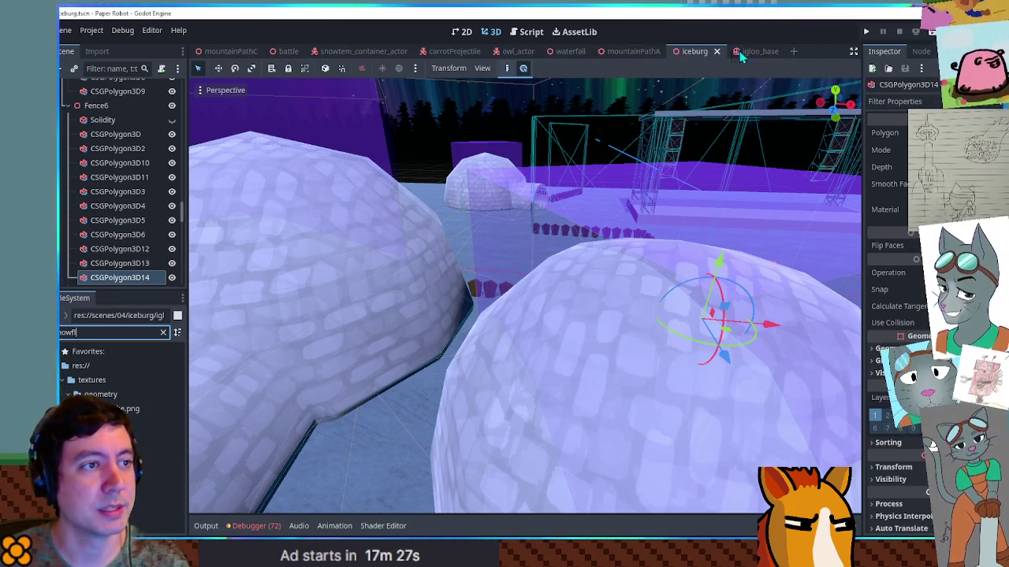
# Create a new 3D scene and add a CSGCylinder3D with Cone enabled.
pyautogui.click(737, 52)
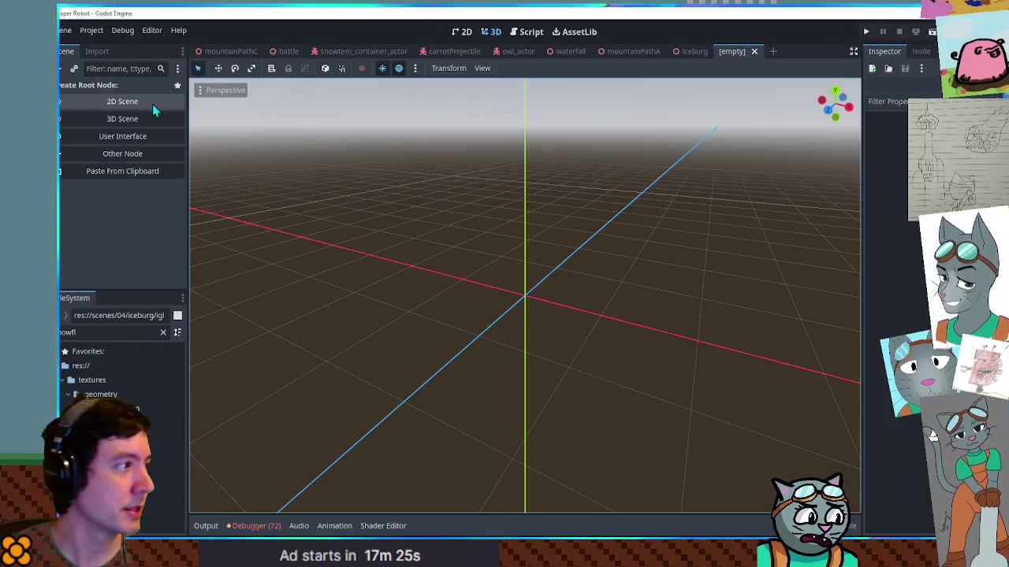
pyautogui.click(122, 117)
pyautogui.hotkey('ctrl', 'a')
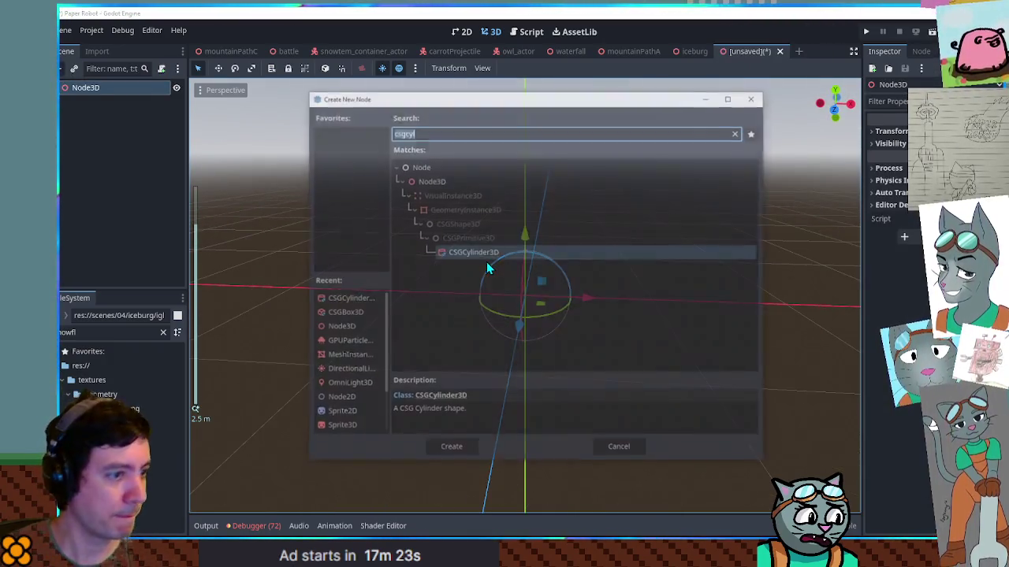
pyautogui.write('csg')
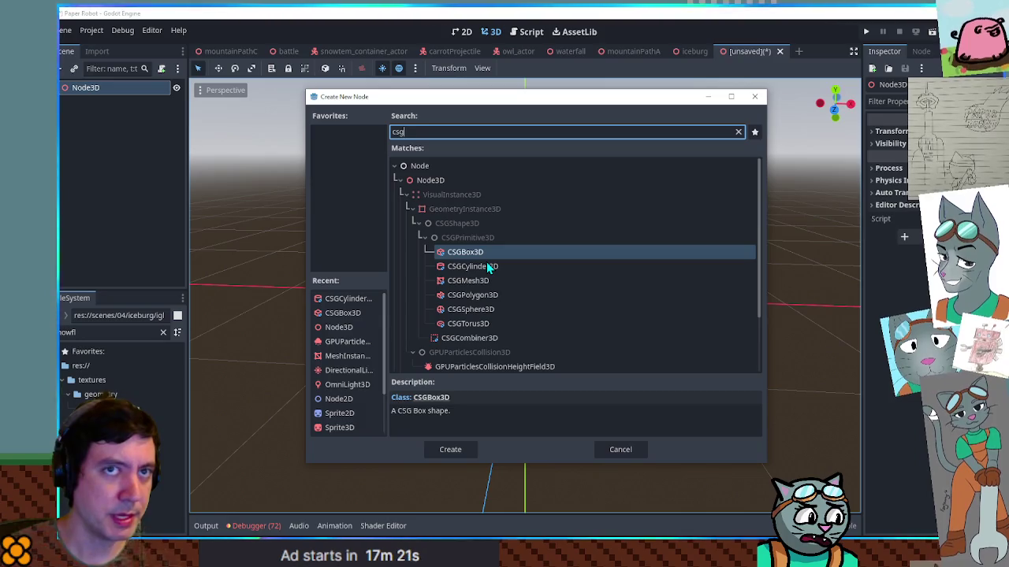
pyautogui.write('cy')
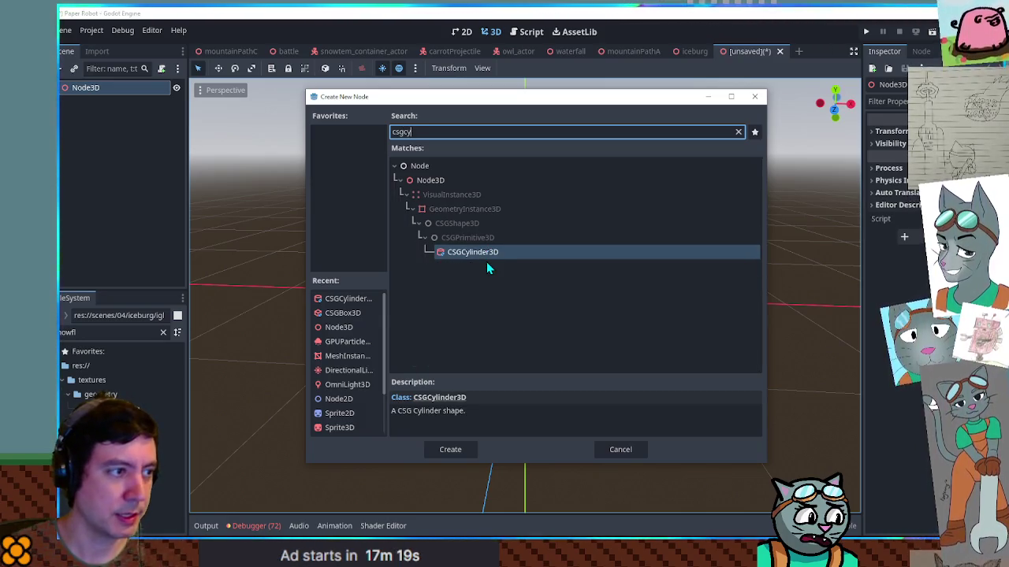
pyautogui.press('Return')
pyautogui.click(879, 183)
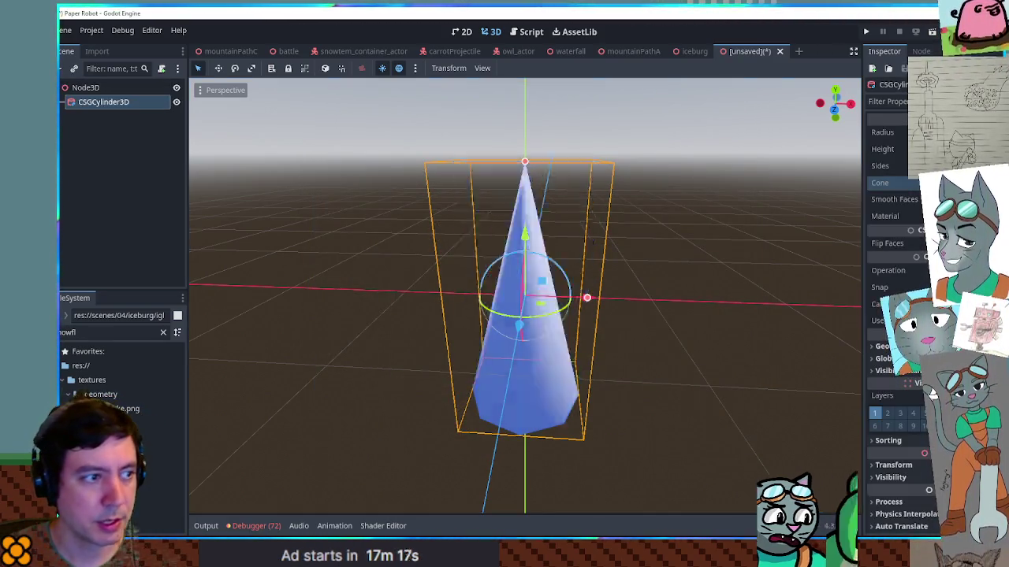
pyautogui.moveTo(708, 300)
pyautogui.mouseDown()
pyautogui.moveTo(716, 159)
pyautogui.moveTo(709, 322)
pyautogui.mouseUp()
pyautogui.moveTo(554, 381); pyautogui.dragTo(557, 250)
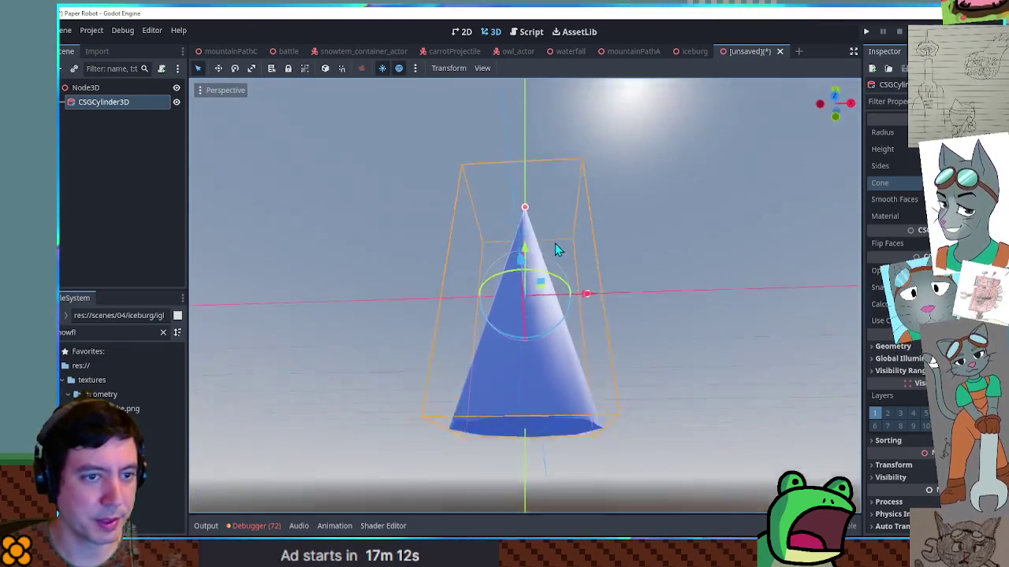
# Delete the trial cone, leaving only the Node3D root selected.
pyautogui.click(97, 101)
pyautogui.press('Delete')
pyautogui.press('Return')
pyautogui.click(96, 93)
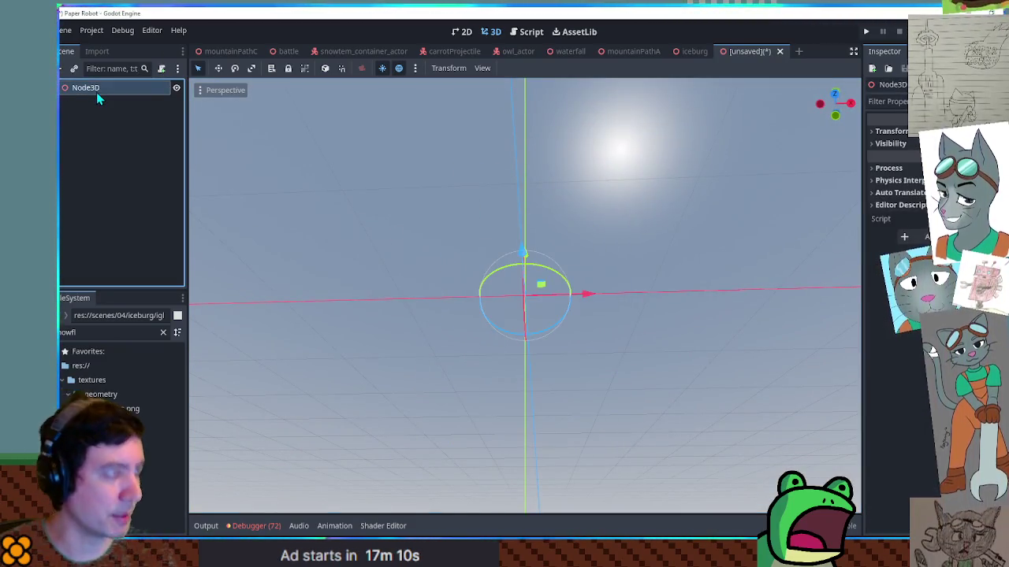
# Add a MeshInstance3D under Node3D with a CylinderMesh that has its bottom cap removed.
pyautogui.hotkey('ctrl', 'a')
pyautogui.write('mesh')
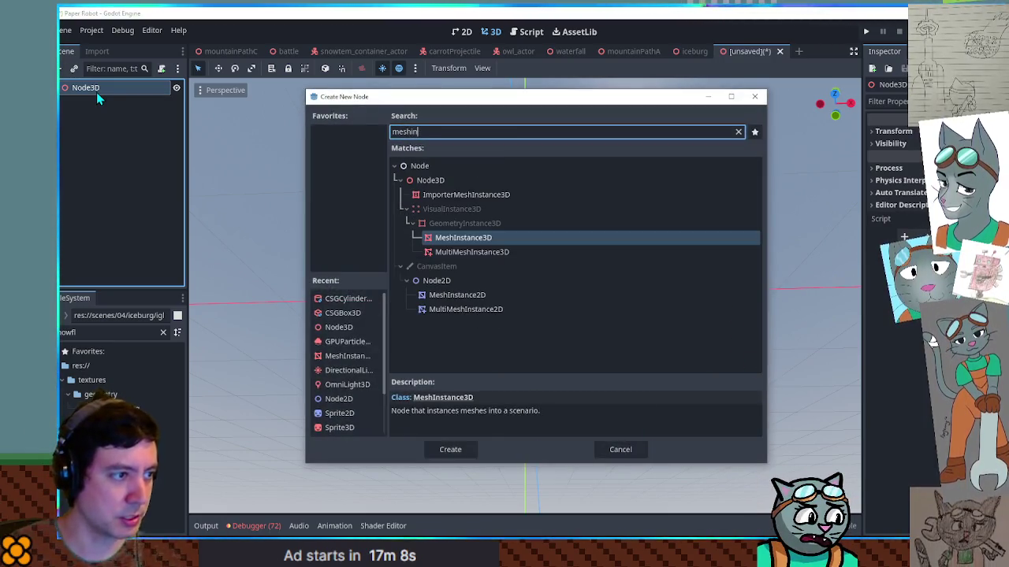
pyautogui.press('Return')
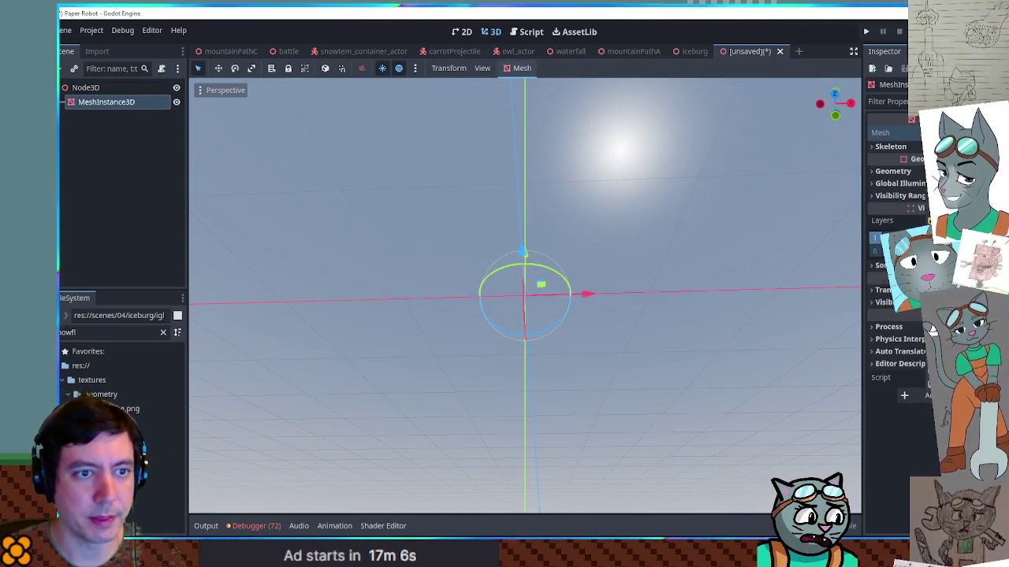
pyautogui.click(933, 325)
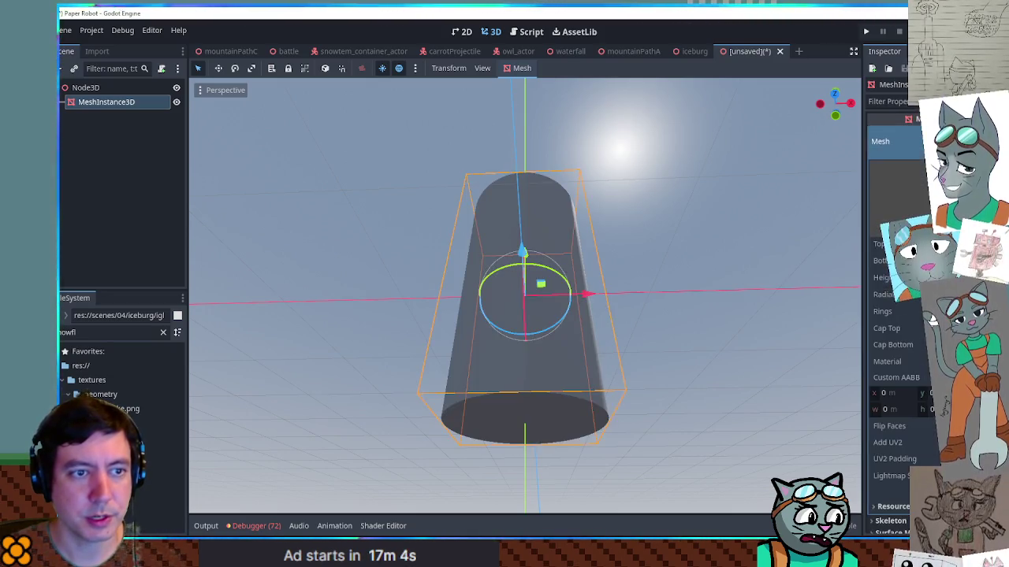
pyautogui.click(933, 345)
pyautogui.moveTo(714, 169)
pyautogui.mouseDown()
pyautogui.moveTo(696, 308)
pyautogui.moveTo(671, 278)
pyautogui.mouseUp()
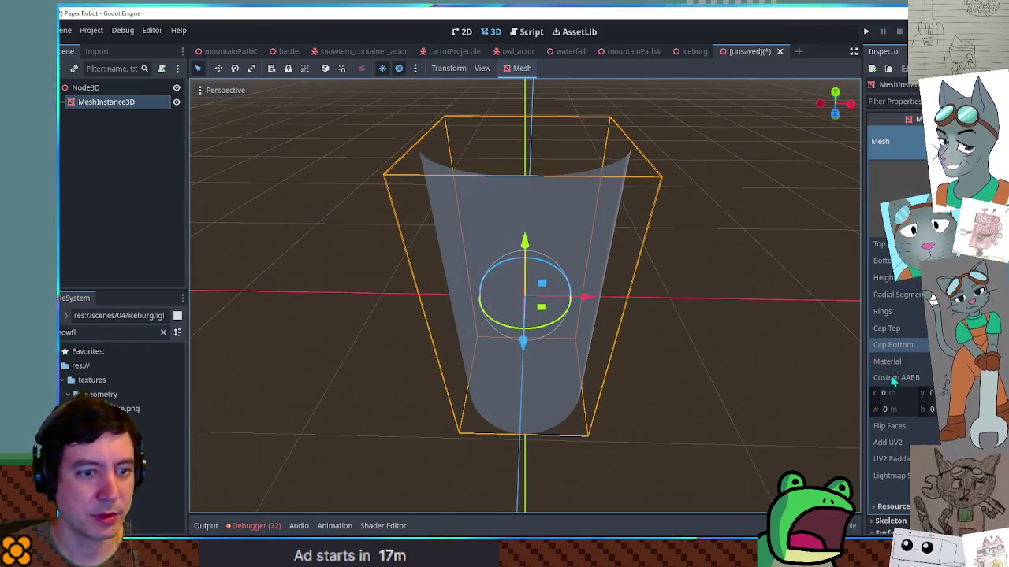
# Give the tube a new StandardMaterial3D, adjust its transparency, and apply the snowflake texture.
pyautogui.click(932, 361)
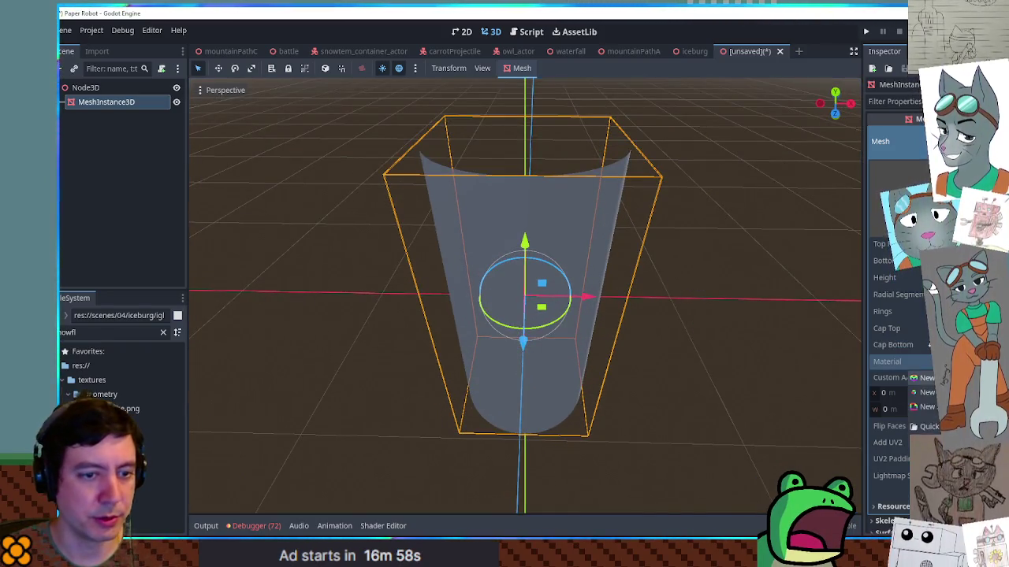
pyautogui.click(932, 379)
pyautogui.scroll(-5, 927, 353)
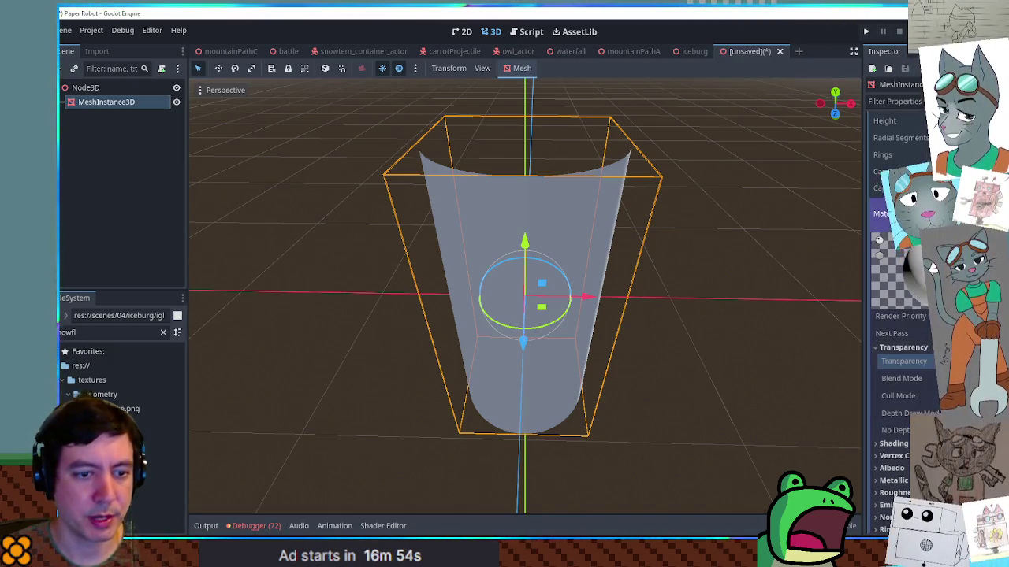
pyautogui.click(932, 361)
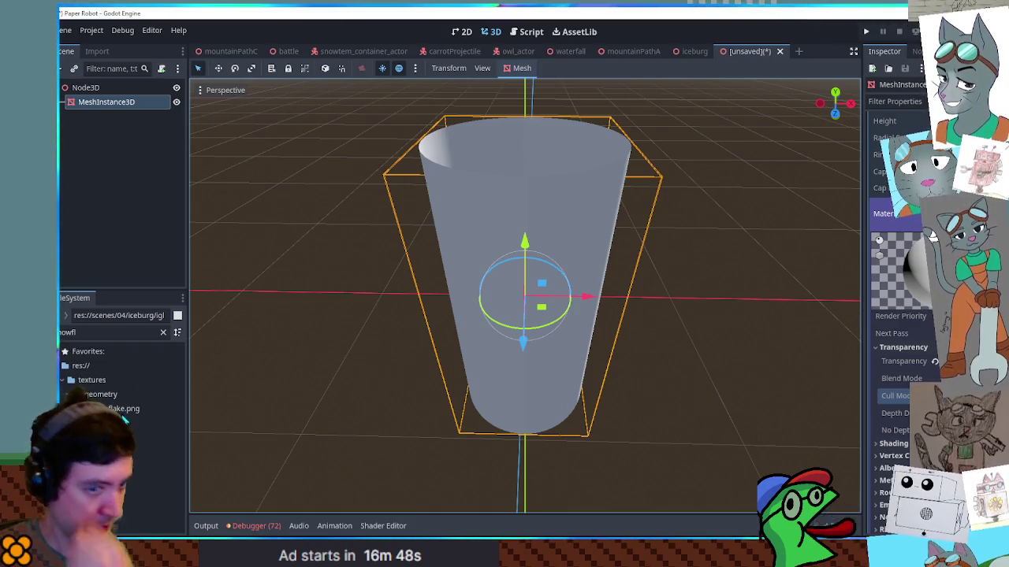
pyautogui.moveTo(126, 409)
pyautogui.mouseDown()
pyautogui.moveTo(480, 461)
pyautogui.moveTo(544, 315)
pyautogui.mouseUp()
pyautogui.moveTo(586, 288)
pyautogui.mouseDown()
pyautogui.moveTo(716, 267)
pyautogui.moveTo(751, 194)
pyautogui.moveTo(725, 237)
pyautogui.moveTo(656, 297)
pyautogui.moveTo(639, 239)
pyautogui.moveTo(588, 239)
pyautogui.moveTo(561, 266)
pyautogui.mouseUp()
pyautogui.scroll(3, 933, 190)
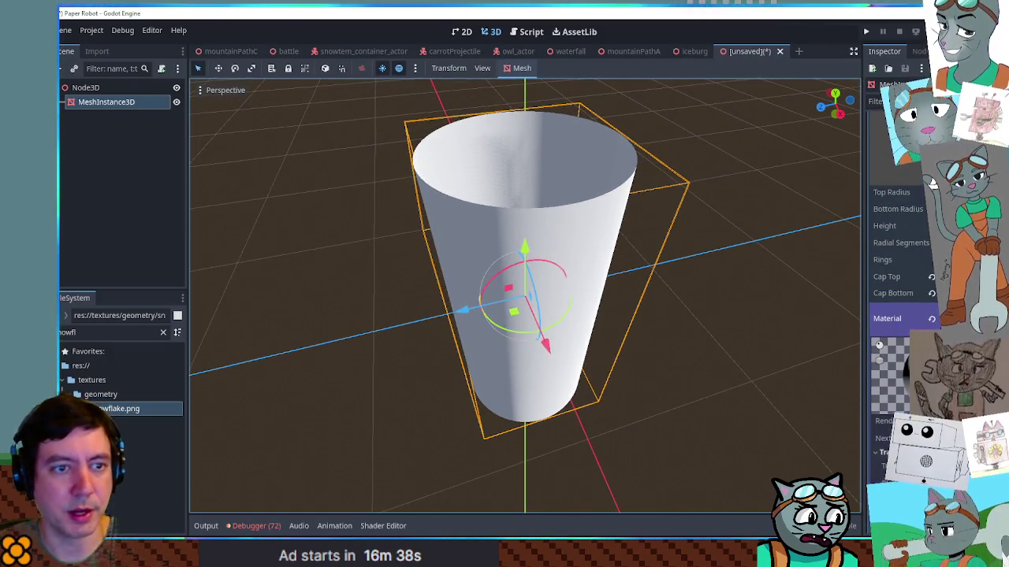
# Turn the tube into a short cone with bottom radius 0 and few radial segments.
pyautogui.write('0')
pyautogui.press('Return')
pyautogui.moveTo(922, 225)
pyautogui.mouseDown()
pyautogui.moveTo(898, 225)
pyautogui.moveTo(899, 243)
pyautogui.mouseUp()
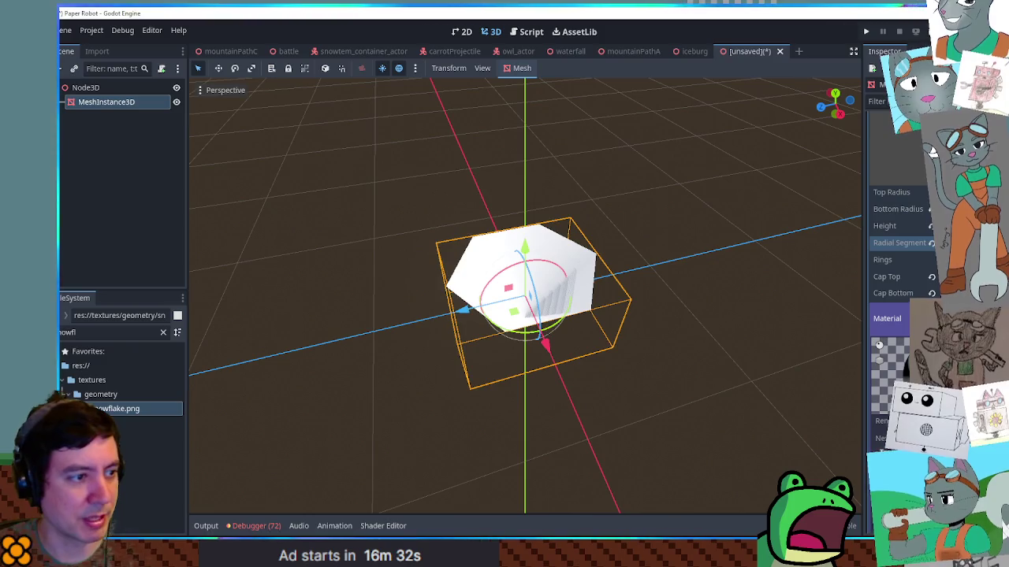
pyautogui.moveTo(599, 237)
pyautogui.mouseDown()
pyautogui.moveTo(648, 199)
pyautogui.moveTo(631, 240)
pyautogui.mouseUp()
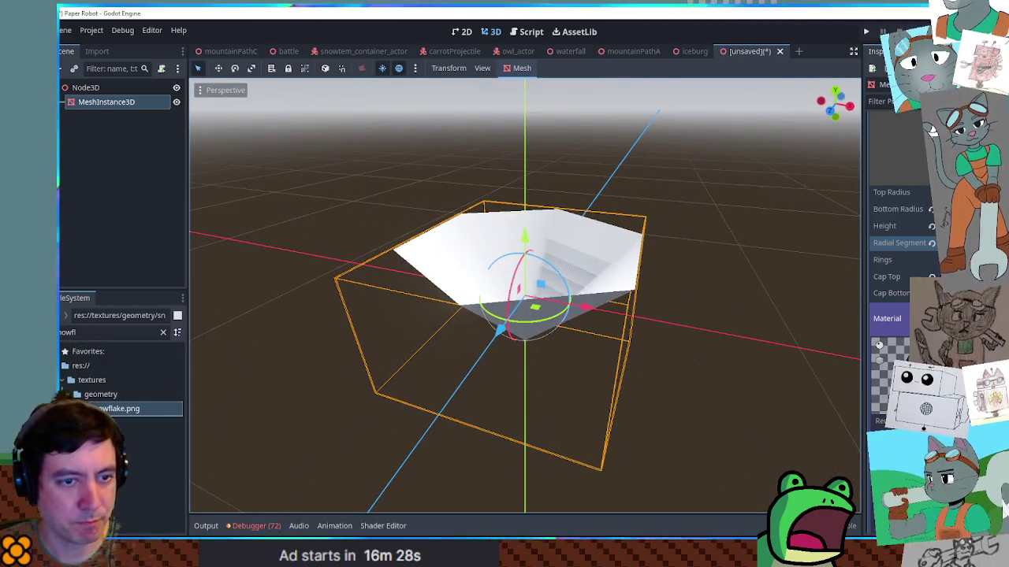
# Apply the snowflake texture, raise its UV1 scale to tile it, and view it top orthographic.
pyautogui.moveTo(118, 408)
pyautogui.mouseDown()
pyautogui.moveTo(326, 439)
pyautogui.moveTo(924, 412)
pyautogui.mouseUp()
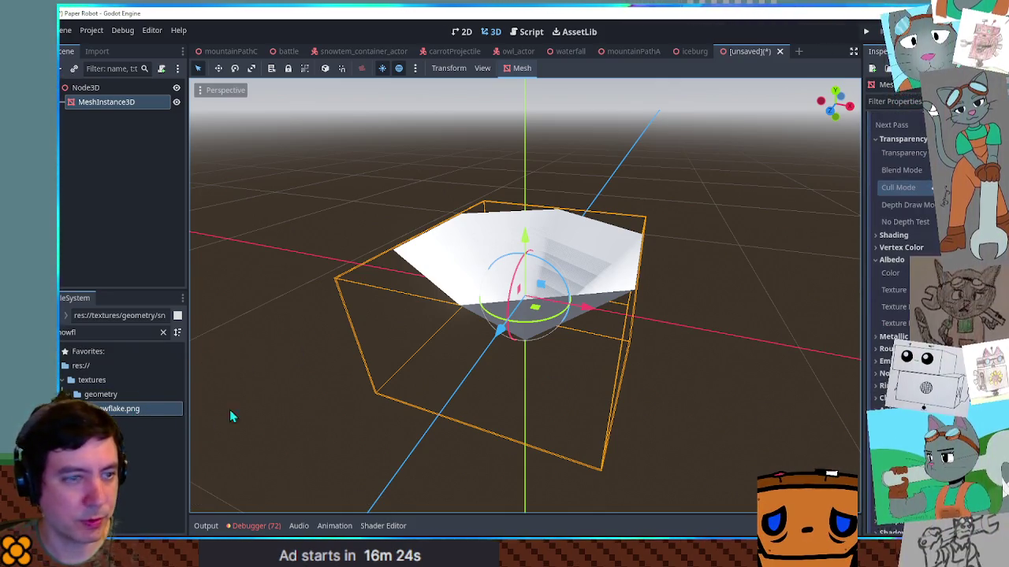
pyautogui.moveTo(614, 331)
pyautogui.mouseDown()
pyautogui.moveTo(575, 376)
pyautogui.moveTo(573, 338)
pyautogui.moveTo(565, 419)
pyautogui.moveTo(567, 321)
pyautogui.mouseUp()
pyautogui.scroll(5, 569, 331)
pyautogui.scroll(-5, 568, 320)
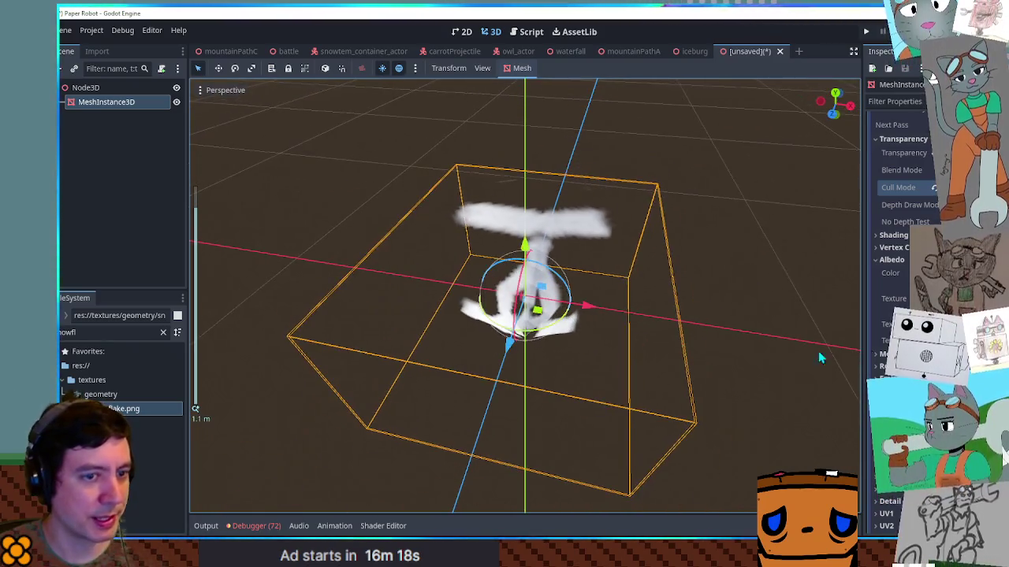
pyautogui.click(886, 304)
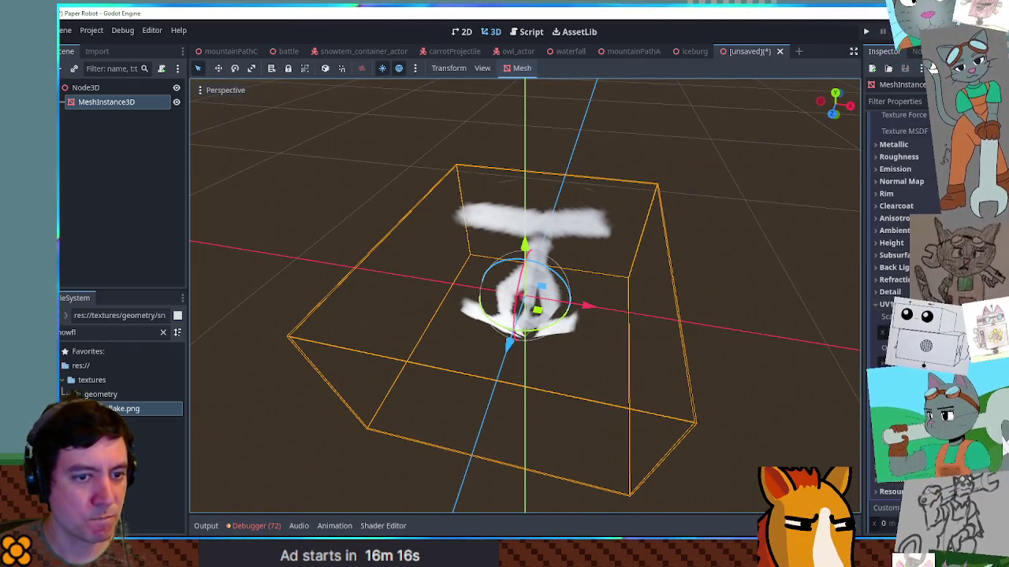
pyautogui.moveTo(880, 335)
pyautogui.mouseDown()
pyautogui.moveTo(924, 335)
pyautogui.moveTo(911, 335)
pyautogui.mouseUp()
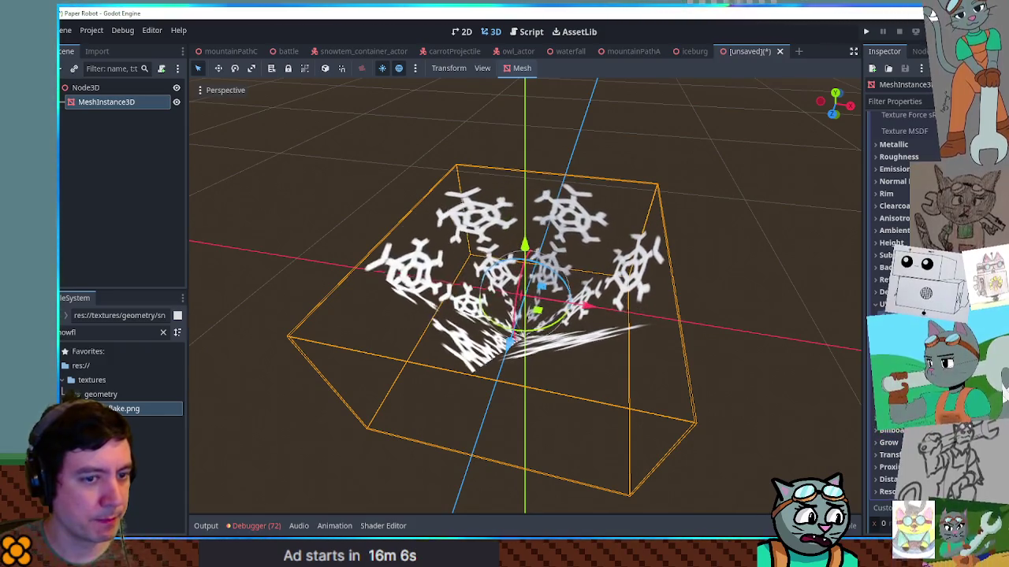
pyautogui.moveTo(656, 323)
pyautogui.mouseDown()
pyautogui.moveTo(687, 412)
pyautogui.moveTo(683, 401)
pyautogui.mouseUp()
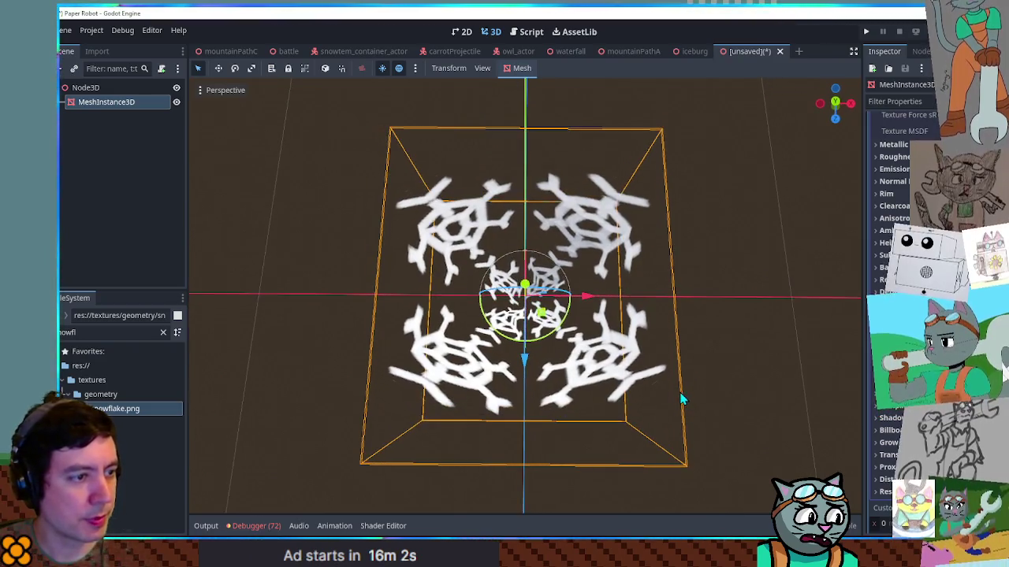
pyautogui.press('KP_1')
pyautogui.press('KP_7')
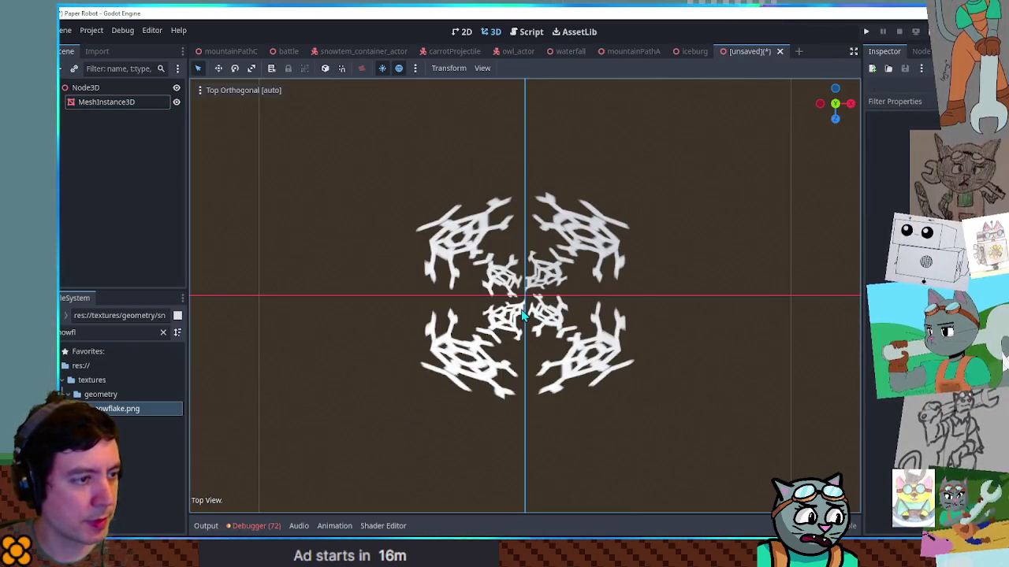
# Select the snowflake MeshInstance3D and set its material's UV1 X scale to 6, adjusting Y too.
pyautogui.click(521, 313)
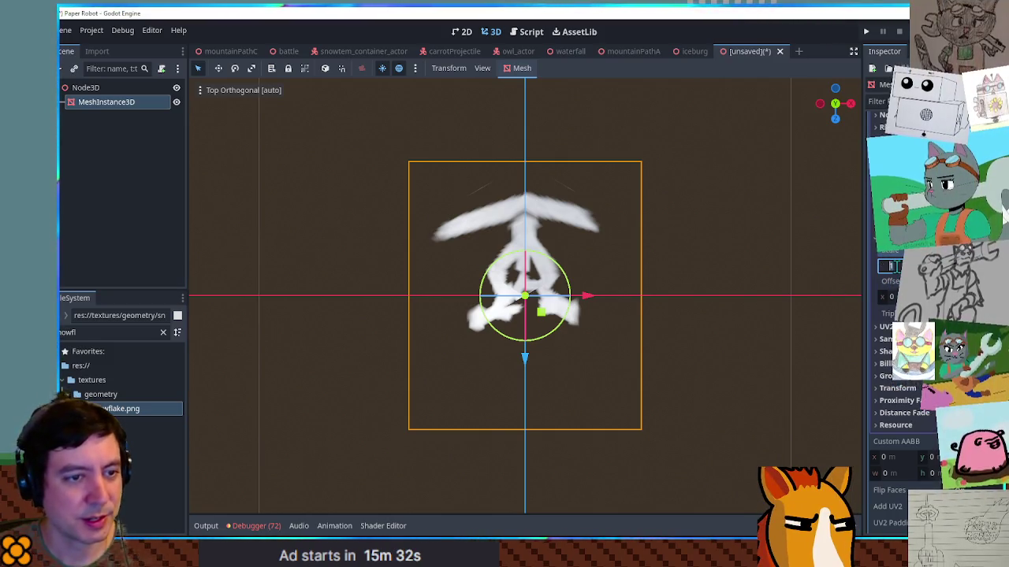
pyautogui.write('2')
pyautogui.press('Return')
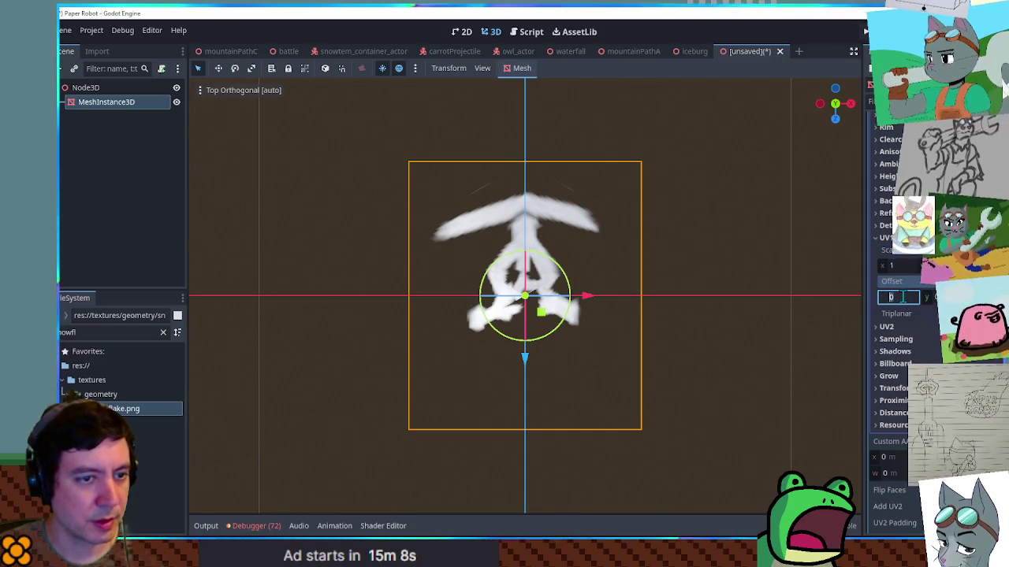
pyautogui.moveTo(887, 269); pyautogui.dragTo(956, 269)
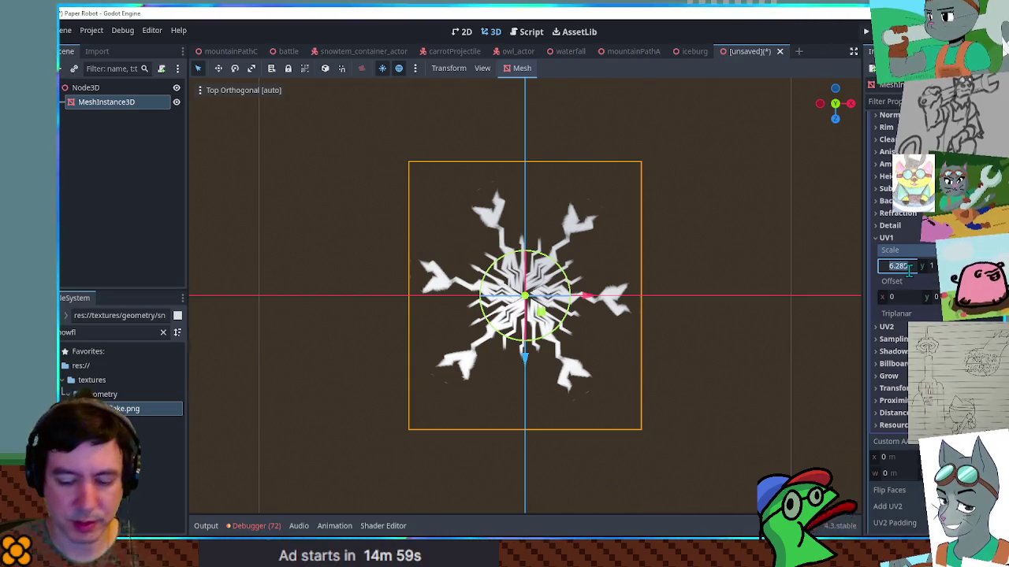
pyautogui.write('6')
pyautogui.moveTo(931, 265); pyautogui.dragTo(934, 265)
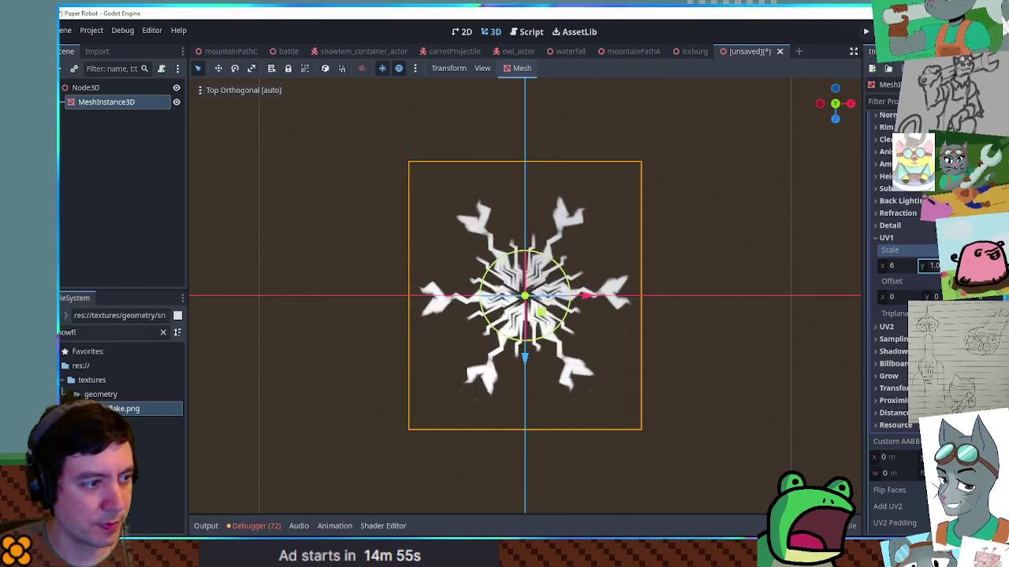
pyautogui.moveTo(639, 307)
pyautogui.mouseDown()
pyautogui.moveTo(652, 130)
pyautogui.moveTo(773, 153)
pyautogui.moveTo(761, 251)
pyautogui.moveTo(642, 315)
pyautogui.mouseUp()
pyautogui.scroll(5, 693, 284)
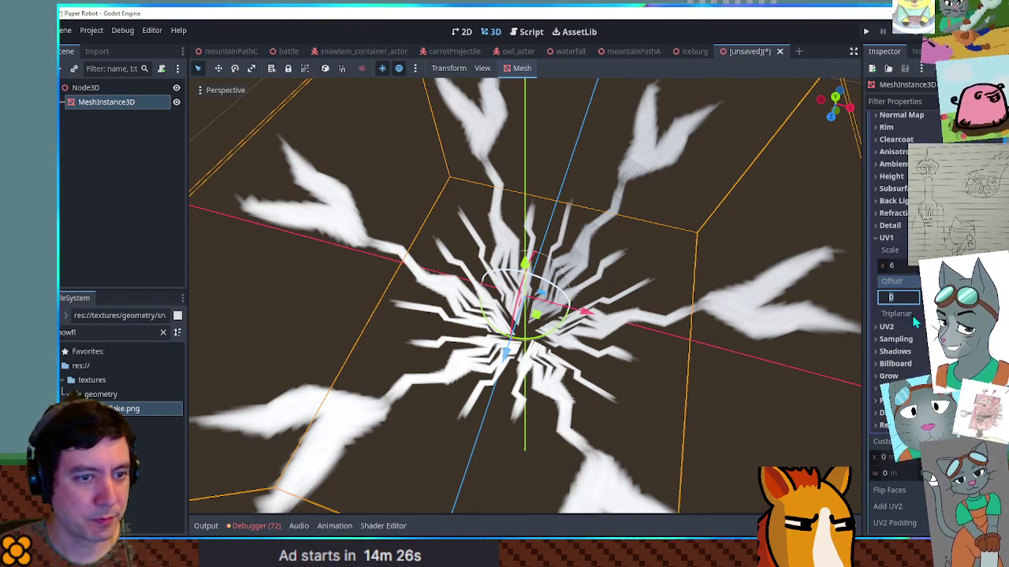
# Try a UV1 X offset of 0.4 and other offsets, then reset the offset to 0.
pyautogui.write('0.4')
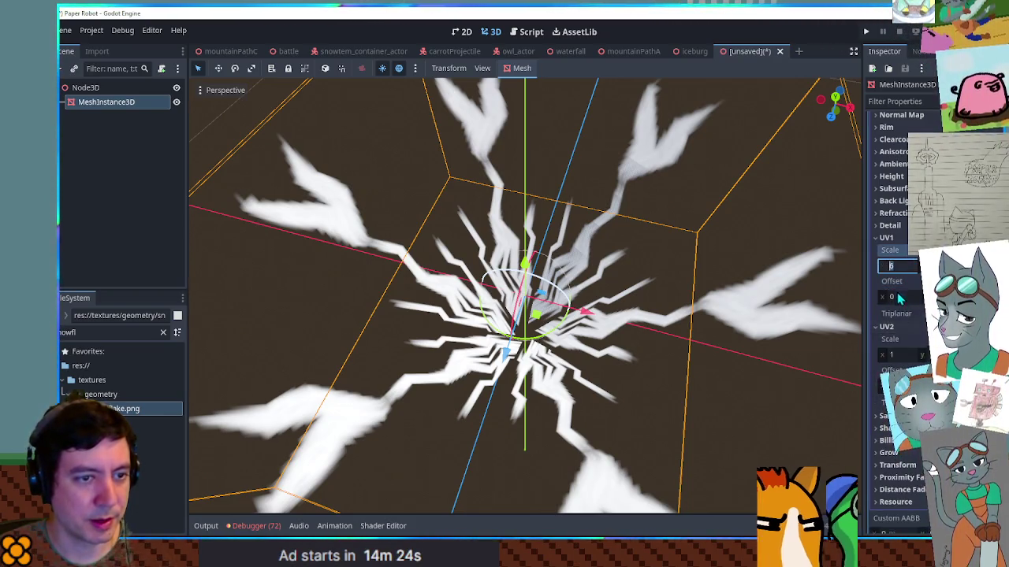
pyautogui.press('Return')
pyautogui.press('BackSpace')
pyautogui.press('BackSpace')
pyautogui.press('BackSpace')
pyautogui.write('0')
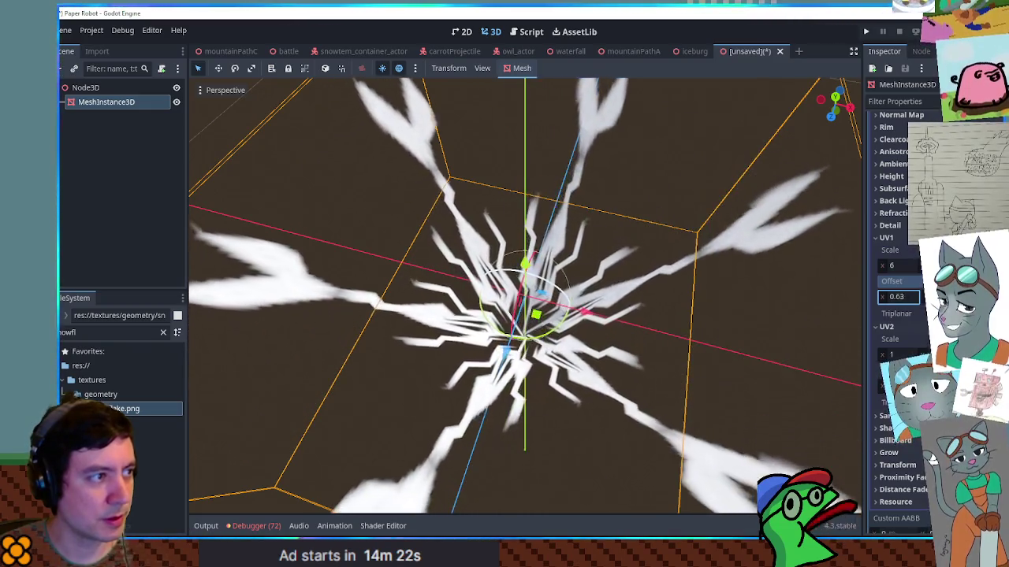
pyautogui.press('Return')
pyautogui.moveTo(862, 294)
pyautogui.mouseDown()
pyautogui.moveTo(702, 232)
pyautogui.moveTo(670, 197)
pyautogui.moveTo(696, 160)
pyautogui.moveTo(706, 168)
pyautogui.mouseUp()
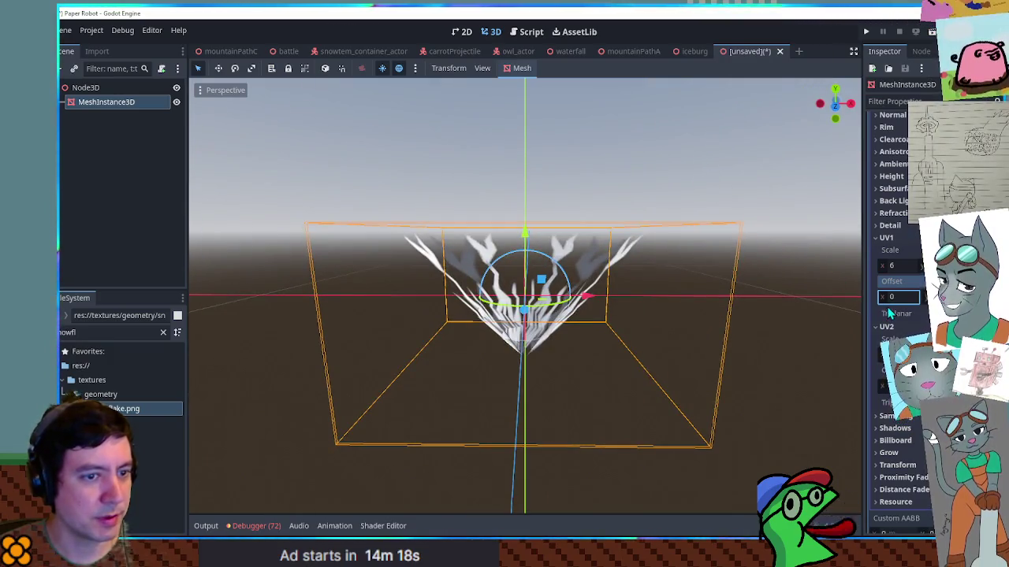
pyautogui.moveTo(885, 303)
pyautogui.mouseDown()
pyautogui.moveTo(966, 303)
pyautogui.moveTo(891, 304)
pyautogui.mouseUp()
pyautogui.moveTo(603, 218); pyautogui.dragTo(629, 345)
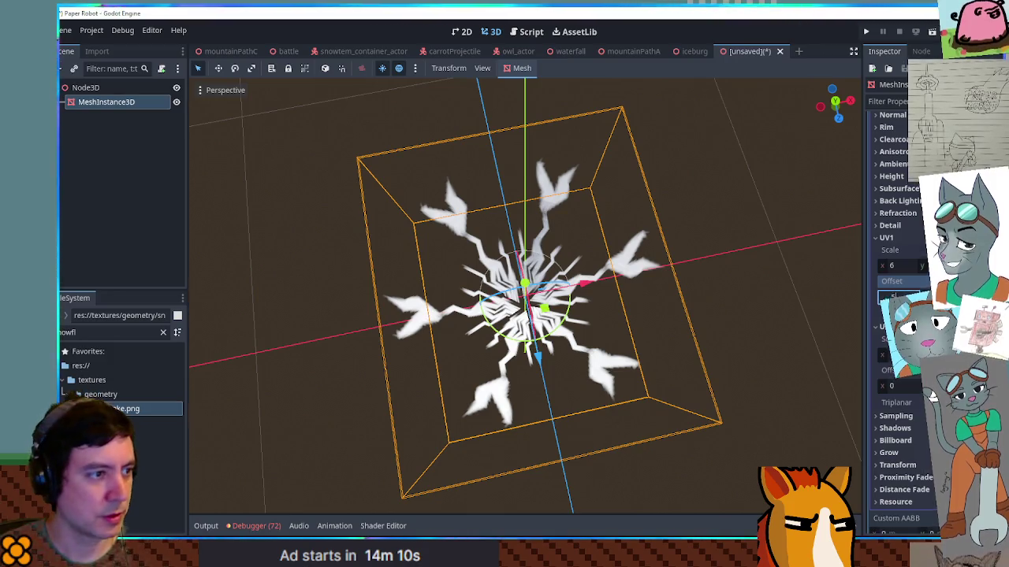
pyautogui.moveTo(891, 297); pyautogui.dragTo(906, 297)
pyautogui.moveTo(587, 291)
pyautogui.mouseDown()
pyautogui.moveTo(576, 153)
pyautogui.moveTo(575, 223)
pyautogui.mouseUp()
pyautogui.scroll(5, 580, 222)
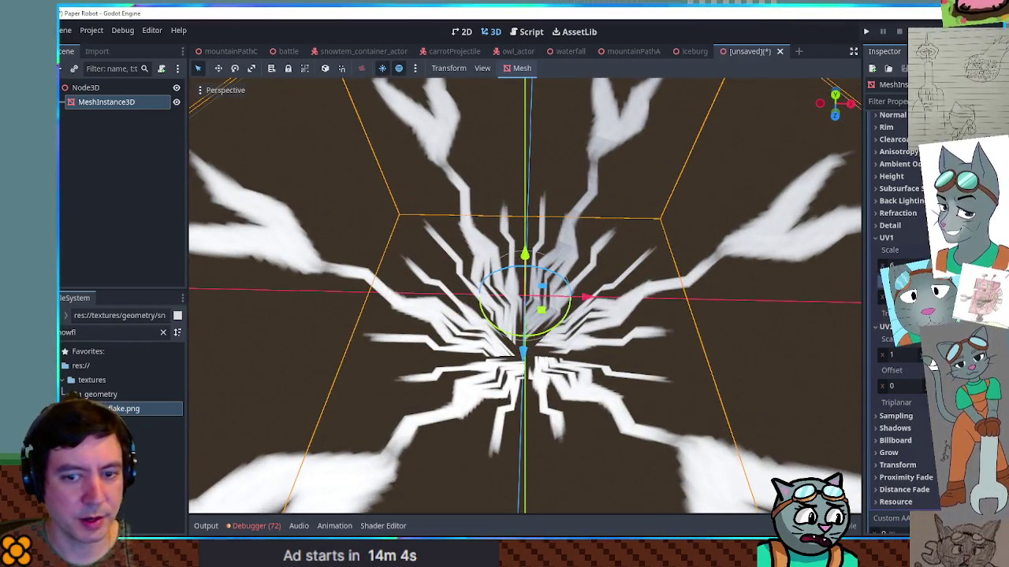
# Try other UV1 scale tilings on the snowflake material, ending at X scale 1.05.
pyautogui.moveTo(933, 359); pyautogui.dragTo(932, 357)
pyautogui.moveTo(618, 292); pyautogui.dragTo(594, 225)
pyautogui.scroll(-4, 603, 252)
pyautogui.moveTo(932, 344); pyautogui.dragTo(932, 333)
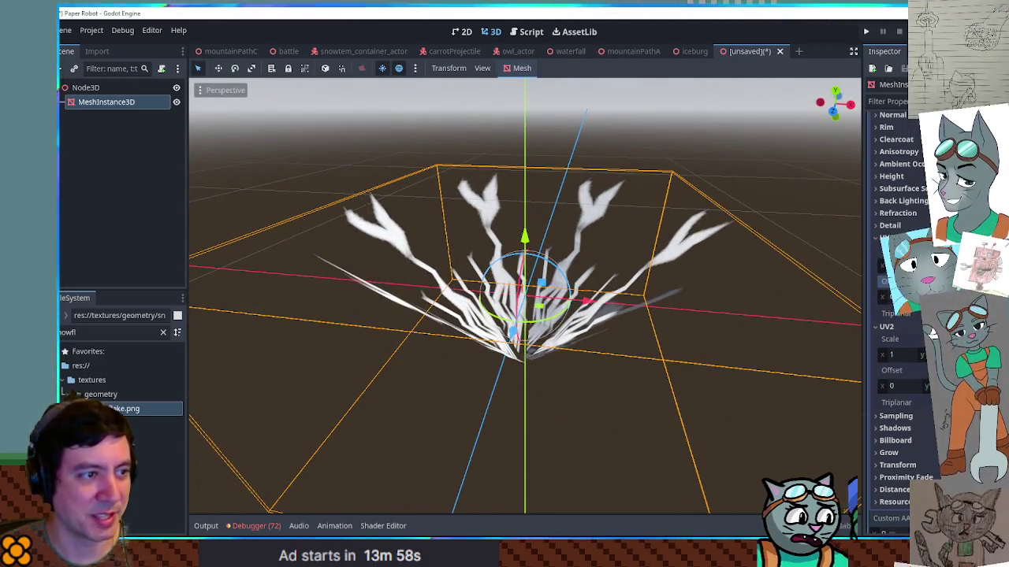
pyautogui.moveTo(650, 229)
pyautogui.mouseDown()
pyautogui.moveTo(659, 335)
pyautogui.moveTo(636, 306)
pyautogui.mouseUp()
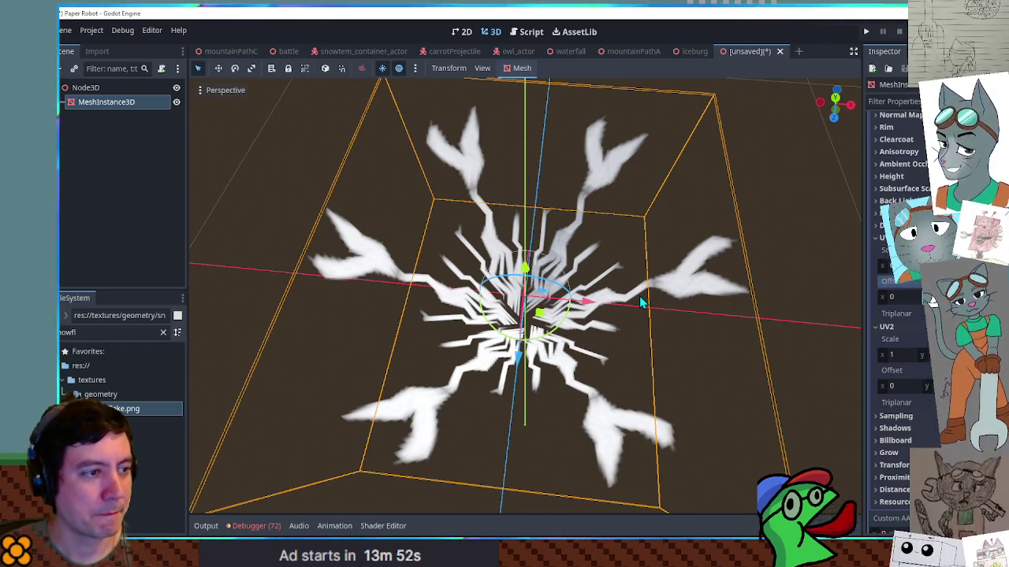
pyautogui.moveTo(886, 265)
pyautogui.mouseDown()
pyautogui.moveTo(919, 266)
pyautogui.moveTo(892, 266)
pyautogui.mouseUp()
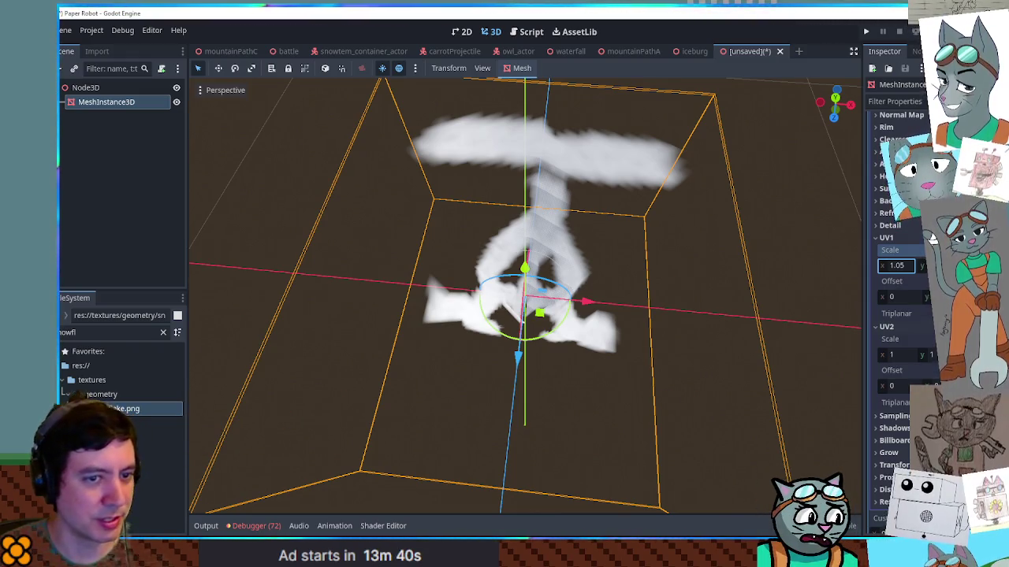
# Enter 6 as the snowflake material's UV1 X scale to bring back the starburst.
pyautogui.click(906, 268)
pyautogui.write('6')
pyautogui.press('Return')
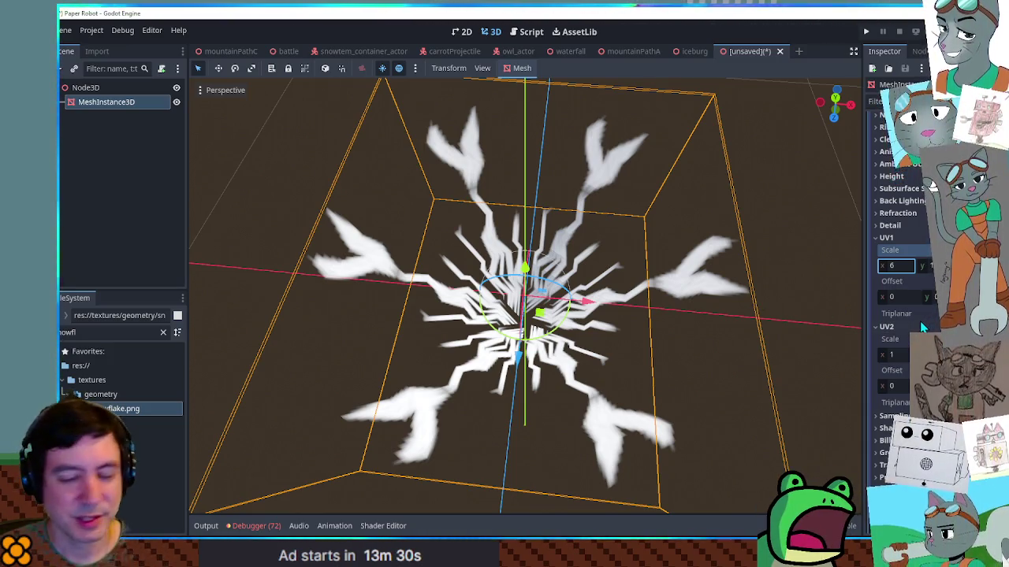
pyautogui.moveTo(918, 321)
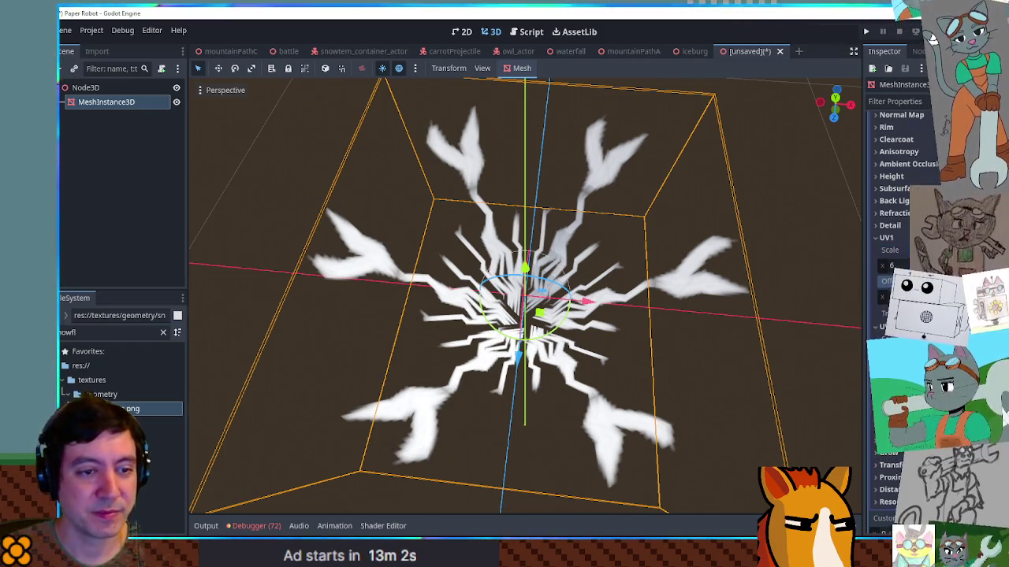
pyautogui.moveTo(605, 251)
pyautogui.mouseDown()
pyautogui.moveTo(621, 98)
pyautogui.moveTo(637, 225)
pyautogui.mouseUp()
pyautogui.scroll(10, 871, 177)
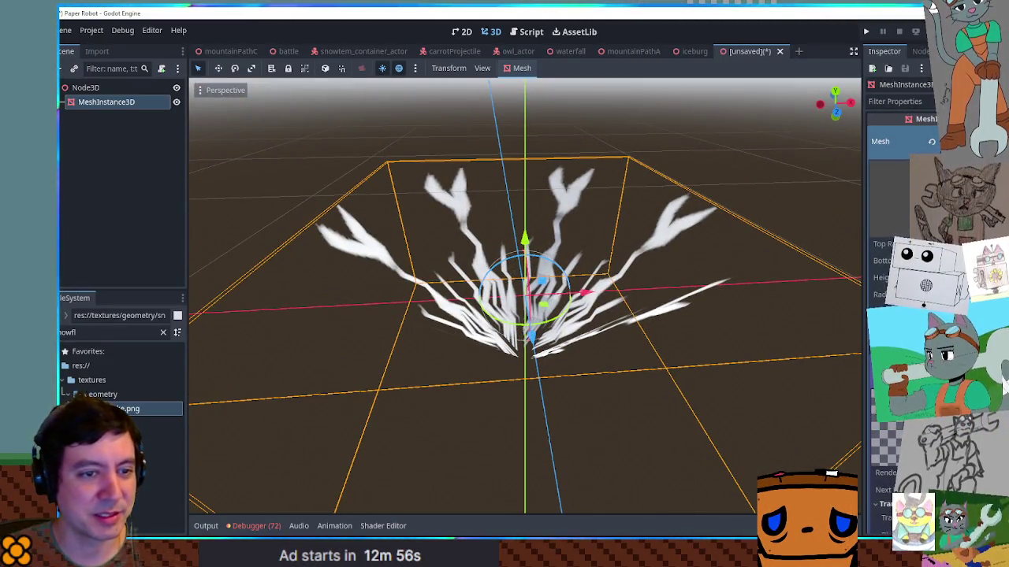
# Make the snowflake mesh slightly shorter and give its material an icy cyan albedo colour.
pyautogui.press('Return')
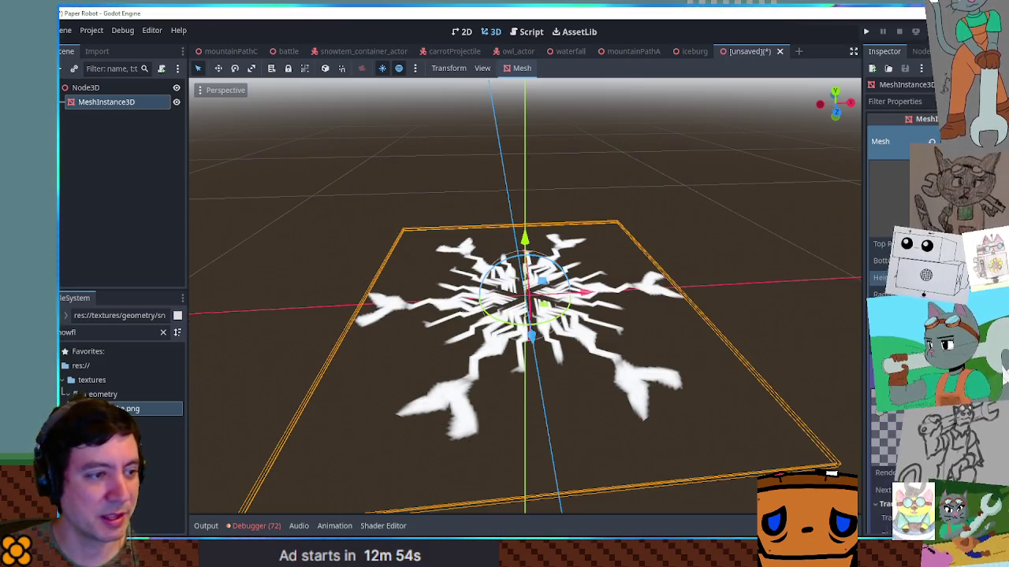
pyautogui.hotkey('ctrl', 'z')
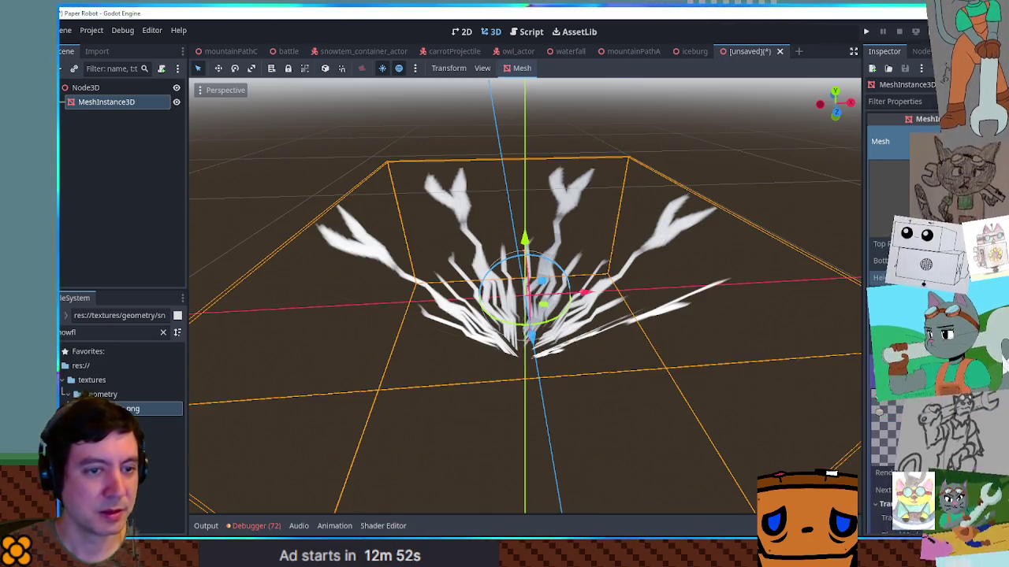
pyautogui.press('Return')
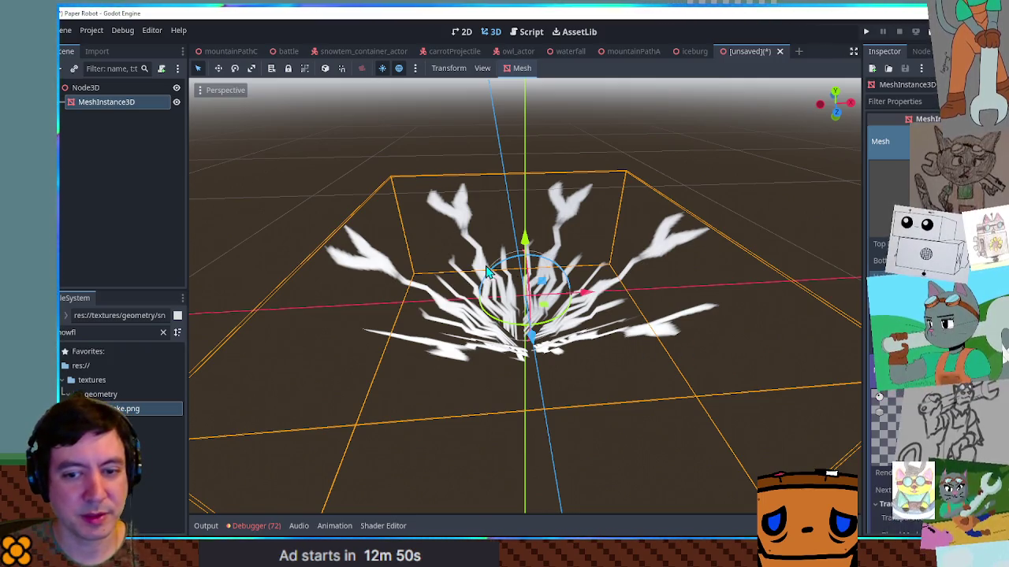
pyautogui.scroll(-3, 487, 272)
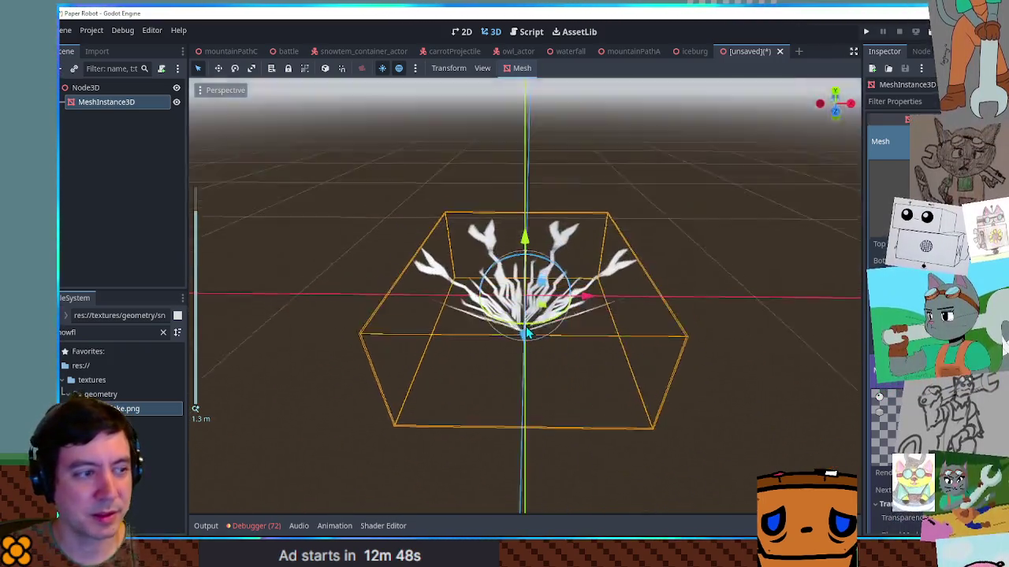
pyautogui.scroll(4, 558, 335)
pyautogui.moveTo(558, 335)
pyautogui.mouseDown()
pyautogui.moveTo(483, 429)
pyautogui.moveTo(629, 332)
pyautogui.moveTo(631, 291)
pyautogui.mouseUp()
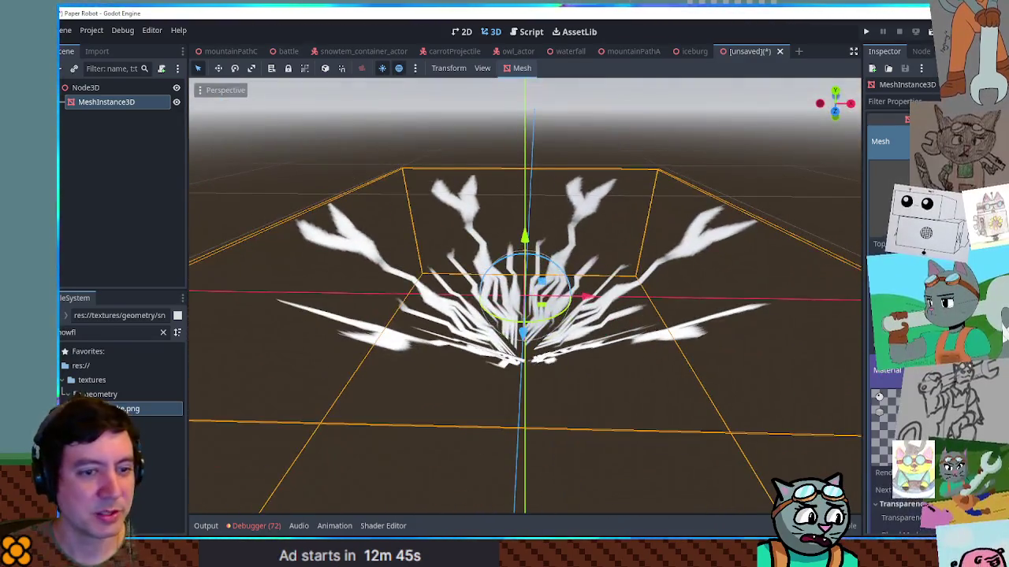
pyautogui.scroll(-5, 903, 315)
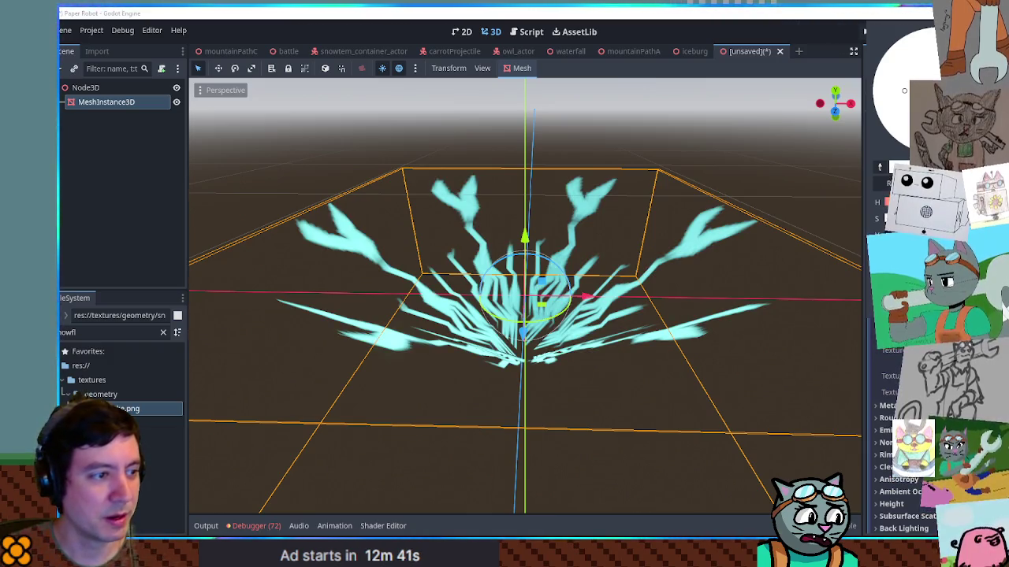
pyautogui.moveTo(669, 260)
pyautogui.mouseDown()
pyautogui.moveTo(698, 345)
pyautogui.moveTo(628, 361)
pyautogui.moveTo(539, 310)
pyautogui.mouseUp()
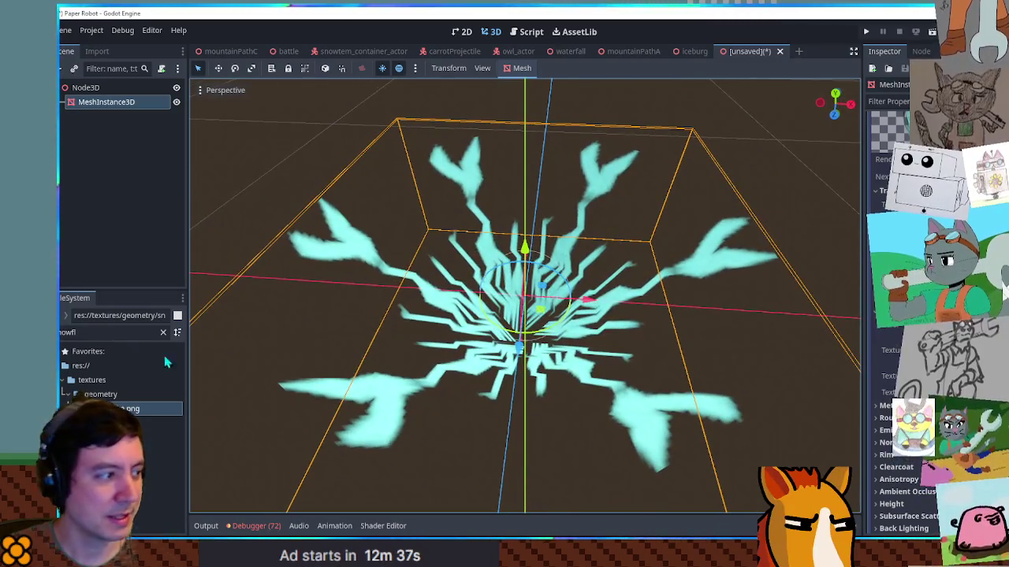
pyautogui.doubleClick(102, 332)
# Filter the FileSystem for png and drag singleGear.png onto the mesh material.
pyautogui.write('png')
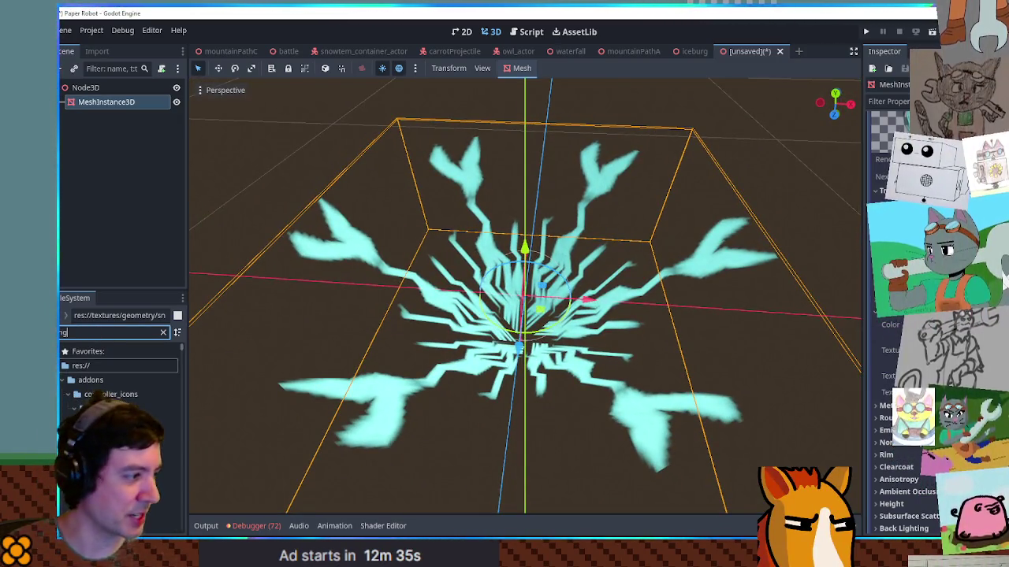
pyautogui.moveTo(178, 346); pyautogui.dragTo(183, 449)
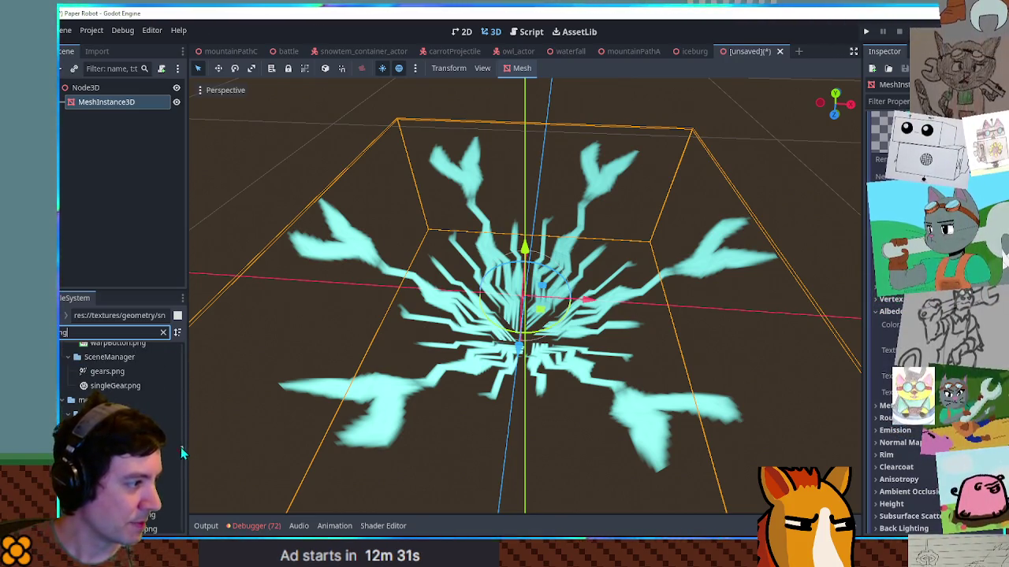
pyautogui.click(112, 386)
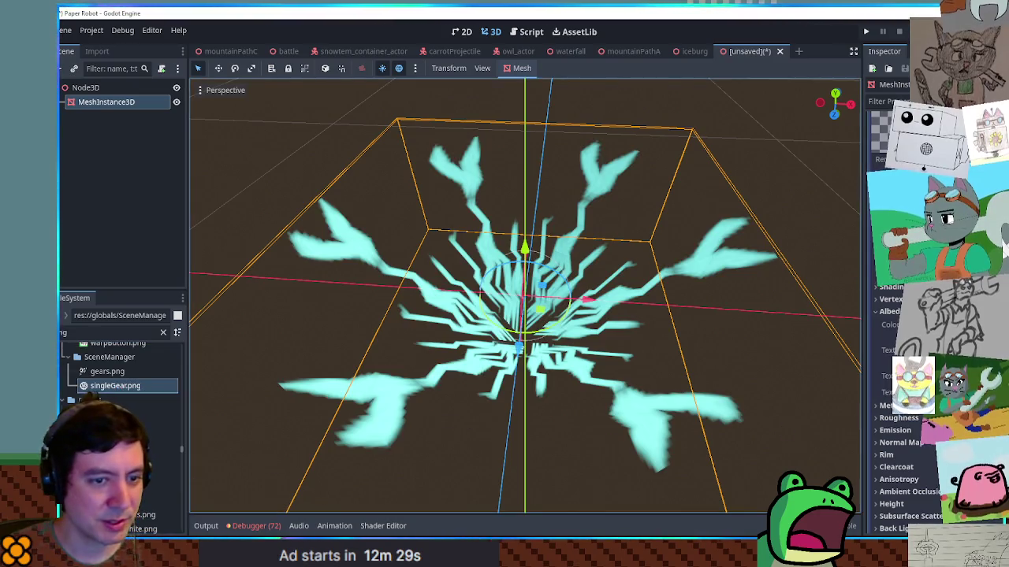
pyautogui.moveTo(112, 386); pyautogui.dragTo(907, 351)
pyautogui.moveTo(540, 404)
pyautogui.mouseDown()
pyautogui.moveTo(616, 317)
pyautogui.moveTo(552, 354)
pyautogui.moveTo(494, 412)
pyautogui.moveTo(503, 418)
pyautogui.moveTo(426, 433)
pyautogui.mouseUp()
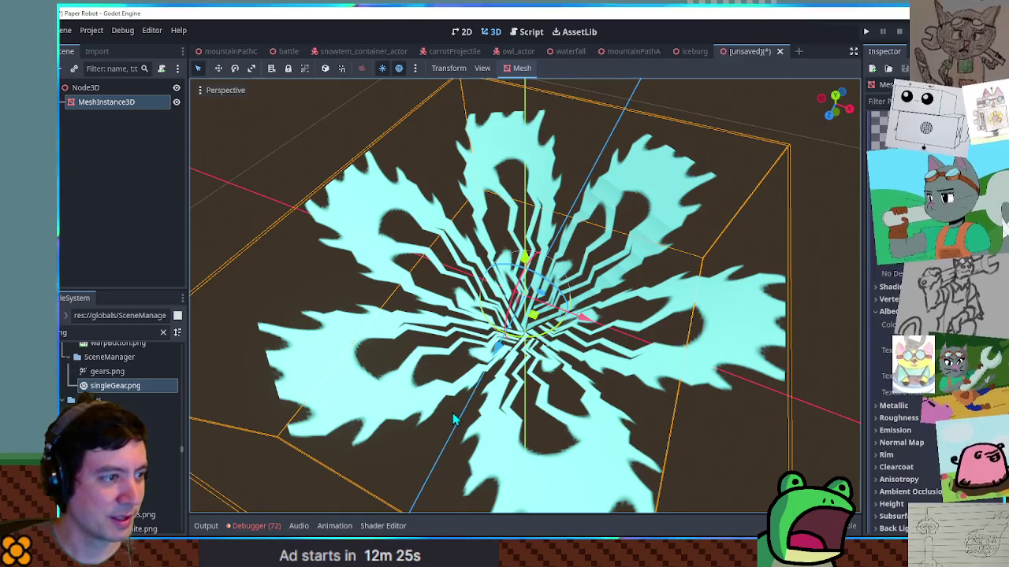
pyautogui.scroll(3, 118, 371)
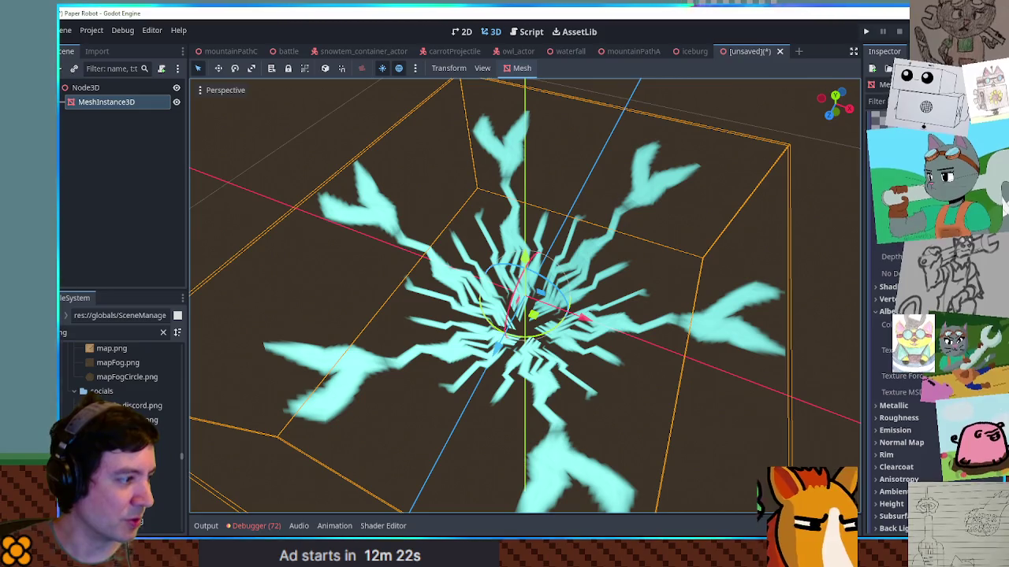
# Put the gear texture on the flower mesh and set its UV1 X scale to 6.
pyautogui.moveTo(142, 445)
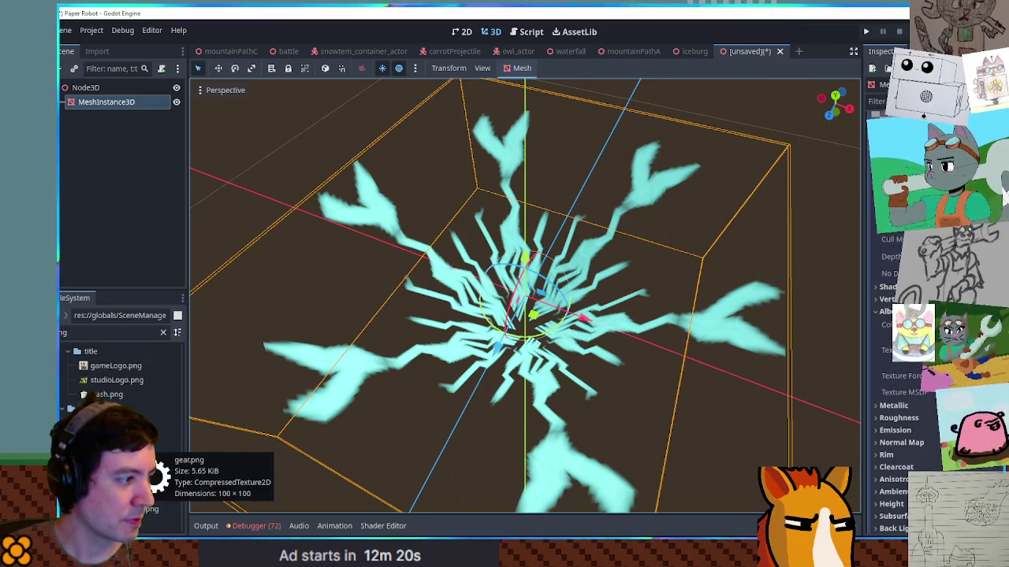
pyautogui.moveTo(146, 449)
pyautogui.mouseDown()
pyautogui.moveTo(583, 379)
pyautogui.moveTo(607, 349)
pyautogui.moveTo(544, 370)
pyautogui.moveTo(408, 354)
pyautogui.moveTo(353, 332)
pyautogui.moveTo(356, 378)
pyautogui.mouseUp()
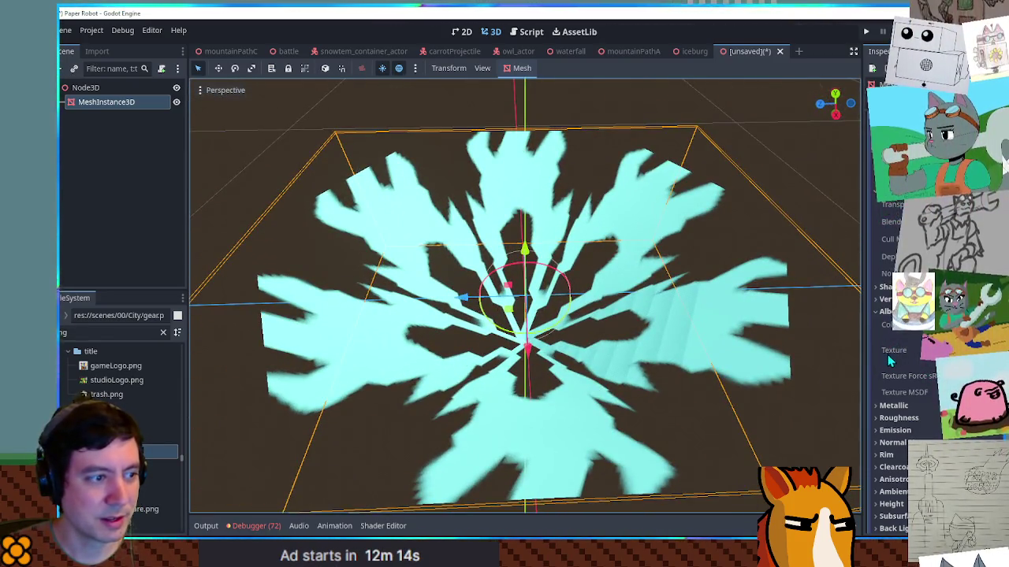
pyautogui.moveTo(732, 355)
pyautogui.mouseDown()
pyautogui.moveTo(716, 344)
pyautogui.moveTo(761, 361)
pyautogui.moveTo(501, 354)
pyautogui.mouseUp()
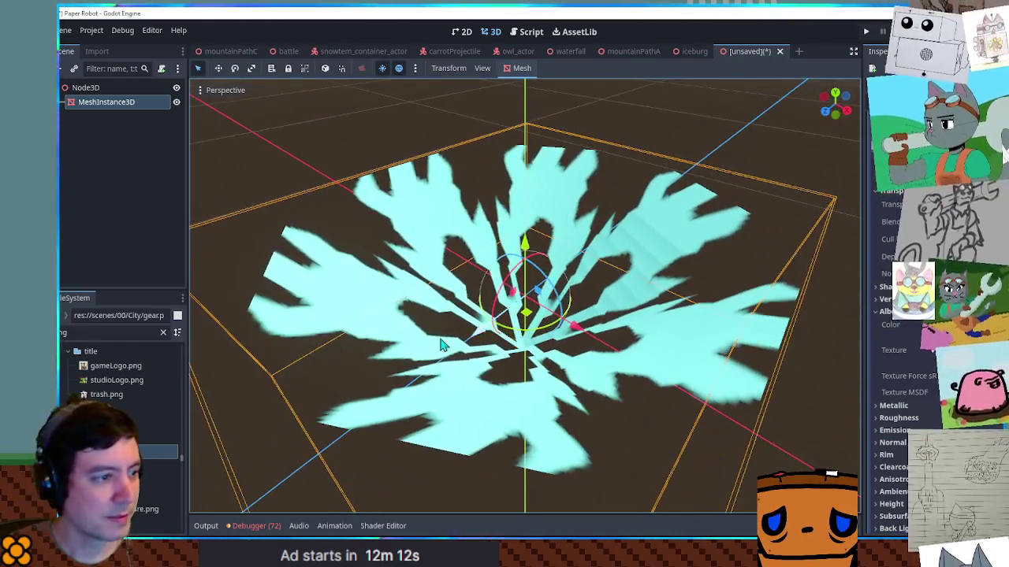
pyautogui.moveTo(254, 354); pyautogui.dragTo(603, 353)
pyautogui.scroll(-4, 520, 355)
pyautogui.scroll(3, 623, 350)
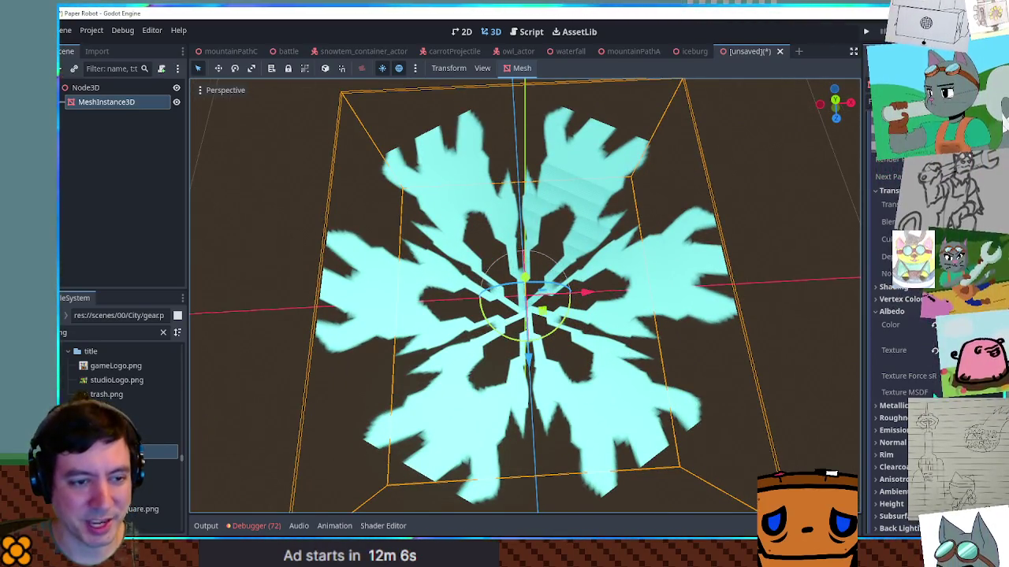
pyautogui.write('6')
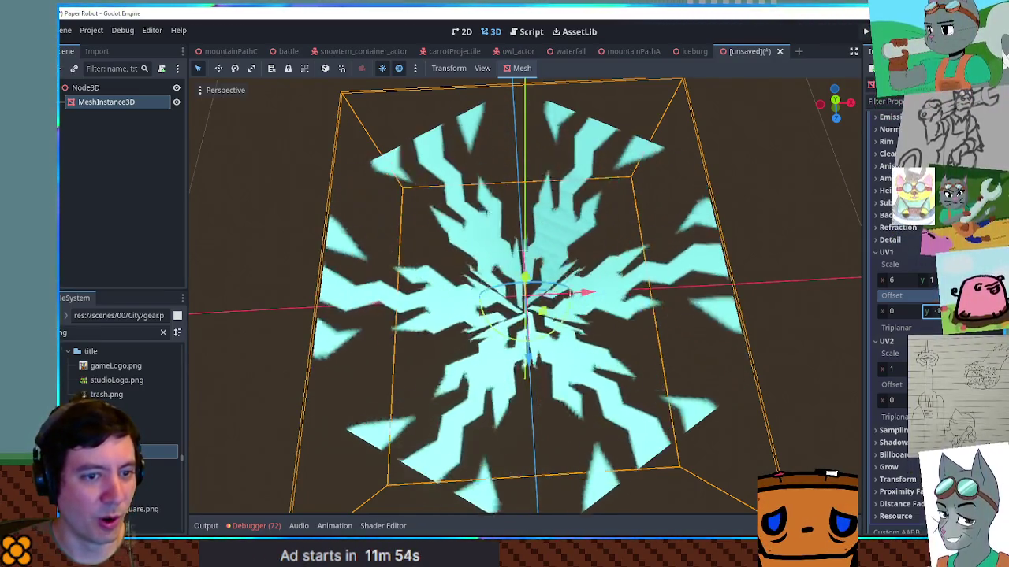
# Try a wider UV1 X scale on the texture, then set it back to 6.
pyautogui.moveTo(881, 286); pyautogui.dragTo(914, 279)
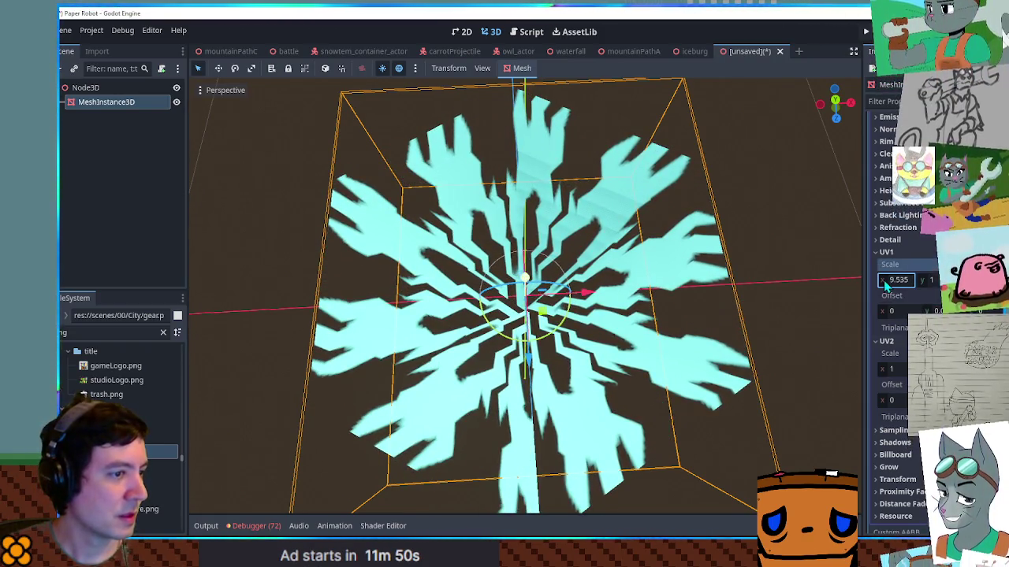
pyautogui.write('6')
pyautogui.press('Return')
pyautogui.moveTo(677, 331)
pyautogui.mouseDown()
pyautogui.moveTo(664, 275)
pyautogui.moveTo(694, 343)
pyautogui.moveTo(692, 371)
pyautogui.moveTo(689, 303)
pyautogui.moveTo(690, 339)
pyautogui.mouseUp()
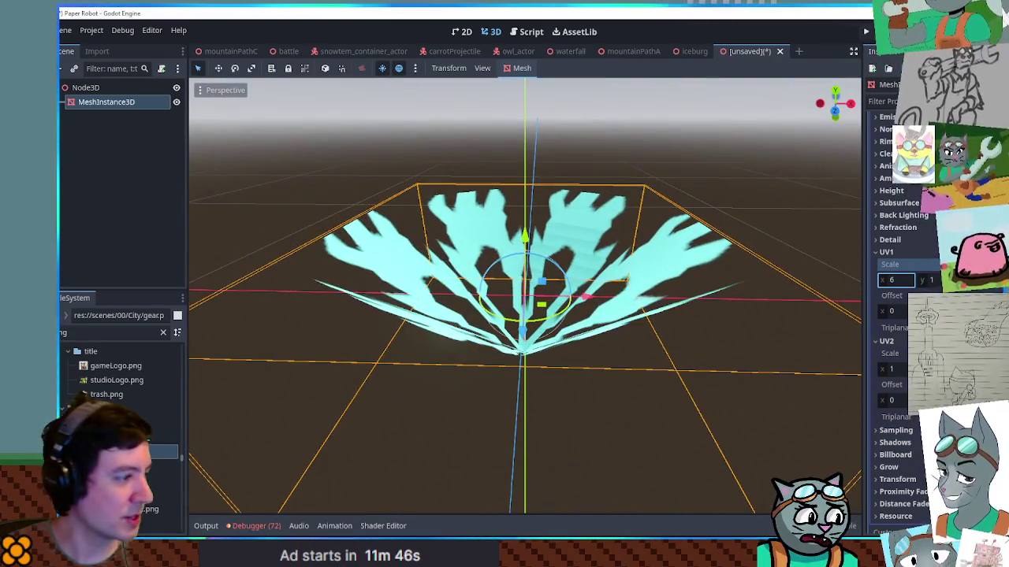
# Clear the FileSystem filter and select the pine tuft texture file.
pyautogui.scroll(-3, 122, 410)
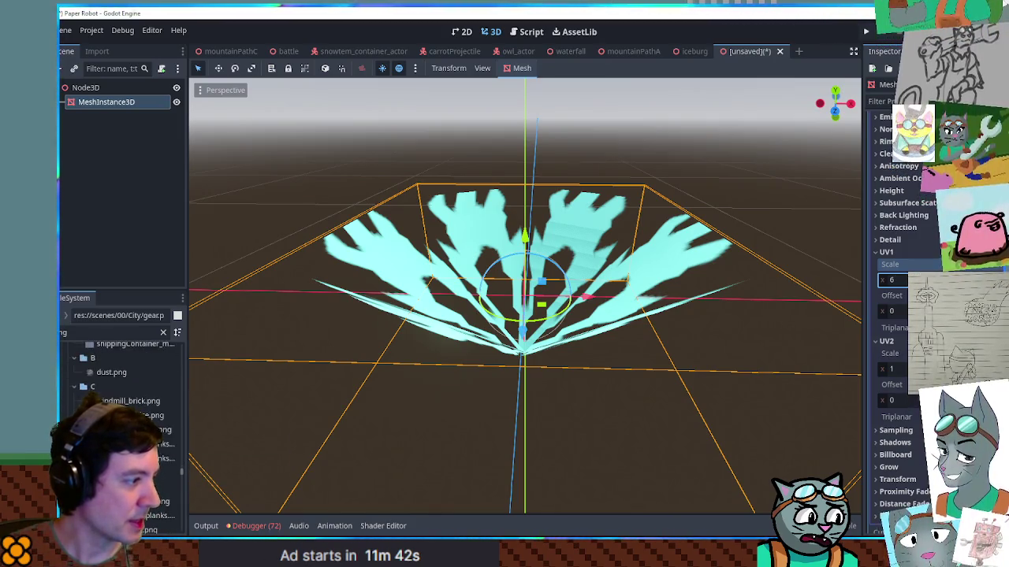
pyautogui.scroll(-10, 165, 439)
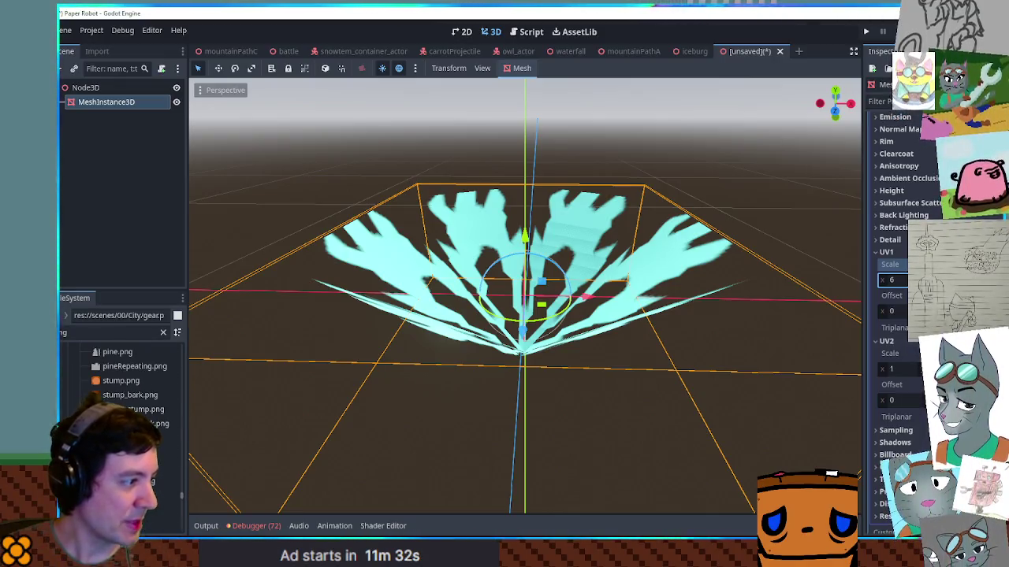
pyautogui.scroll(-10, 124, 379)
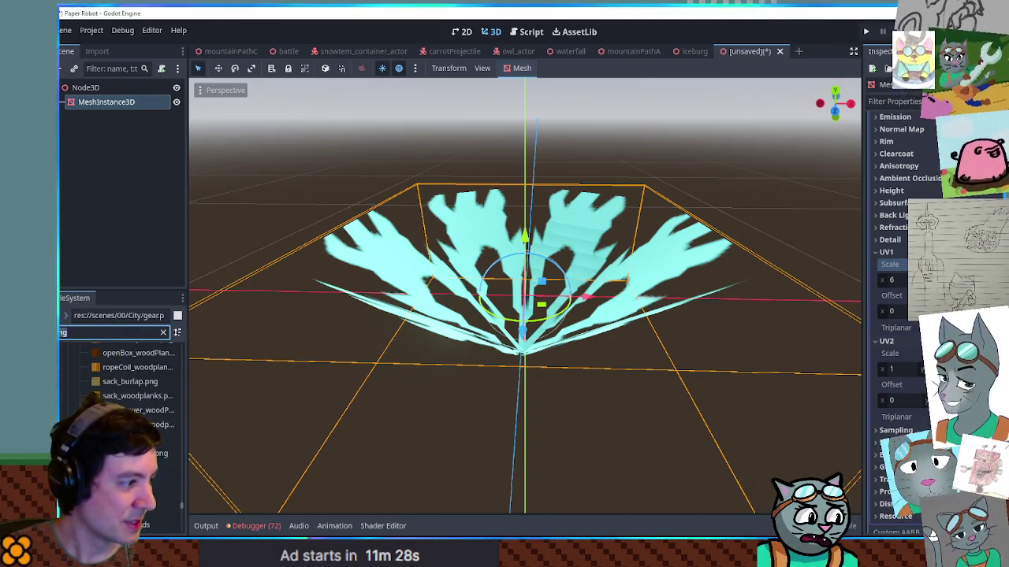
pyautogui.press('BackSpace')
pyautogui.press('BackSpace')
pyautogui.press('BackSpace')
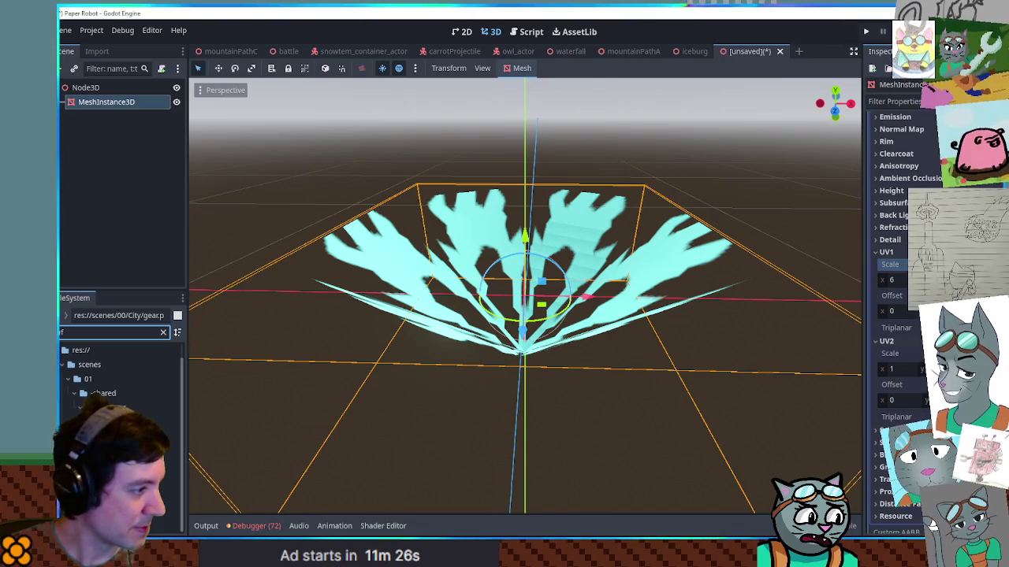
pyautogui.click(142, 465)
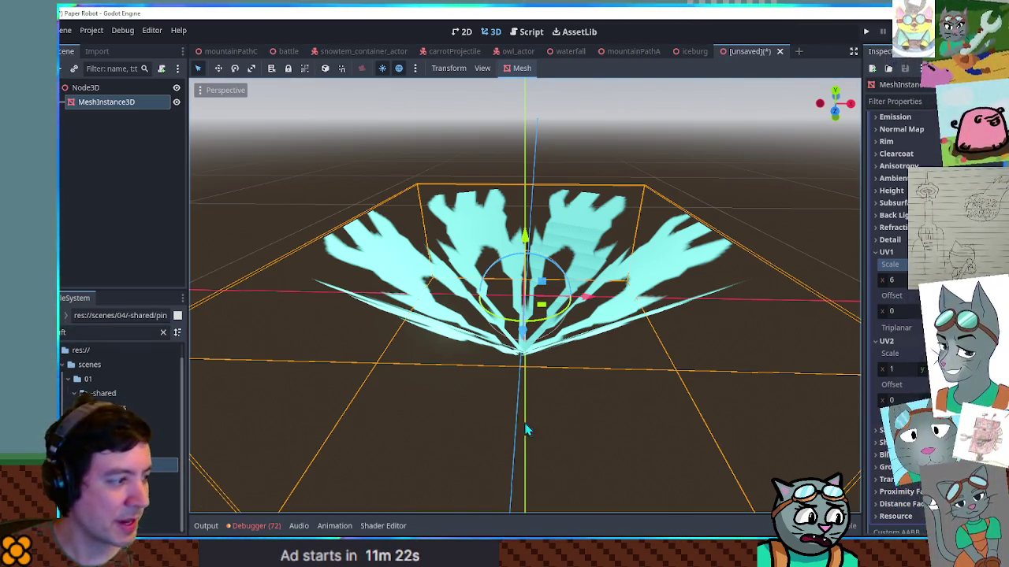
pyautogui.moveTo(142, 465)
pyautogui.mouseDown()
pyautogui.moveTo(729, 451)
pyautogui.moveTo(612, 288)
pyautogui.moveTo(604, 396)
pyautogui.mouseUp()
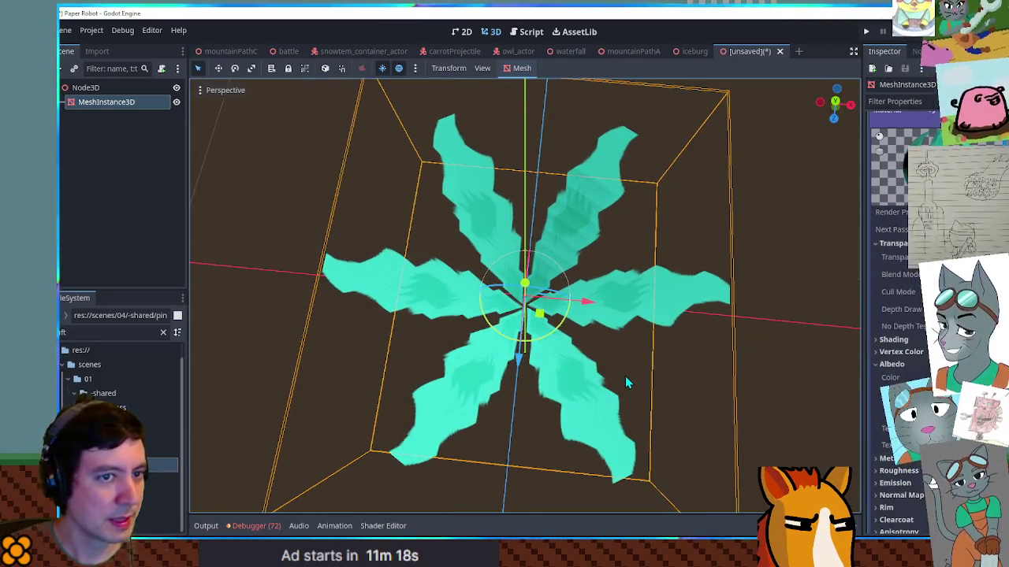
pyautogui.scroll(3, 627, 383)
pyautogui.scroll(-3, 691, 345)
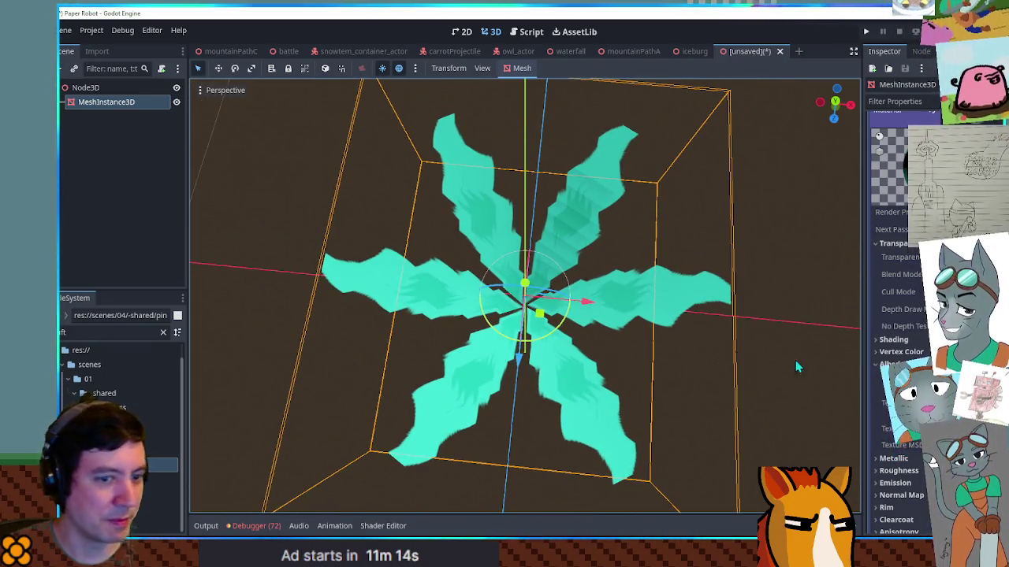
pyautogui.scroll(-5, 899, 331)
pyautogui.moveTo(922, 333); pyautogui.dragTo(964, 332)
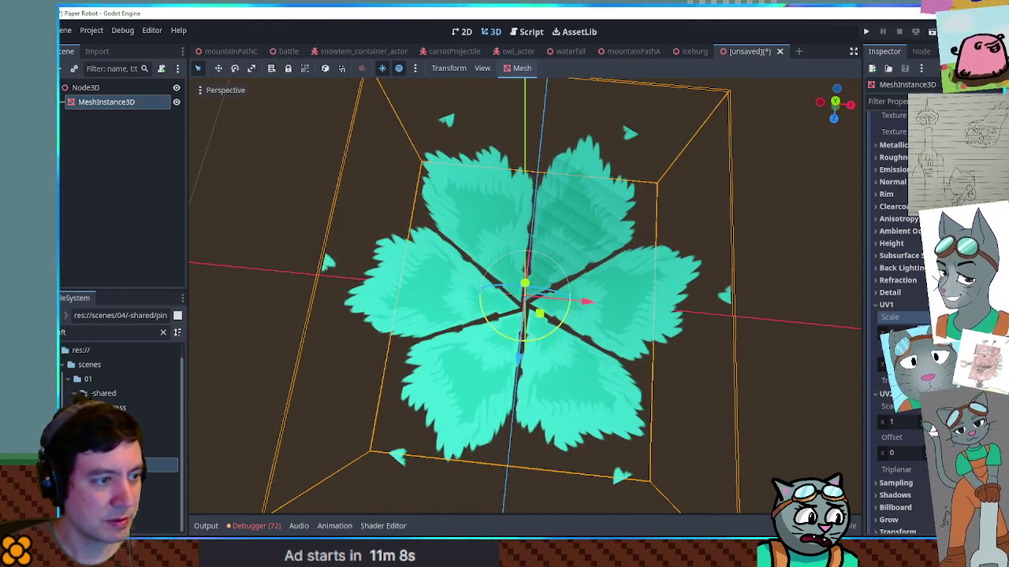
pyautogui.moveTo(780, 376)
pyautogui.mouseDown()
pyautogui.moveTo(756, 315)
pyautogui.moveTo(725, 307)
pyautogui.moveTo(666, 331)
pyautogui.moveTo(751, 276)
pyautogui.moveTo(270, 425)
pyautogui.mouseUp()
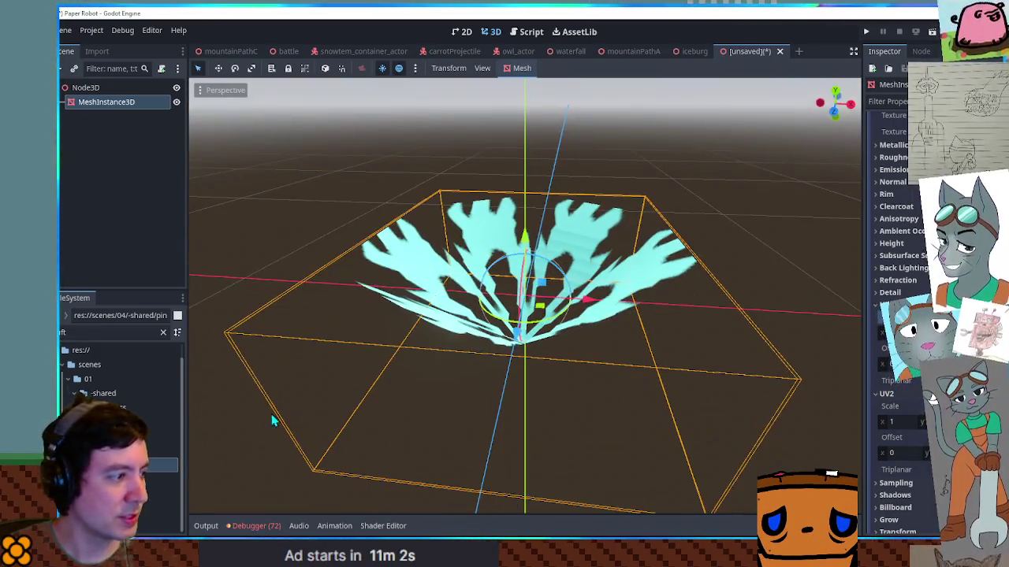
# Duplicate the flower mesh node and make the copy's mesh, material and texture unique.
pyautogui.hotkey('ctrl', 'd')
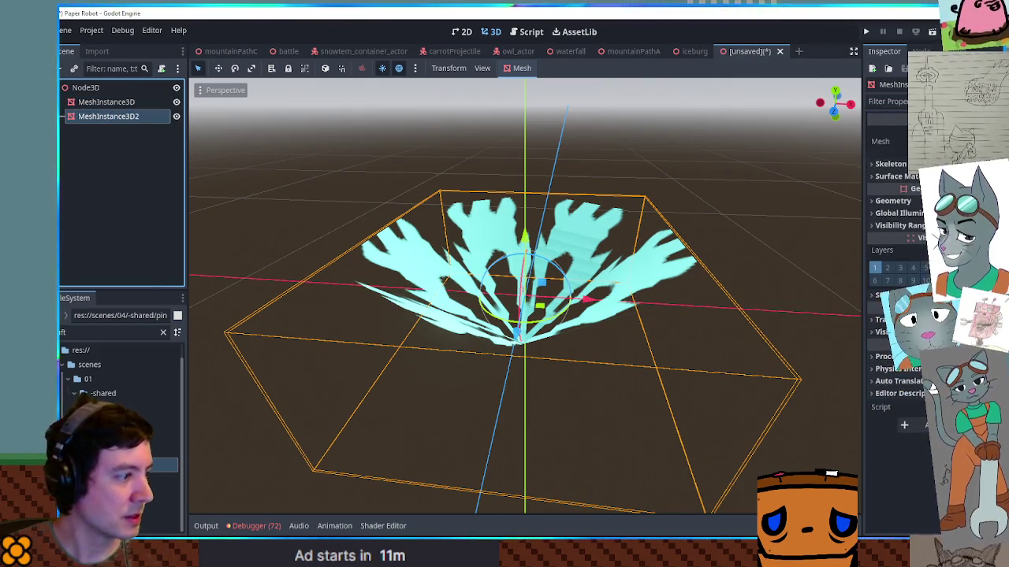
pyautogui.click(930, 141)
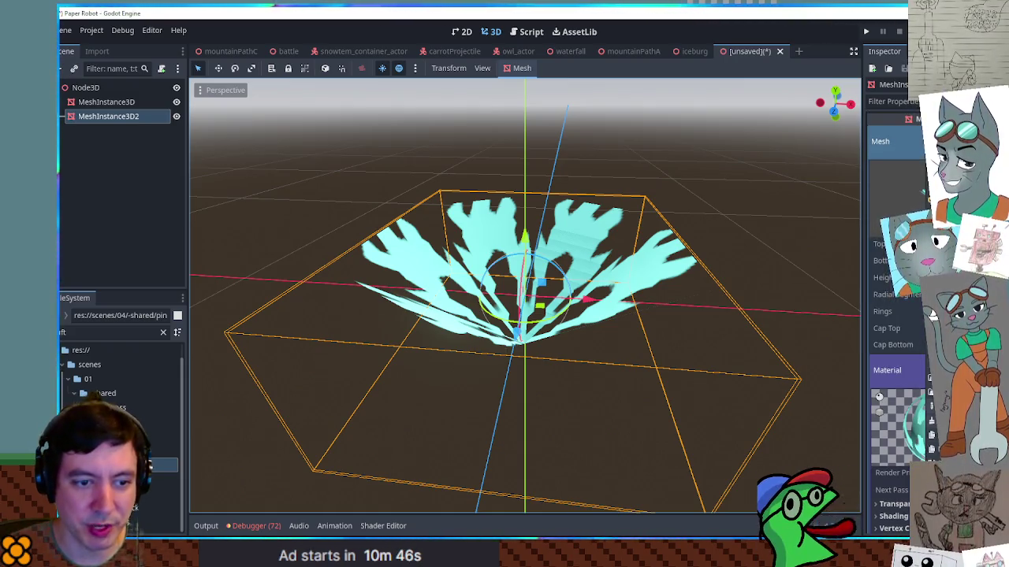
pyautogui.click(898, 234)
pyautogui.click(487, 376)
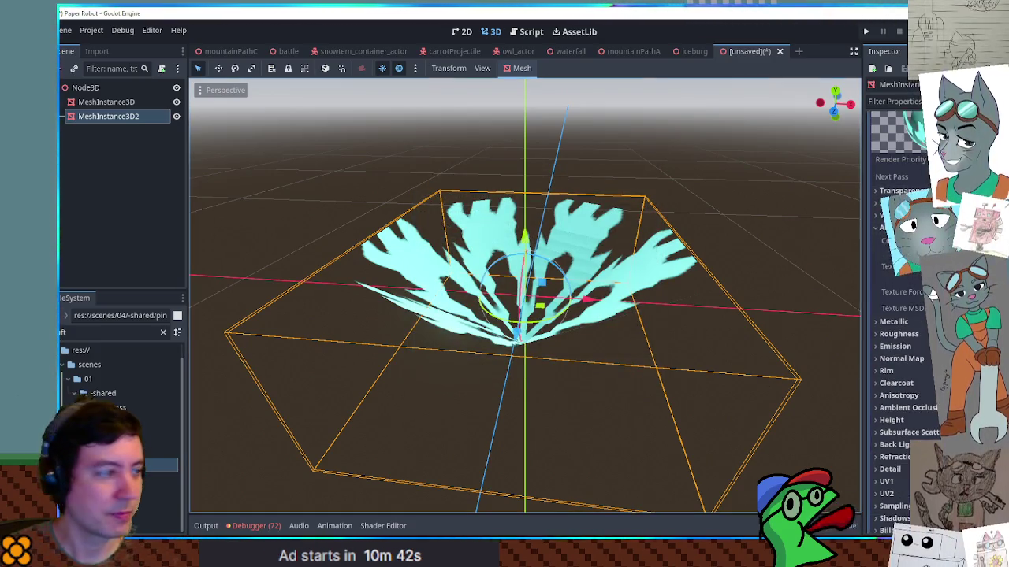
# Drag the teal leaf texture into the copy's Albedo Texture.
pyautogui.moveTo(157, 450); pyautogui.dragTo(895, 221)
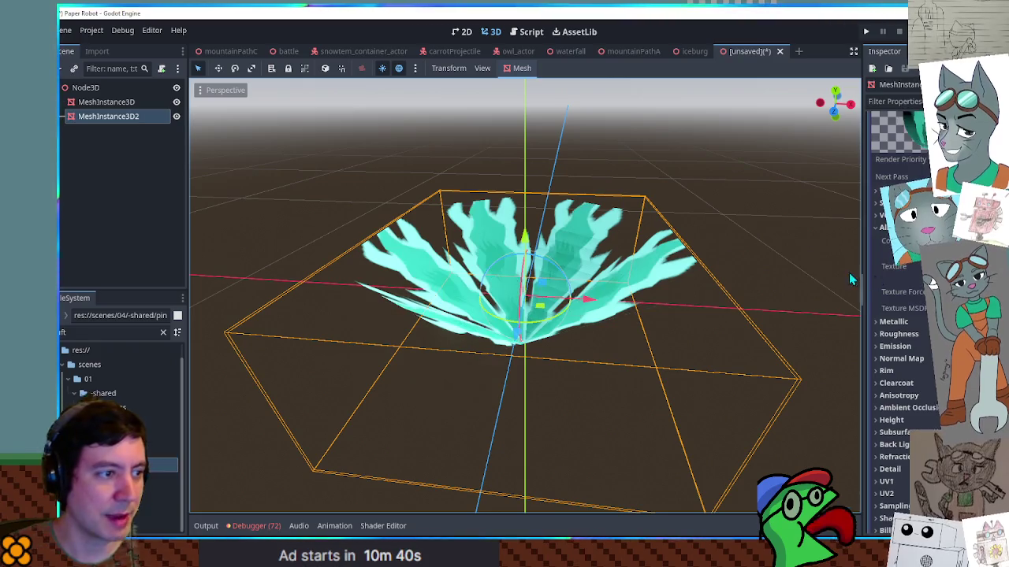
pyautogui.moveTo(536, 236)
pyautogui.mouseDown()
pyautogui.moveTo(589, 217)
pyautogui.moveTo(597, 193)
pyautogui.moveTo(539, 340)
pyautogui.moveTo(548, 345)
pyautogui.moveTo(689, 196)
pyautogui.mouseUp()
pyautogui.scroll(-5, 932, 334)
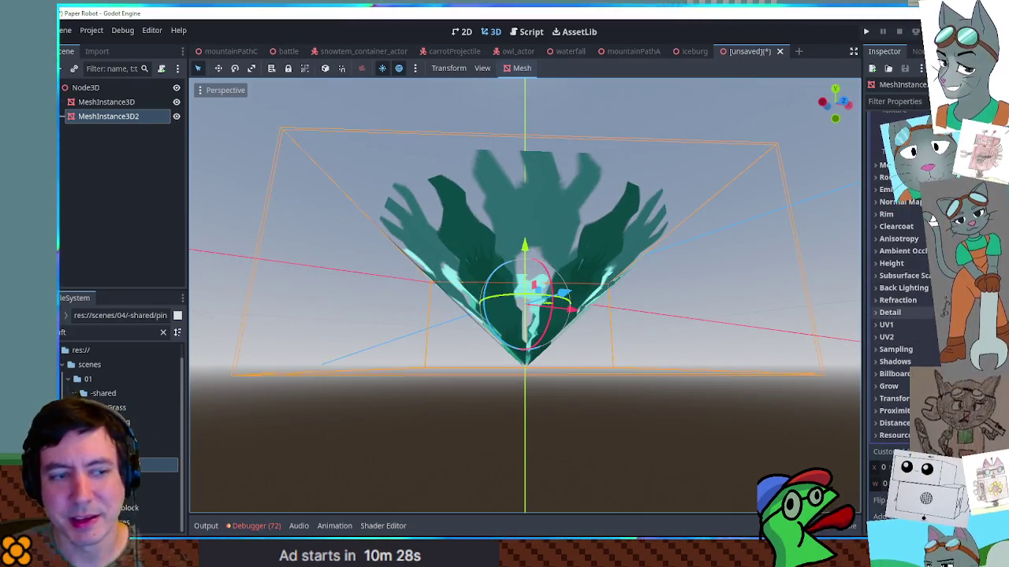
pyautogui.moveTo(686, 315); pyautogui.dragTo(664, 365)
pyautogui.scroll(-2, 664, 365)
pyautogui.scroll(3, 925, 335)
pyautogui.scroll(-3, 927, 334)
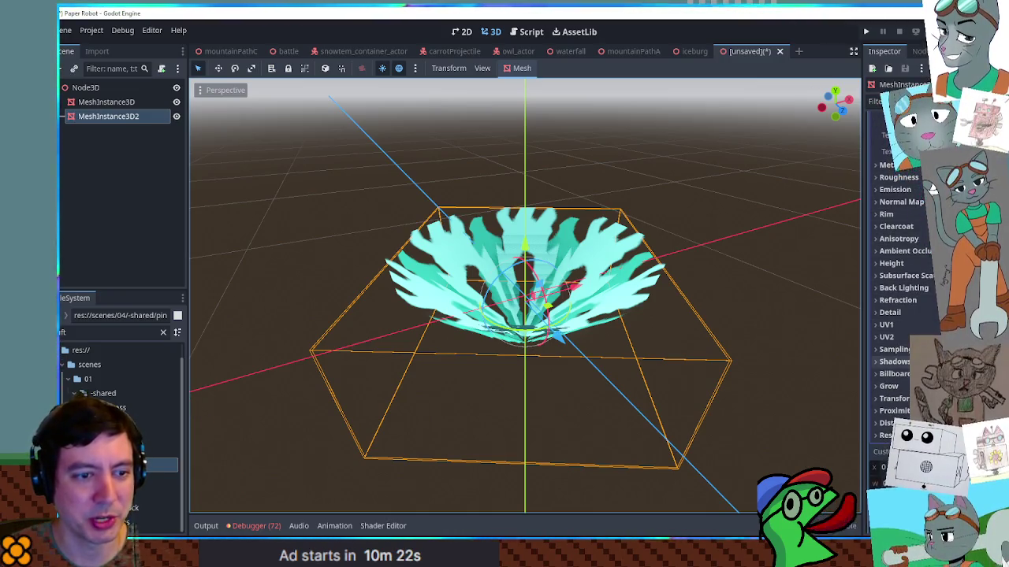
pyautogui.scroll(5, 933, 189)
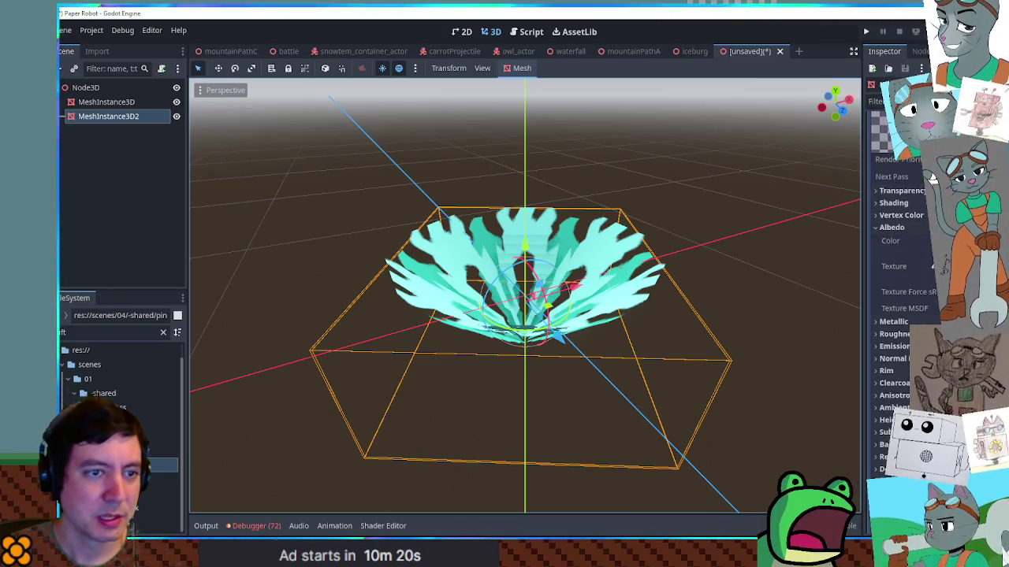
# Set the copy's UV1 X scale to -6 to flip its horizontal tiling.
pyautogui.click(924, 230)
pyautogui.scroll(-3, 933, 157)
pyautogui.scroll(-2, 932, 158)
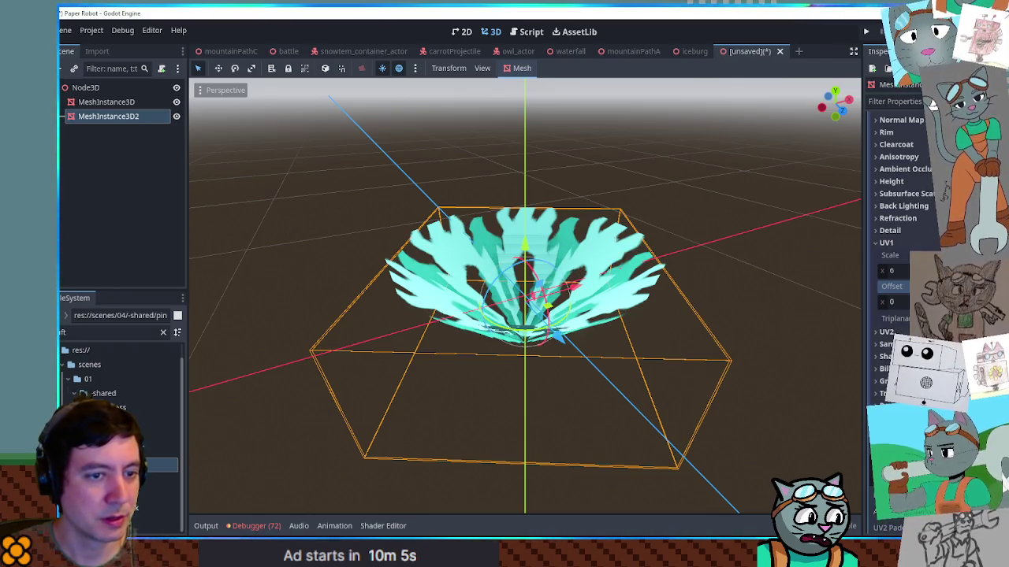
pyautogui.write('-')
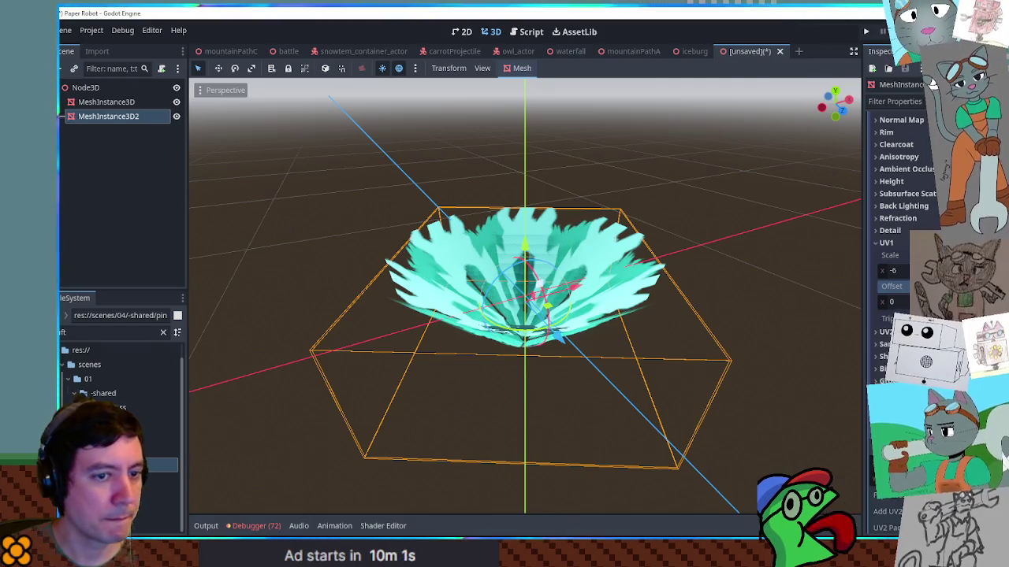
pyautogui.moveTo(623, 205)
pyautogui.mouseDown()
pyautogui.moveTo(641, 152)
pyautogui.moveTo(631, 189)
pyautogui.moveTo(615, 181)
pyautogui.mouseUp()
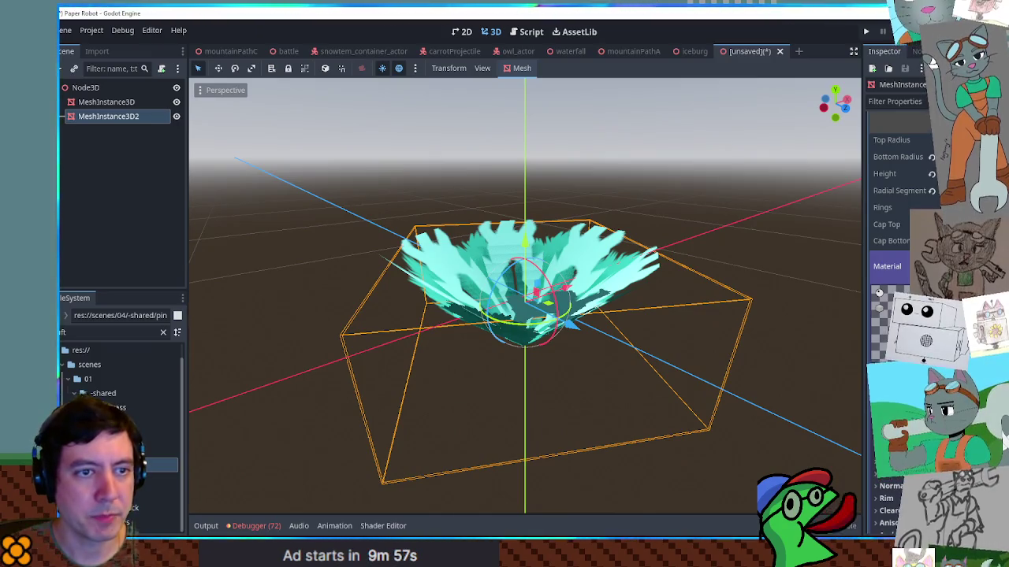
pyautogui.moveTo(607, 314)
pyautogui.mouseDown()
pyautogui.moveTo(734, 261)
pyautogui.moveTo(664, 329)
pyautogui.moveTo(600, 371)
pyautogui.moveTo(598, 331)
pyautogui.moveTo(575, 394)
pyautogui.moveTo(572, 293)
pyautogui.mouseUp()
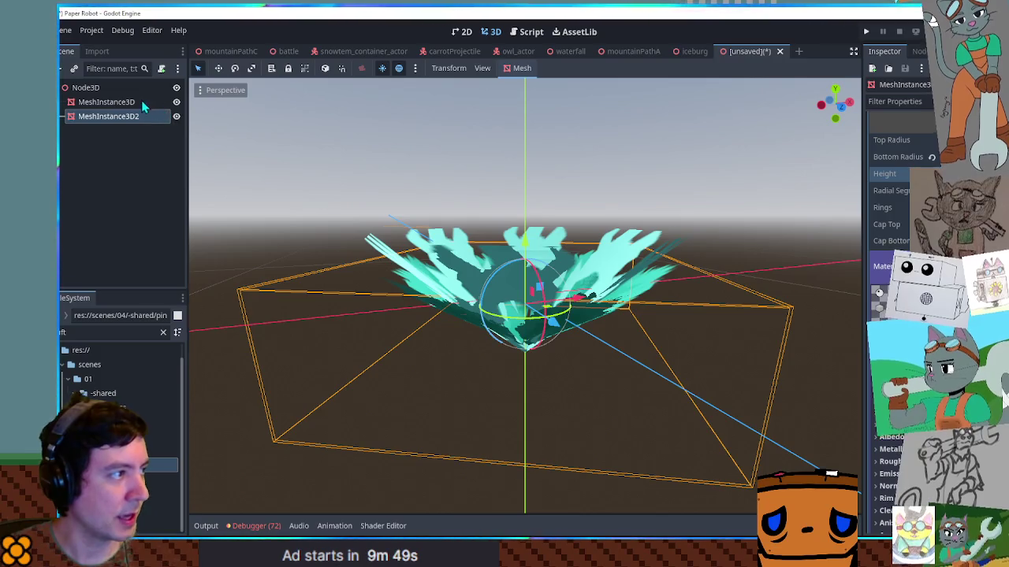
# Rotate the original flower mesh about the X axis and shrink it.
pyautogui.click(142, 103)
pyautogui.moveTo(531, 256); pyautogui.dragTo(556, 181)
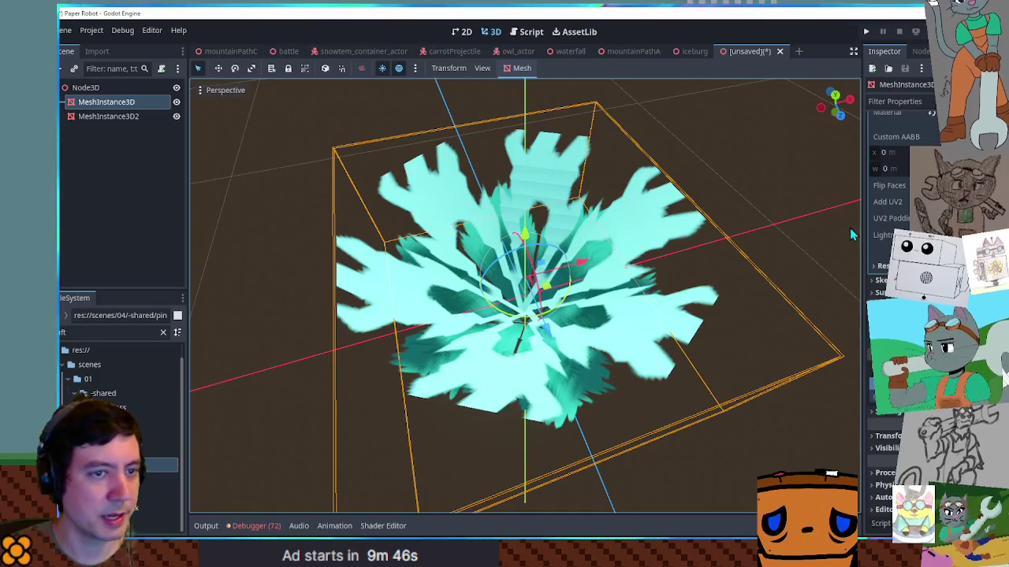
pyautogui.moveTo(884, 508); pyautogui.dragTo(792, 406)
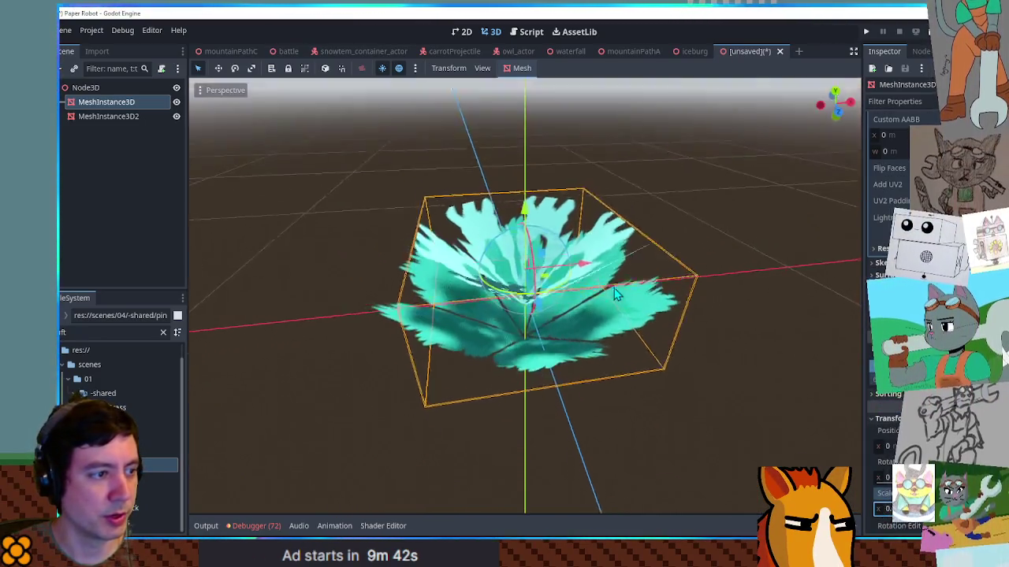
pyautogui.moveTo(617, 298); pyautogui.dragTo(670, 268)
pyautogui.click(727, 248)
pyautogui.moveTo(726, 247)
pyautogui.mouseDown()
pyautogui.moveTo(637, 367)
pyautogui.moveTo(696, 338)
pyautogui.moveTo(766, 213)
pyautogui.moveTo(855, 253)
pyautogui.moveTo(236, 275)
pyautogui.moveTo(709, 241)
pyautogui.moveTo(705, 228)
pyautogui.moveTo(799, 236)
pyautogui.moveTo(675, 234)
pyautogui.mouseUp()
# Raise both flower meshes slightly in front view and start saving the scene.
pyautogui.keyDown('shift'); pyautogui.click(110, 117); pyautogui.keyUp('shift')
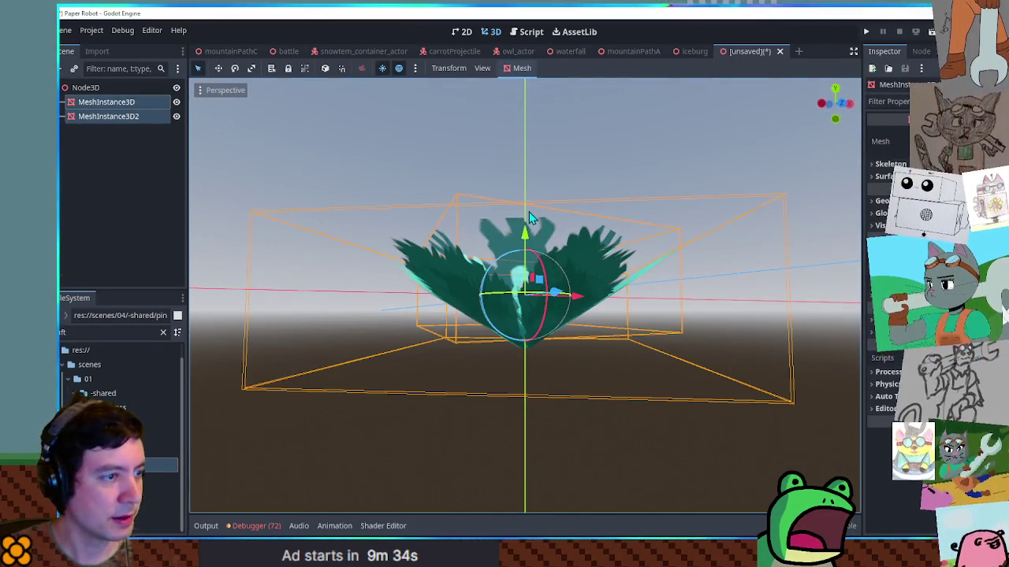
pyautogui.press('KP_1')
pyautogui.moveTo(532, 240)
pyautogui.mouseDown()
pyautogui.moveTo(525, 177)
pyautogui.moveTo(521, 185)
pyautogui.mouseUp()
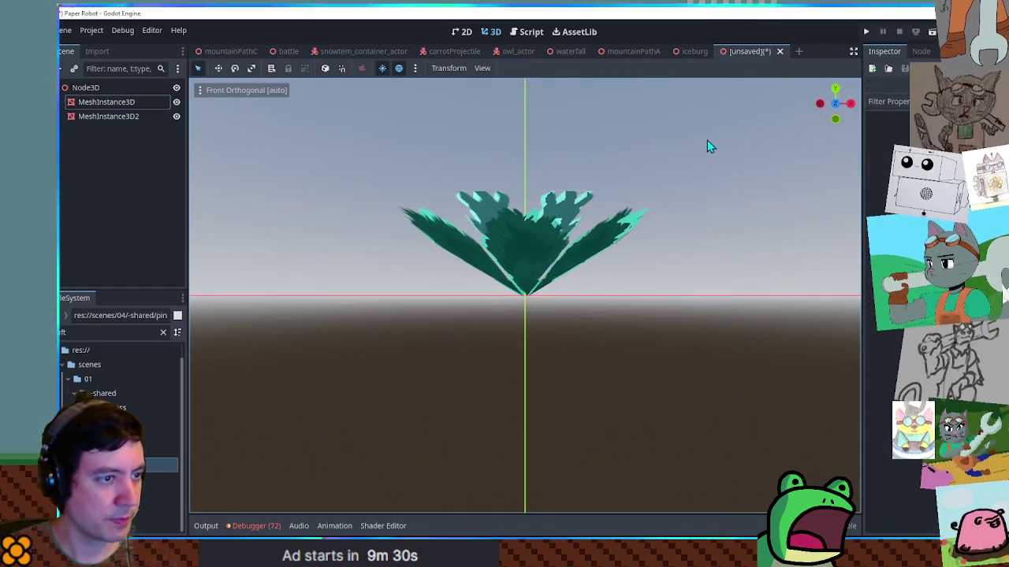
pyautogui.hotkey('ctrl', 's')
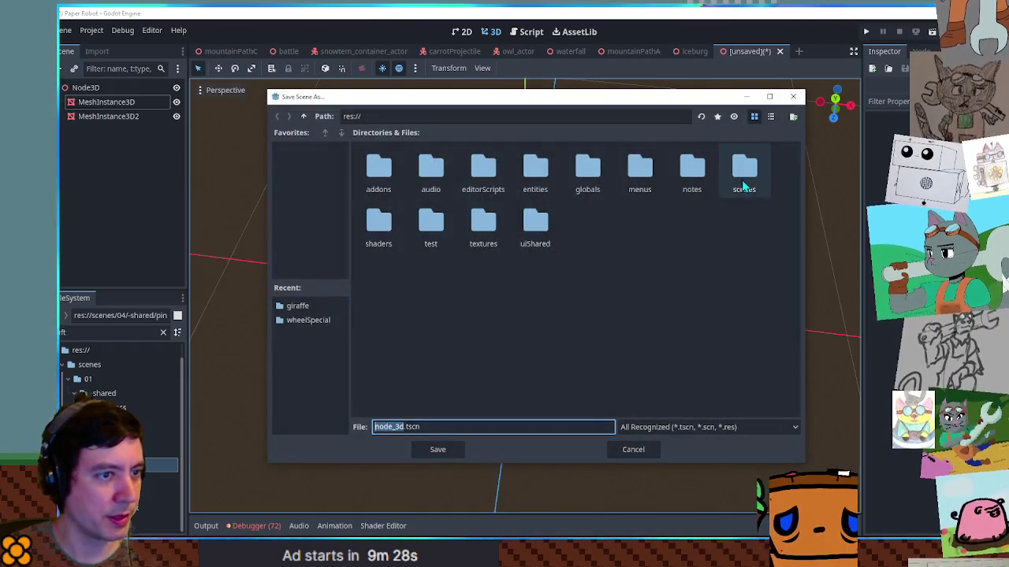
# Save the flower scene as iceFlower.tscn in res://scenes/04/iceburg and return to the iceburg level.
pyautogui.doubleClick(743, 174)
pyautogui.doubleClick(588, 173)
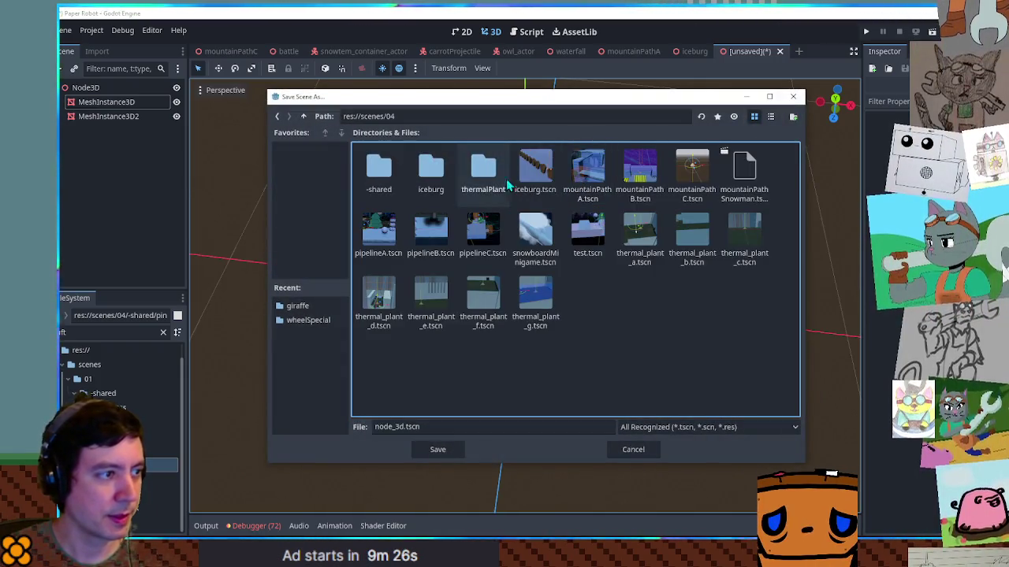
pyautogui.doubleClick(431, 167)
pyautogui.click(427, 425)
pyautogui.write('iceFlower')
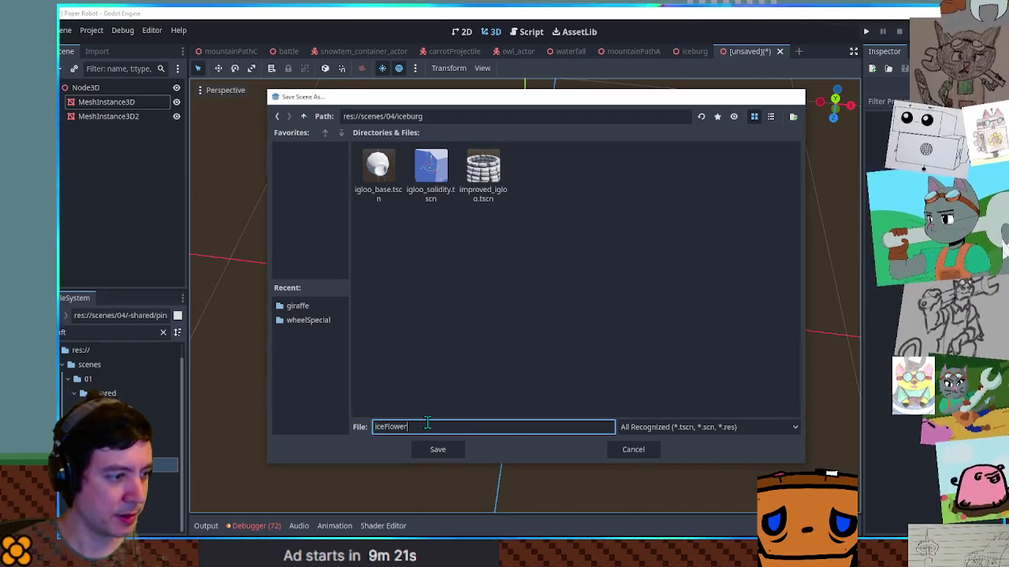
pyautogui.press('Return')
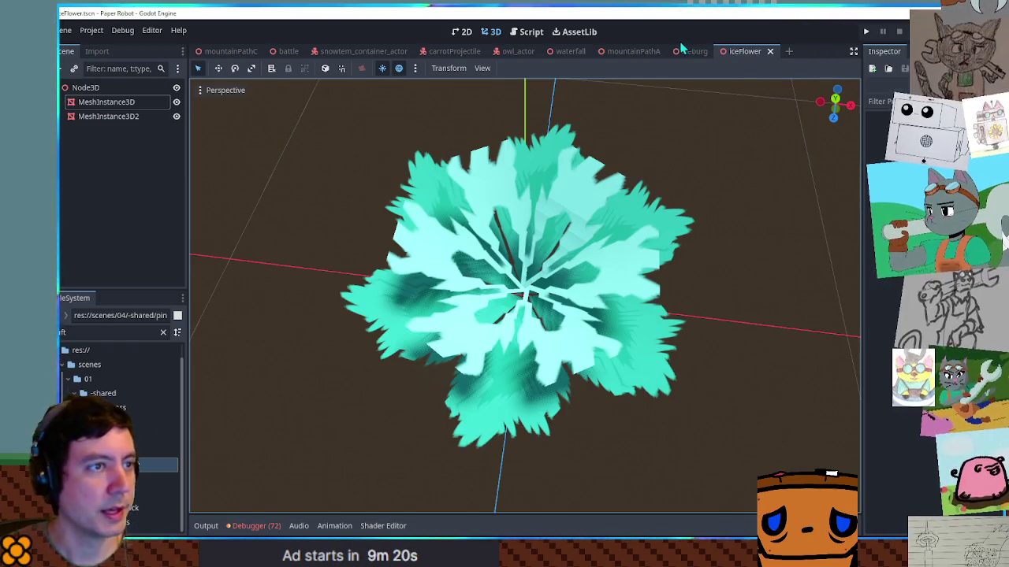
pyautogui.click(683, 50)
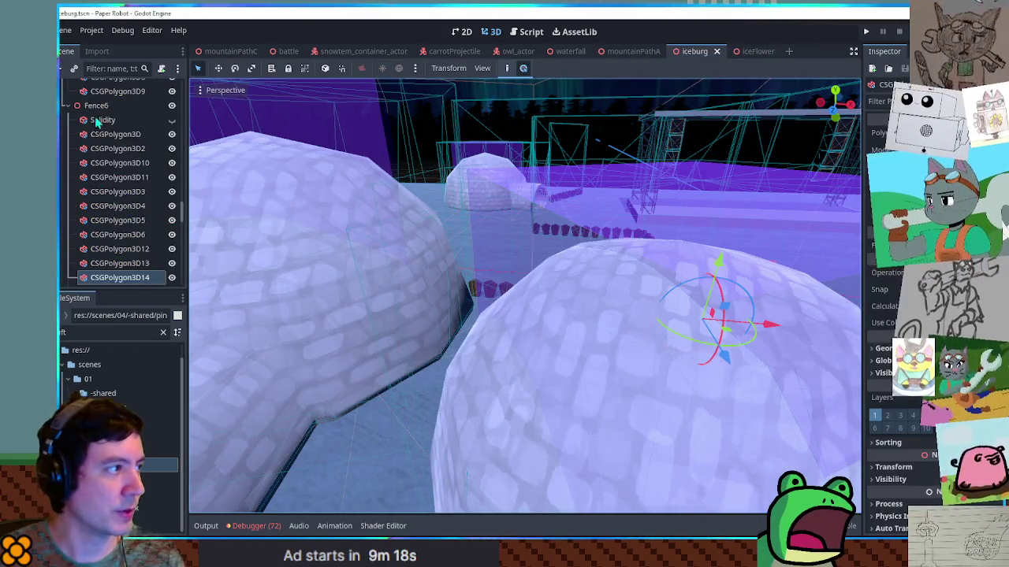
# Add a Node3D named Flowers as a child of the Iceburg root.
pyautogui.click(100, 107)
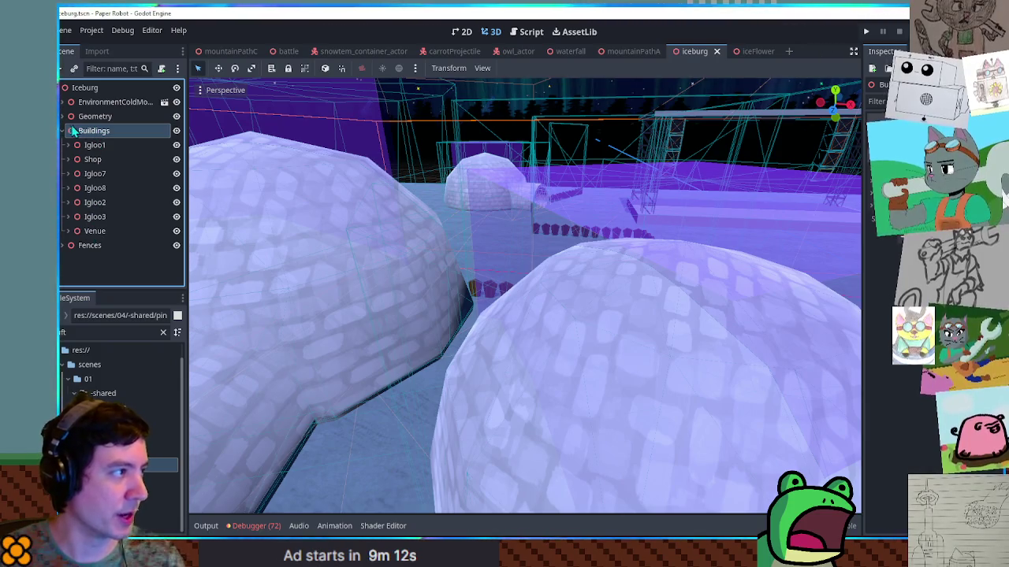
pyautogui.click(91, 87)
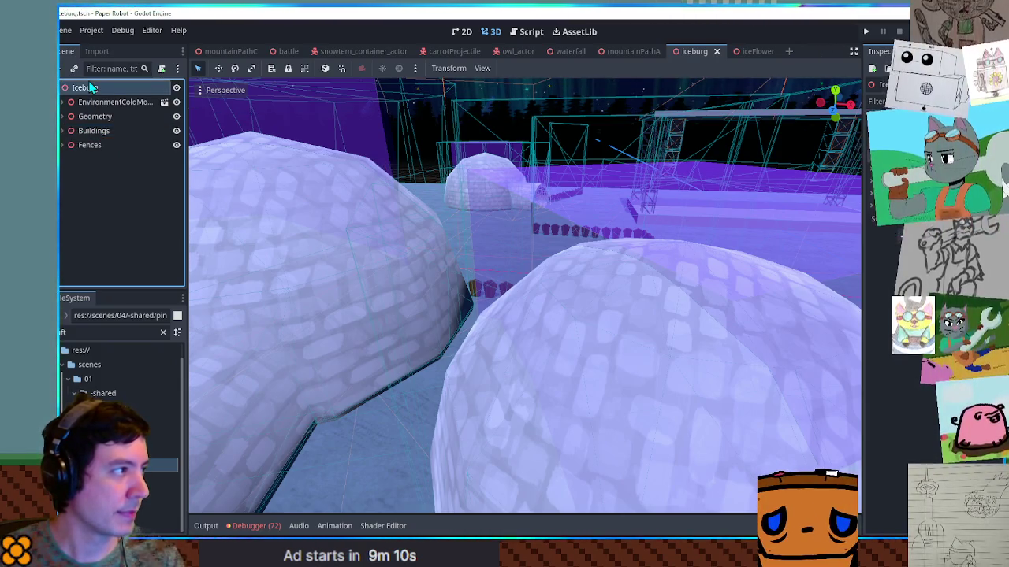
pyautogui.hotkey('ctrl', 'a')
pyautogui.write('Node3D')
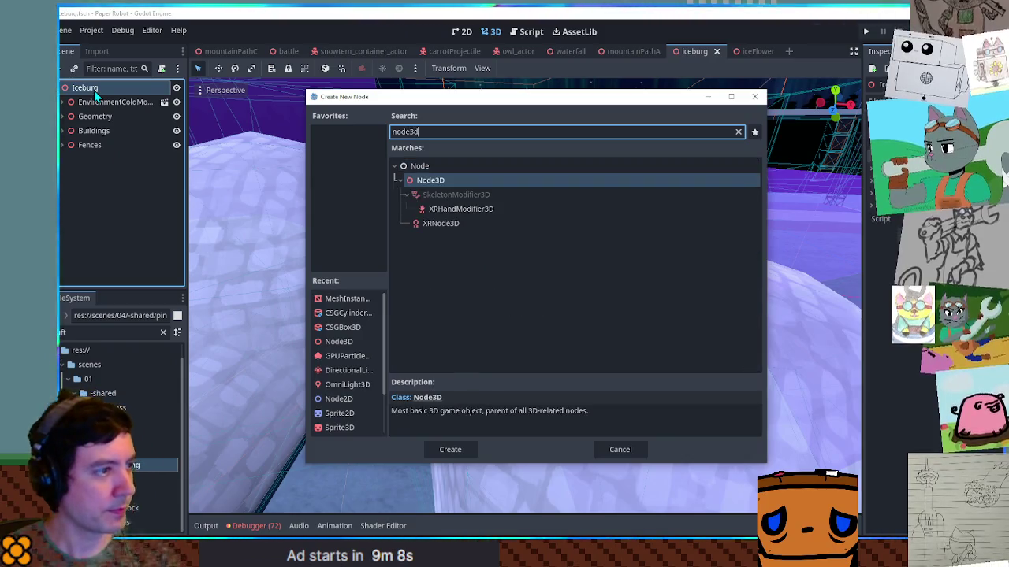
pyautogui.press('Return')
pyautogui.write('Flowers')
pyautogui.press('Return')
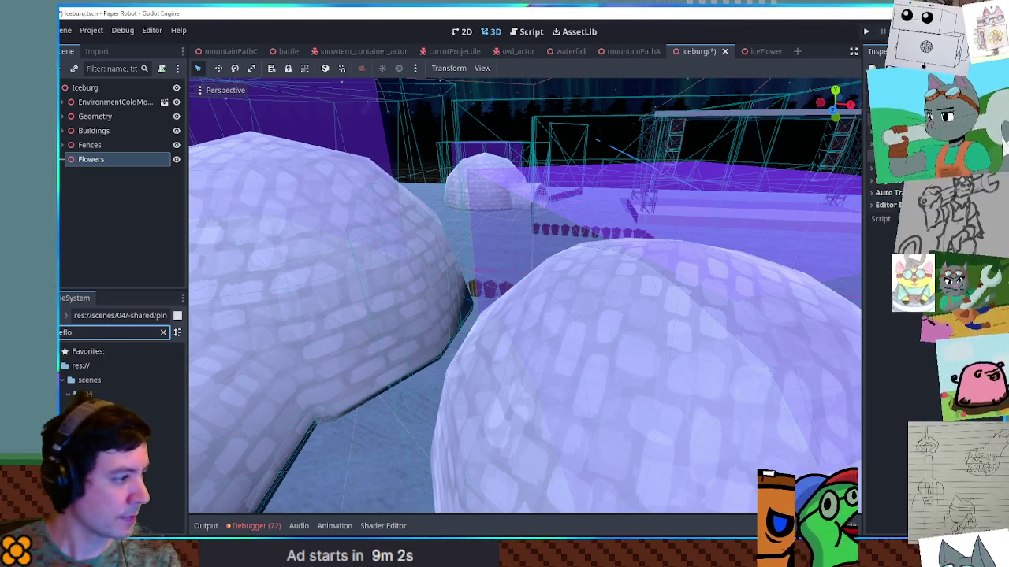
# Instance iceFlower.tscn inside Flowers, then rename the flower scene's root IceFlower and save it.
pyautogui.press('Down')
pyautogui.moveTo(93, 172); pyautogui.dragTo(90, 160)
pyautogui.scroll(-5, 349, 232)
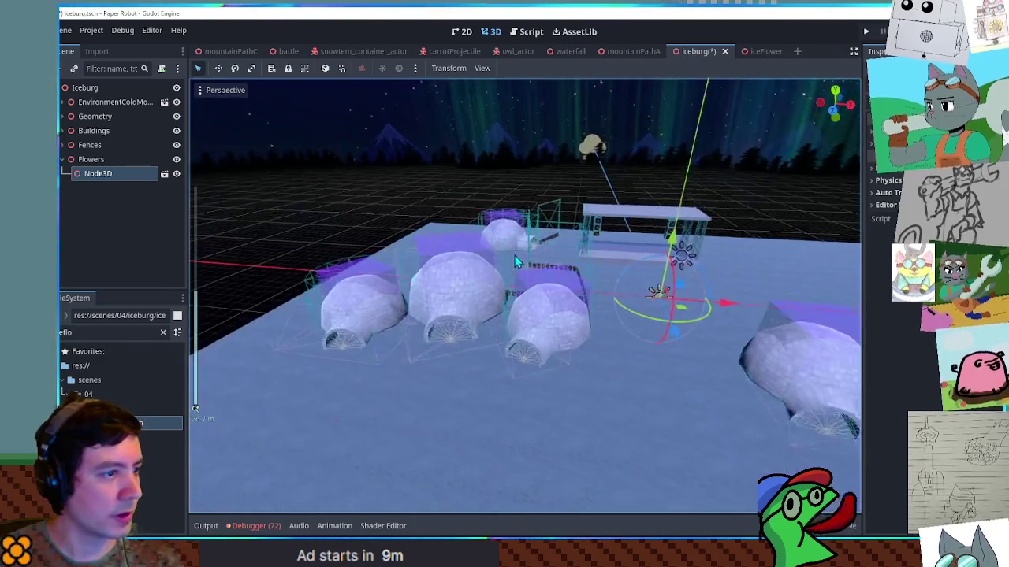
pyautogui.click(752, 52)
pyautogui.doubleClick(87, 88)
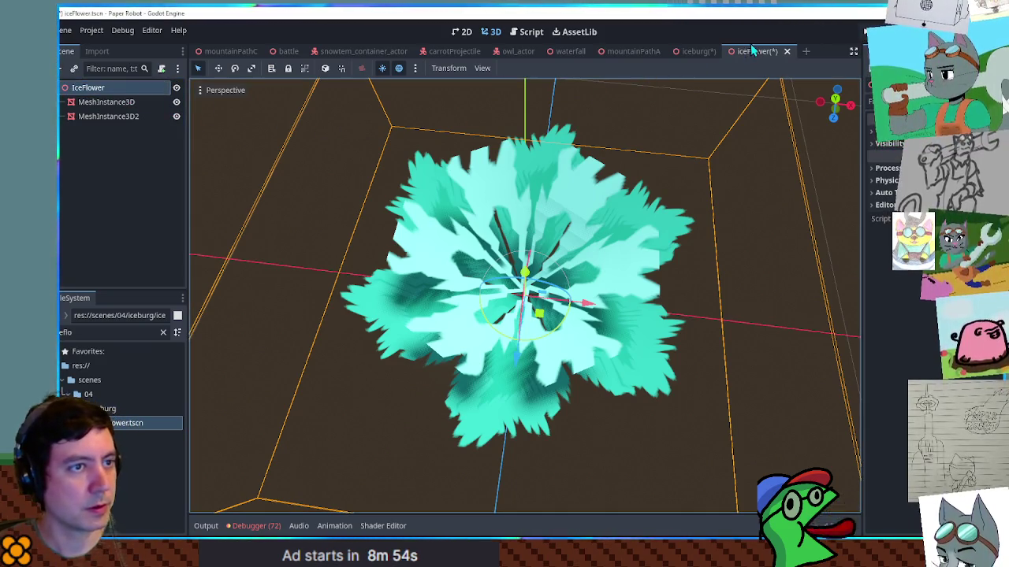
pyautogui.hotkey('ctrl', 's')
pyautogui.click(695, 51)
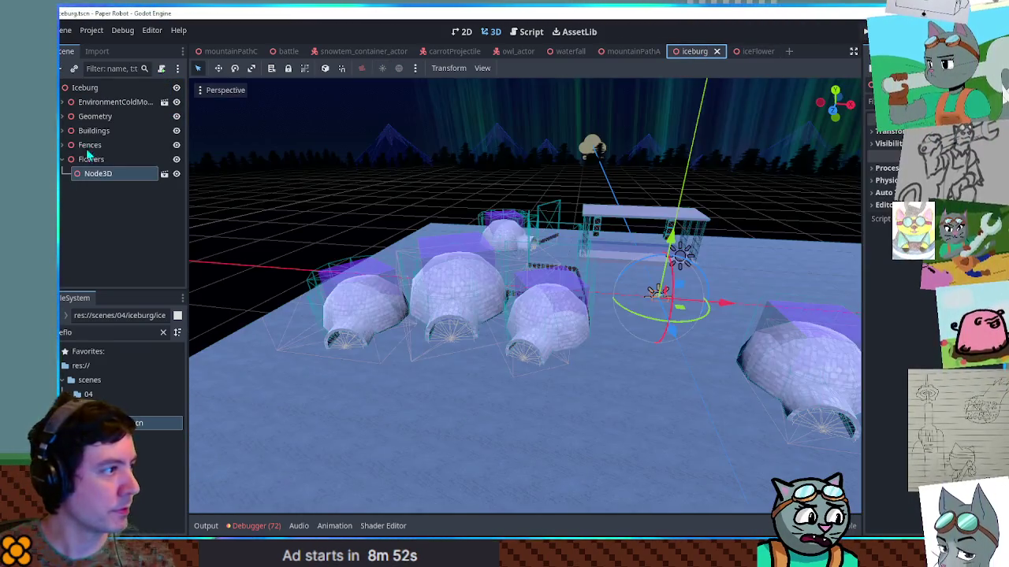
# Rename the flower instance IceFlower and position it beside the fence corner.
pyautogui.write('IceFlower')
pyautogui.press('Return')
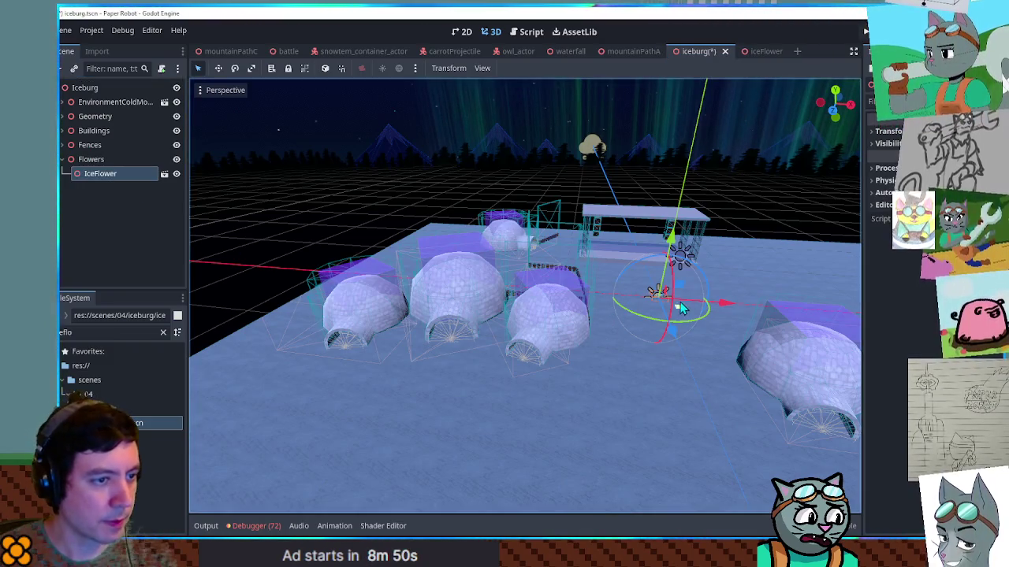
pyautogui.press('f')
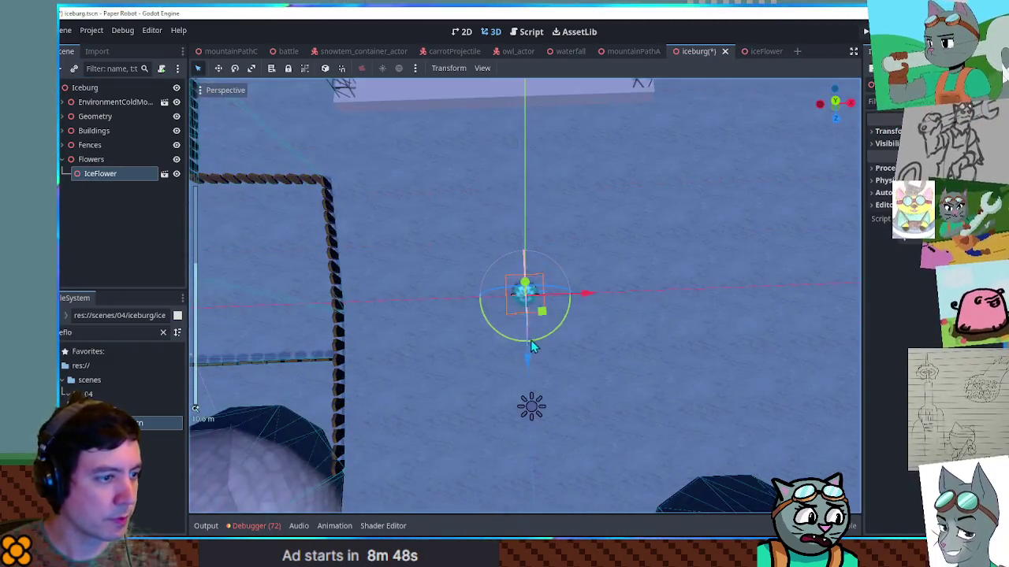
pyautogui.moveTo(539, 319); pyautogui.dragTo(334, 398)
pyautogui.press('f')
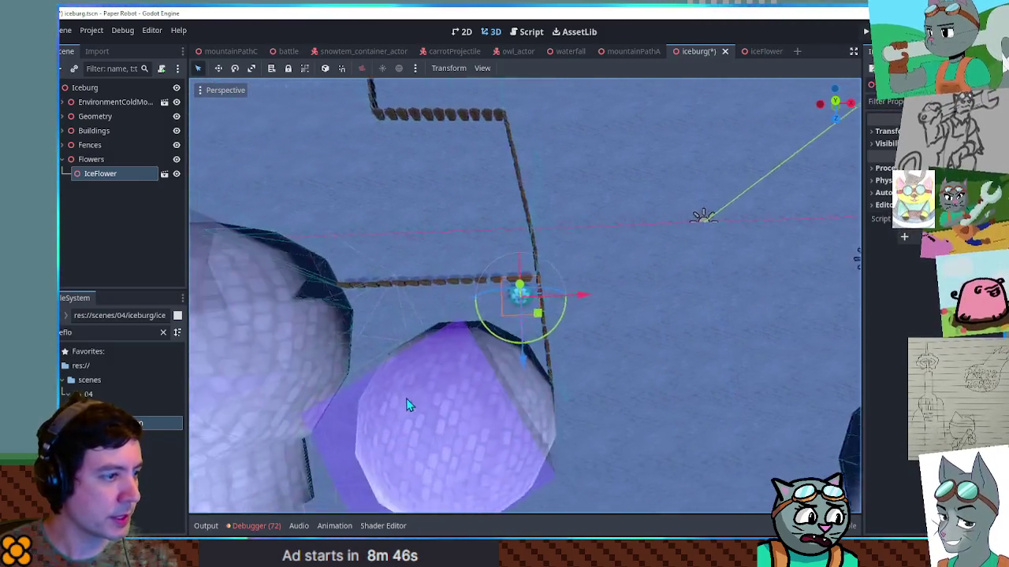
pyautogui.moveTo(470, 384)
pyautogui.mouseDown()
pyautogui.moveTo(371, 300)
pyautogui.moveTo(345, 341)
pyautogui.mouseUp()
pyautogui.moveTo(521, 323)
pyautogui.mouseDown()
pyautogui.moveTo(529, 333)
pyautogui.moveTo(483, 344)
pyautogui.mouseUp()
# In top view, duplicate the flower pair and place the copies diagonally up along the fence.
pyautogui.press('KP_7')
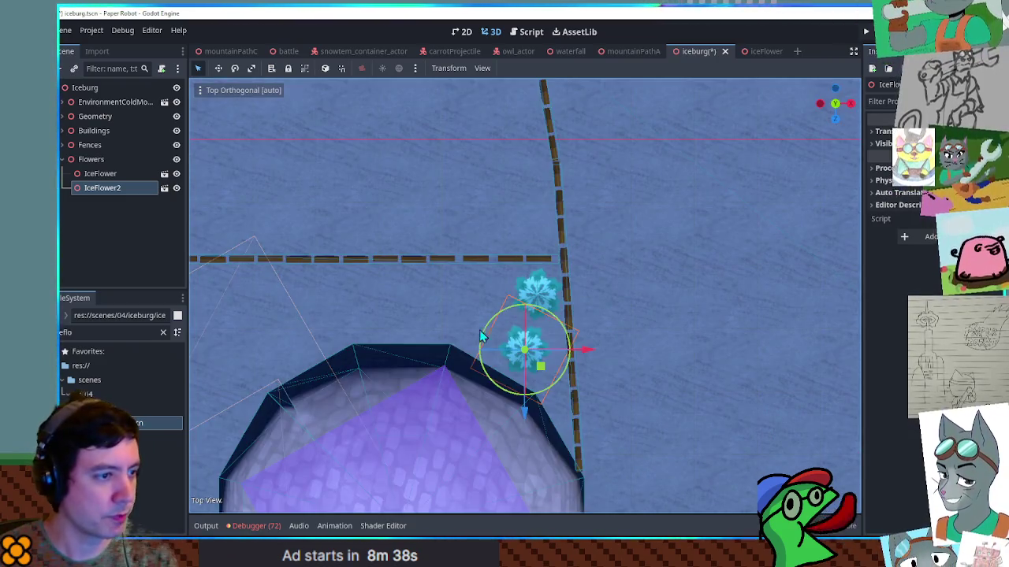
pyautogui.click(534, 303)
pyautogui.hotkey('ctrl', 'd')
pyautogui.moveTo(546, 313); pyautogui.dragTo(532, 195)
pyautogui.moveTo(555, 231)
pyautogui.mouseDown()
pyautogui.moveTo(540, 214)
pyautogui.moveTo(520, 233)
pyautogui.moveTo(516, 158)
pyautogui.moveTo(528, 167)
pyautogui.mouseUp()
pyautogui.hotkey('ctrl', 'd')
pyautogui.scroll(-2, 512, 189)
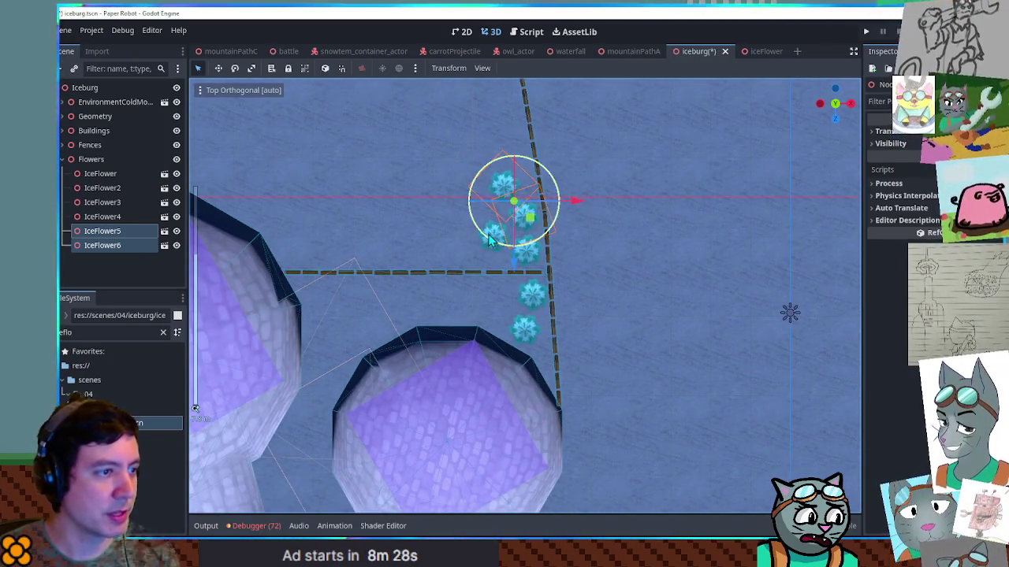
# Adjust one flower's scale, then duplicate more flowers down-left into the cluster.
pyautogui.click(492, 238)
pyautogui.click(894, 132)
pyautogui.click(893, 221)
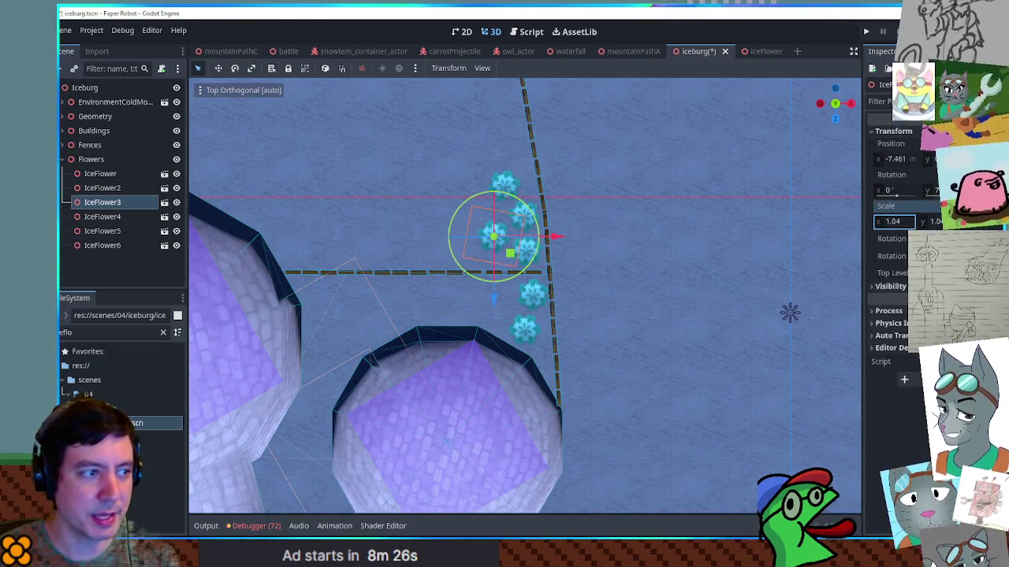
pyautogui.click(506, 184)
pyautogui.hotkey('ctrl', 'd')
pyautogui.moveTo(519, 203); pyautogui.dragTo(488, 227)
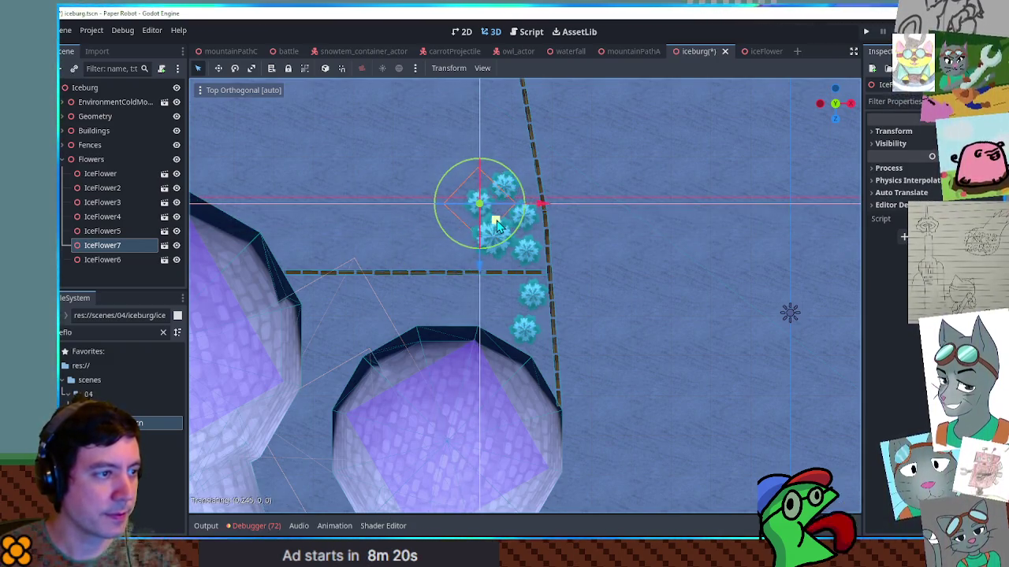
pyautogui.hotkey('ctrl', 'd')
# Duplicate flowers repeatedly and spread the copies up through the fenced bed.
pyautogui.moveTo(508, 298)
pyautogui.mouseDown()
pyautogui.moveTo(545, 243)
pyautogui.moveTo(548, 258)
pyautogui.moveTo(508, 266)
pyautogui.mouseUp()
pyautogui.hotkey('ctrl', 'd')
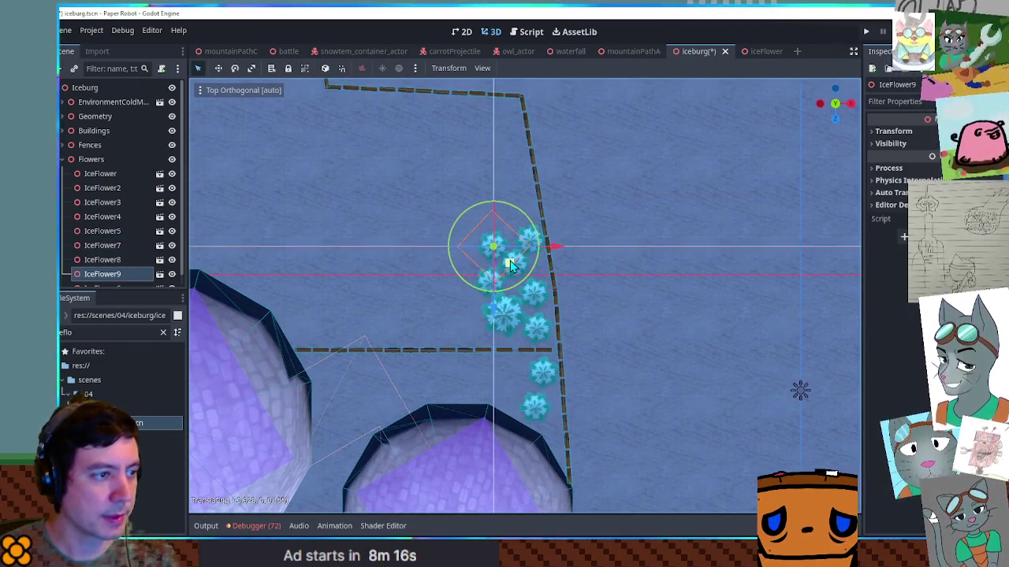
pyautogui.hotkey('ctrl', 'd')
pyautogui.moveTo(513, 325)
pyautogui.mouseDown()
pyautogui.moveTo(522, 233)
pyautogui.moveTo(432, 276)
pyautogui.moveTo(524, 134)
pyautogui.moveTo(464, 138)
pyautogui.mouseUp()
pyautogui.hotkey('ctrl', 'd')
pyautogui.hotkey('ctrl', 'd')
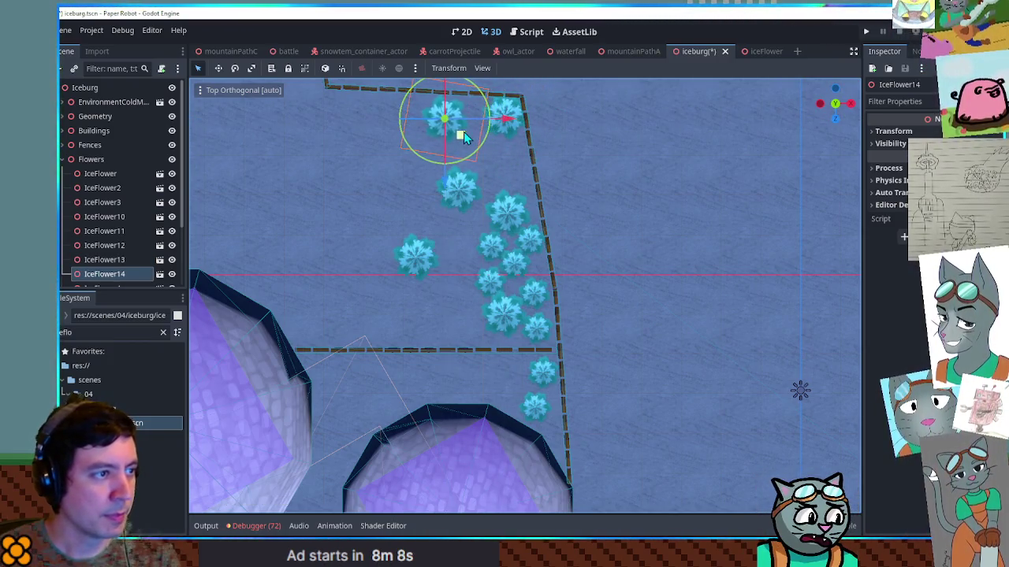
pyautogui.click(488, 259)
pyautogui.hotkey('ctrl', 'd')
pyautogui.moveTo(488, 258)
pyautogui.mouseDown()
pyautogui.moveTo(509, 191)
pyautogui.moveTo(524, 216)
pyautogui.mouseUp()
pyautogui.hotkey('ctrl', 'd')
pyautogui.moveTo(549, 319)
pyautogui.mouseDown()
pyautogui.moveTo(541, 200)
pyautogui.moveTo(550, 187)
pyautogui.moveTo(477, 237)
pyautogui.moveTo(487, 232)
pyautogui.mouseUp()
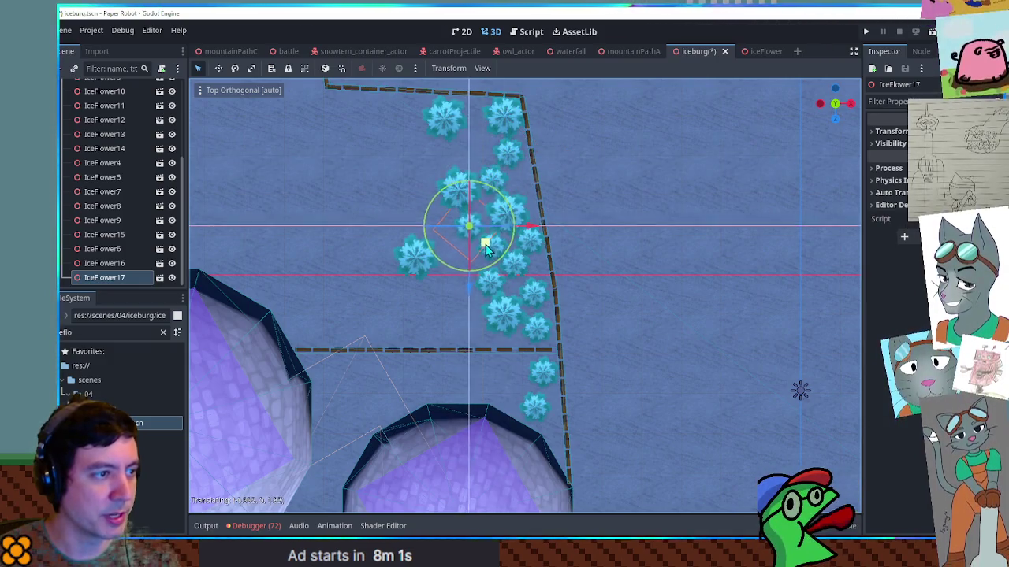
# Reposition flowers to fill the bed's gaps, save the iceburg level, and playtest it with F6.
pyautogui.click(519, 282)
pyautogui.moveTo(531, 285)
pyautogui.mouseDown()
pyautogui.moveTo(441, 226)
pyautogui.moveTo(470, 280)
pyautogui.mouseUp()
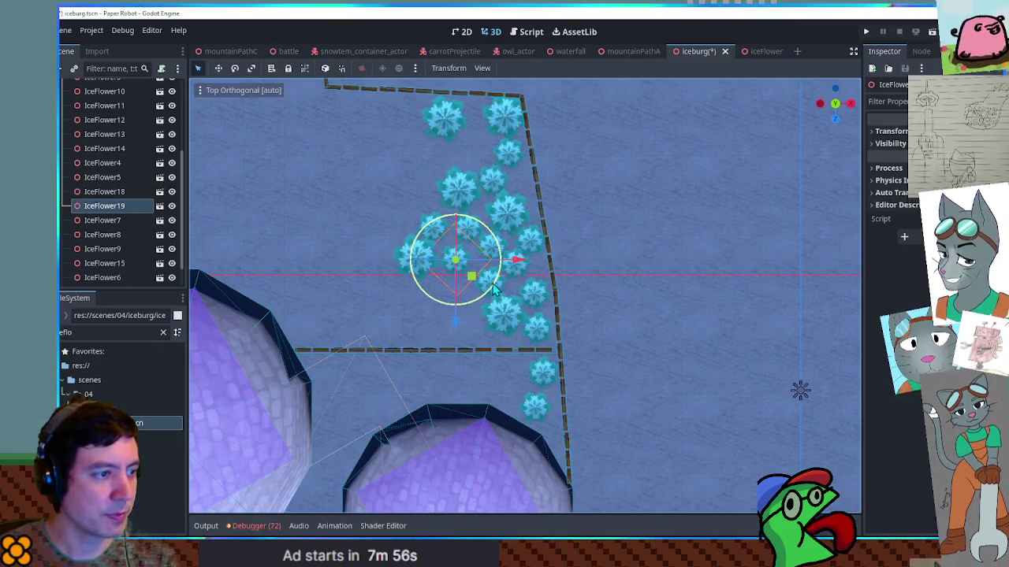
pyautogui.click(539, 352)
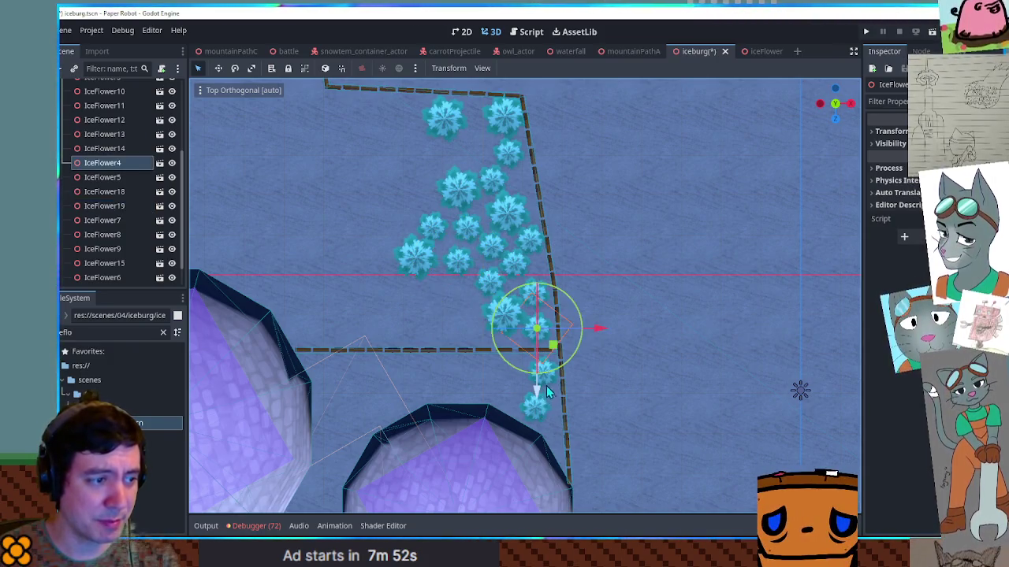
pyautogui.click(584, 414)
pyautogui.click(540, 408)
pyautogui.keyDown('shift'); pyautogui.click(554, 381); pyautogui.keyUp('shift')
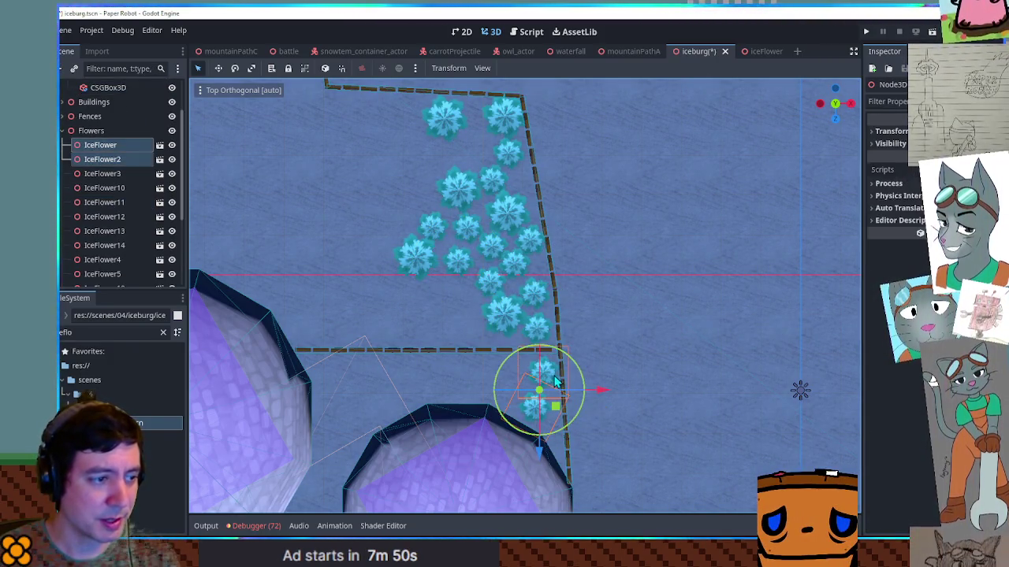
pyautogui.moveTo(555, 409)
pyautogui.mouseDown()
pyautogui.moveTo(466, 346)
pyautogui.moveTo(478, 338)
pyautogui.moveTo(428, 169)
pyautogui.moveTo(468, 169)
pyautogui.moveTo(428, 162)
pyautogui.moveTo(444, 170)
pyautogui.mouseUp()
pyautogui.moveTo(509, 173)
pyautogui.mouseDown()
pyautogui.moveTo(494, 175)
pyautogui.moveTo(495, 165)
pyautogui.mouseUp()
pyautogui.hotkey('ctrl', 's')
pyautogui.press('F6')
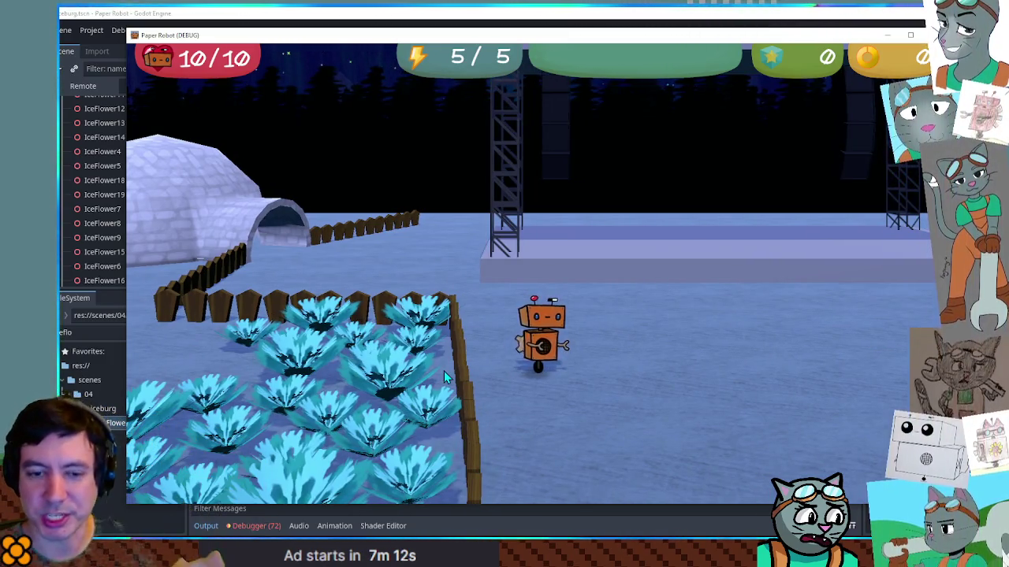
pyautogui.press('Left')
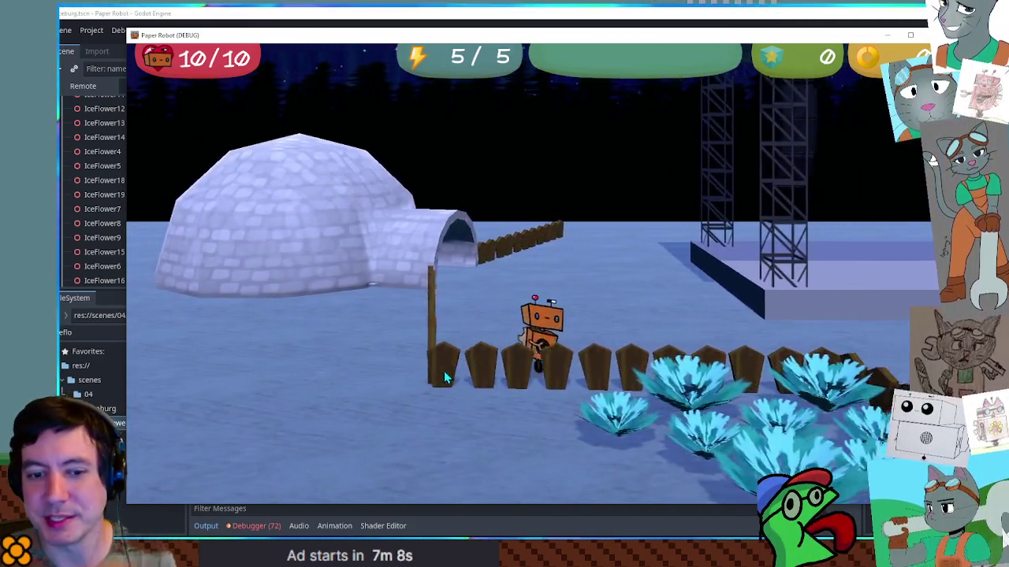
pyautogui.press('Right')
pyautogui.press('Right')
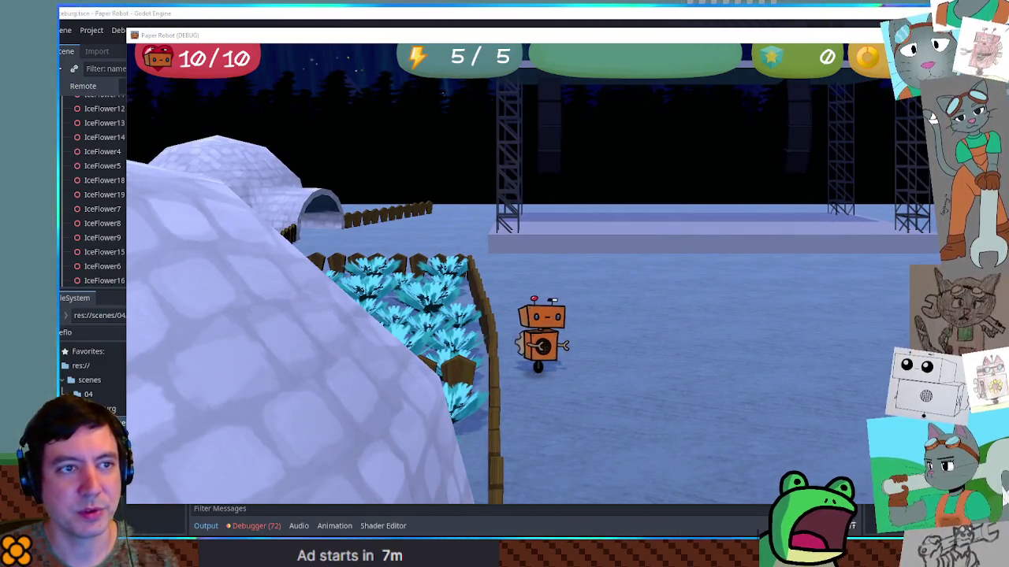
pyautogui.press('F8')
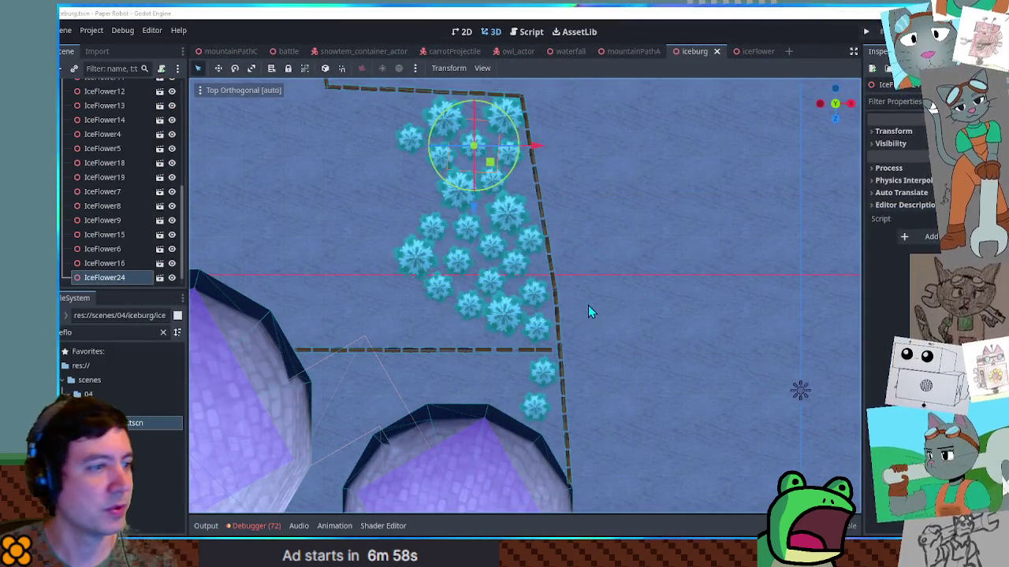
# Open doopu_actor.tscn and play the idle animation on its AnimationPlayer.
pyautogui.hotkey('ctrl', 'a')
pyautogui.write('loop')
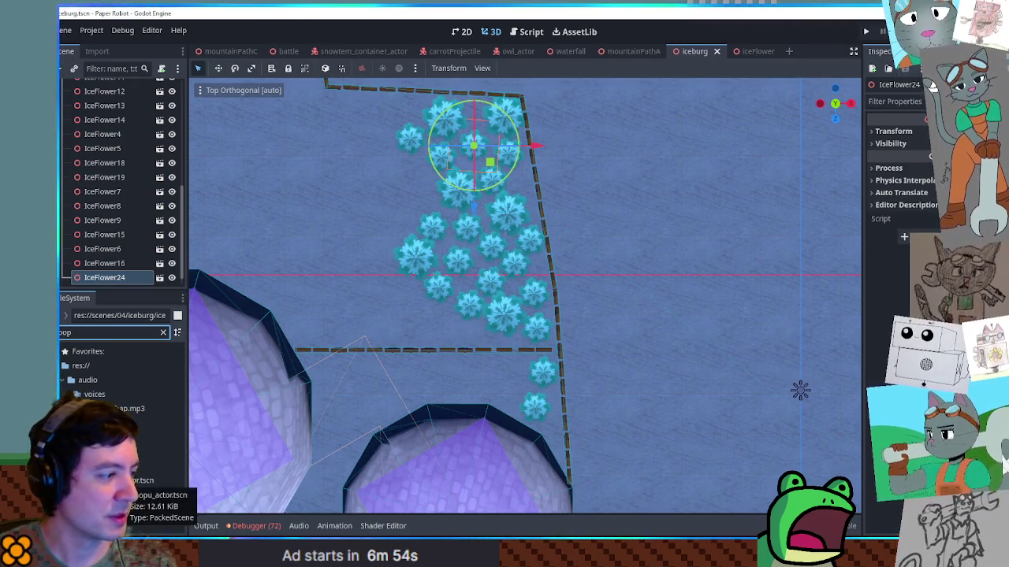
pyautogui.doubleClick(142, 480)
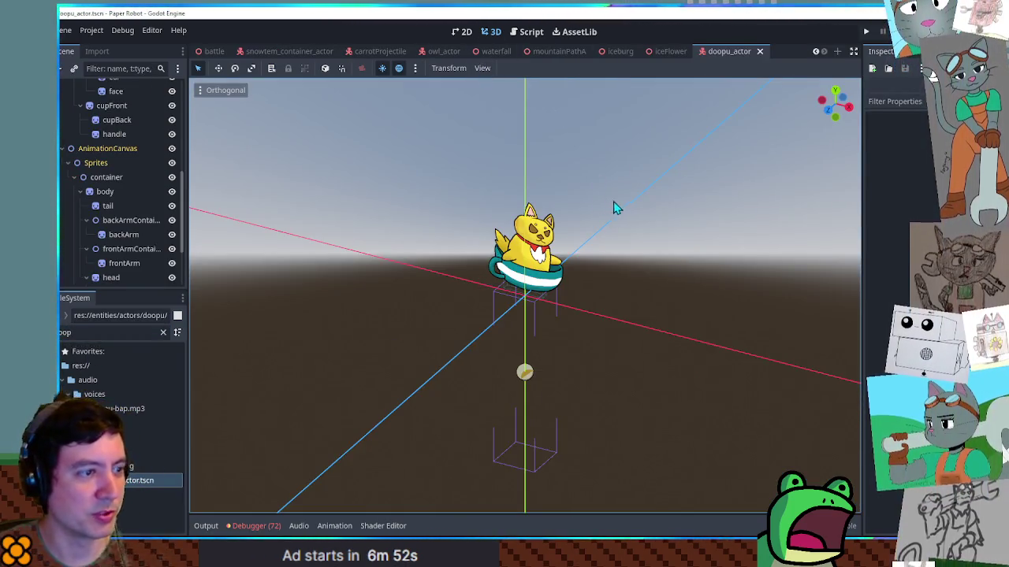
pyautogui.press('KP_5')
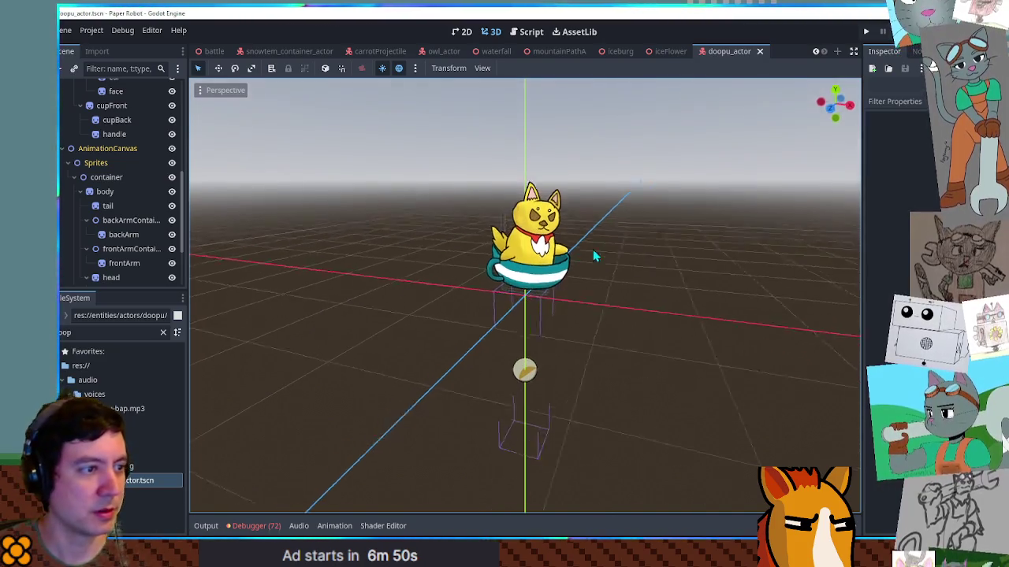
pyautogui.scroll(5, 599, 250)
pyautogui.scroll(2, 129, 169)
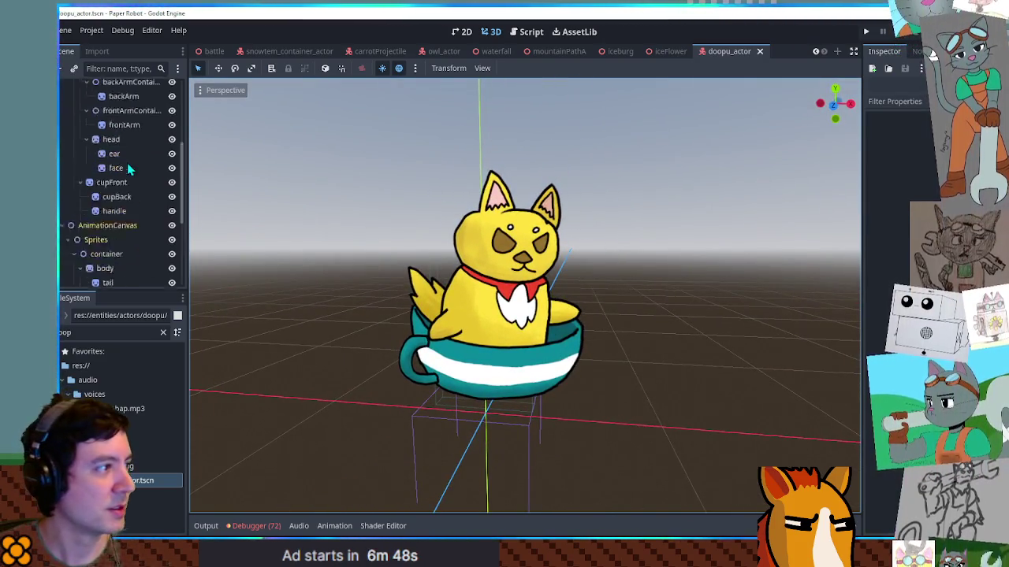
pyautogui.scroll(5, 126, 171)
pyautogui.click(106, 145)
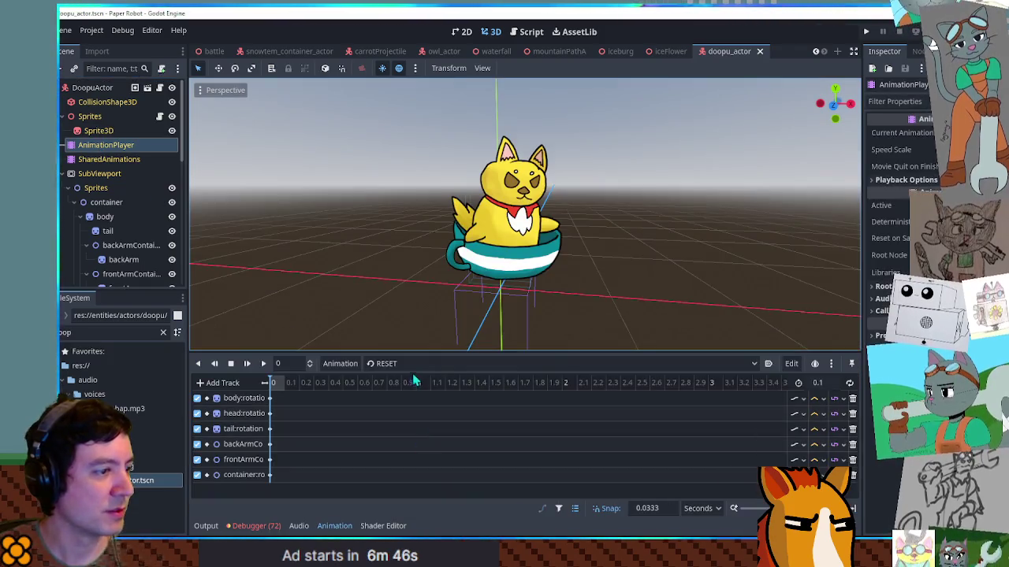
pyautogui.click(412, 365)
pyautogui.click(409, 391)
pyautogui.click(263, 363)
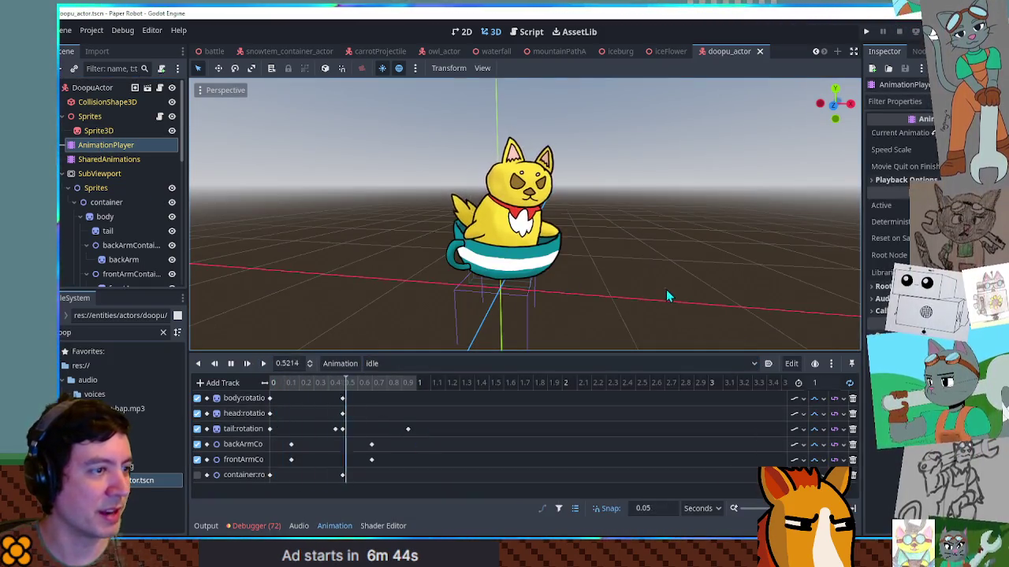
# Play and stop the hurt animation, then set the character back to its RESET pose.
pyautogui.scroll(5, 622, 258)
pyautogui.scroll(-3, 618, 260)
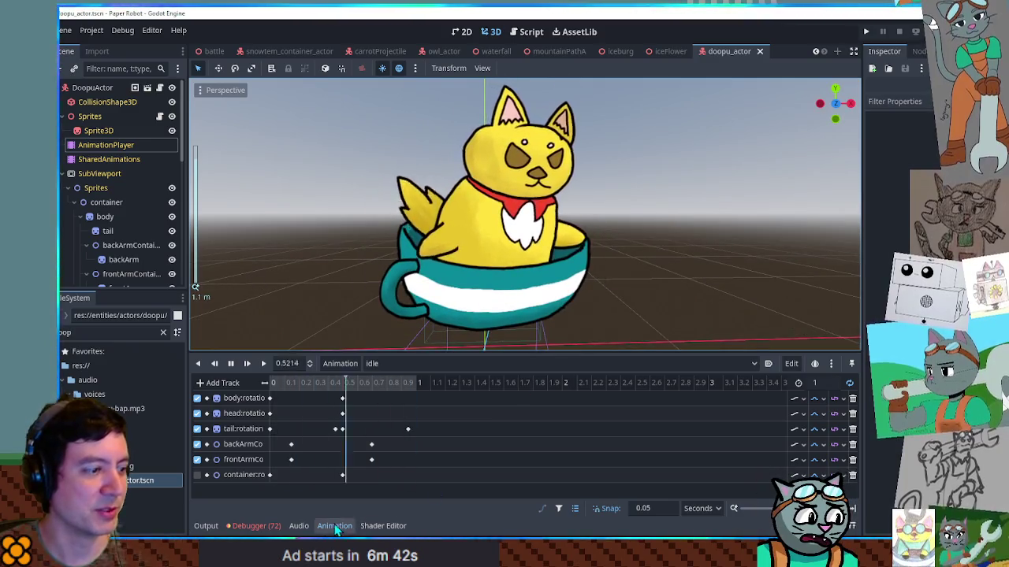
pyautogui.click(334, 525)
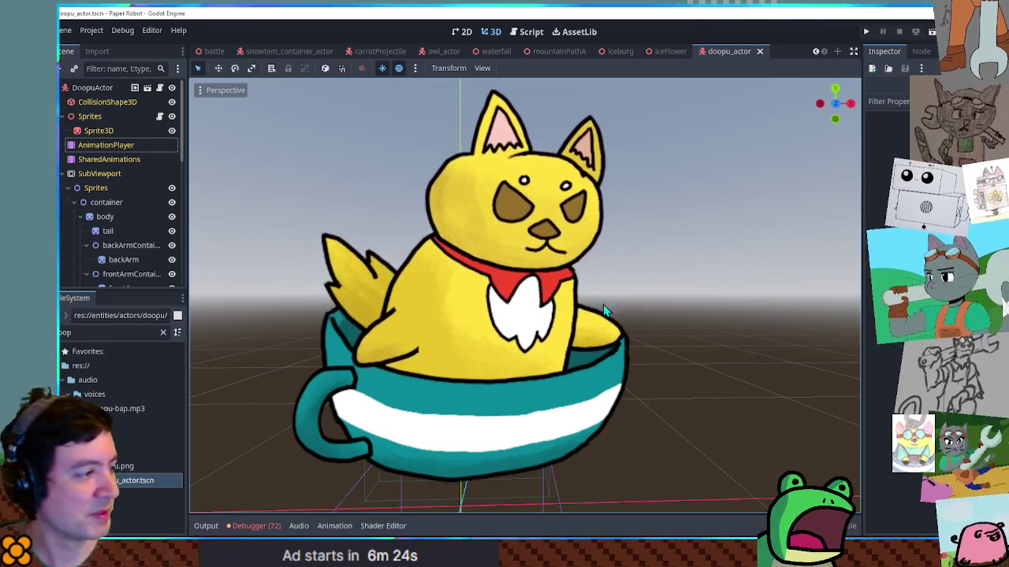
pyautogui.click(334, 526)
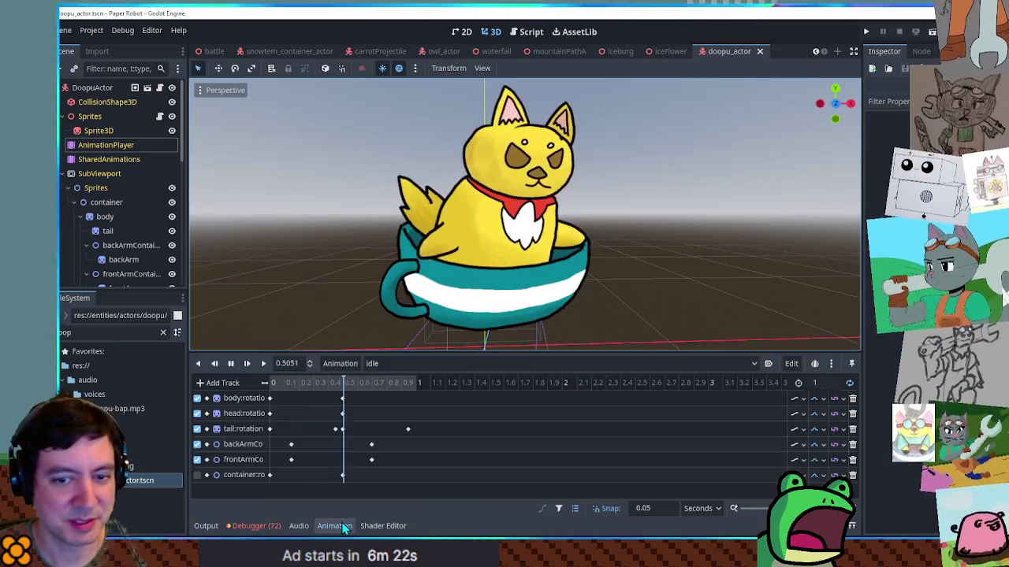
pyautogui.click(403, 363)
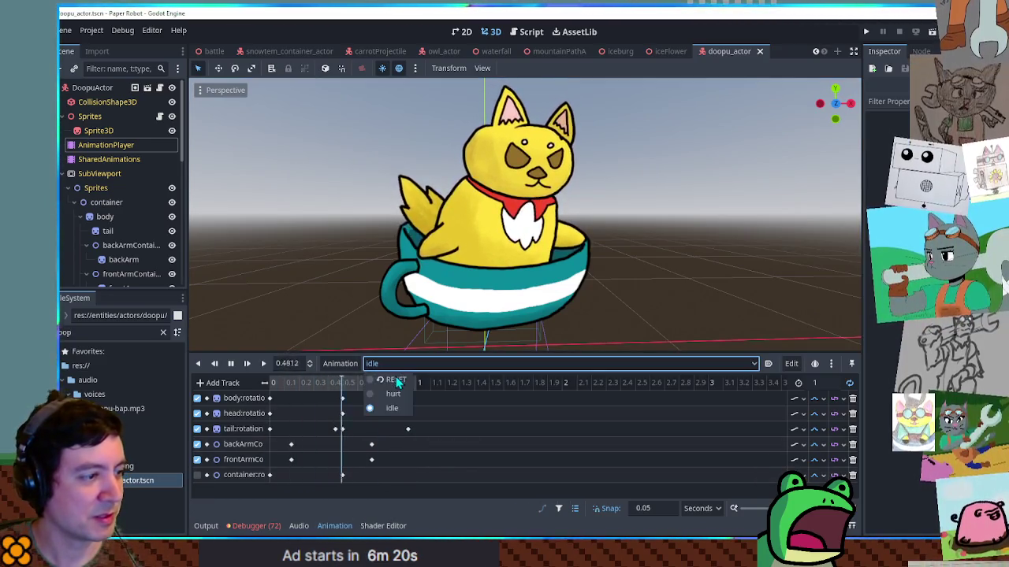
pyautogui.click(394, 380)
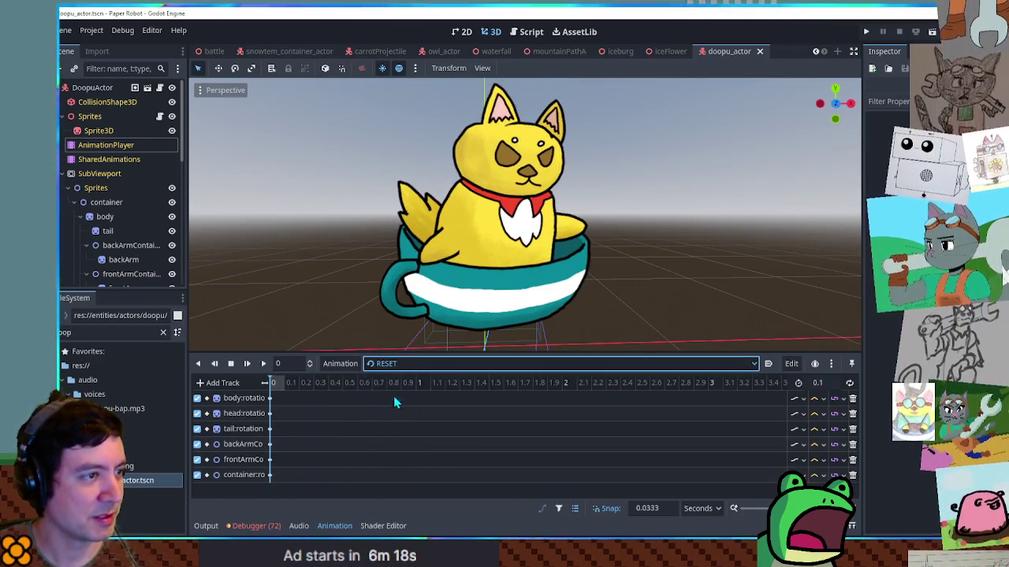
pyautogui.click(394, 394)
pyautogui.click(265, 364)
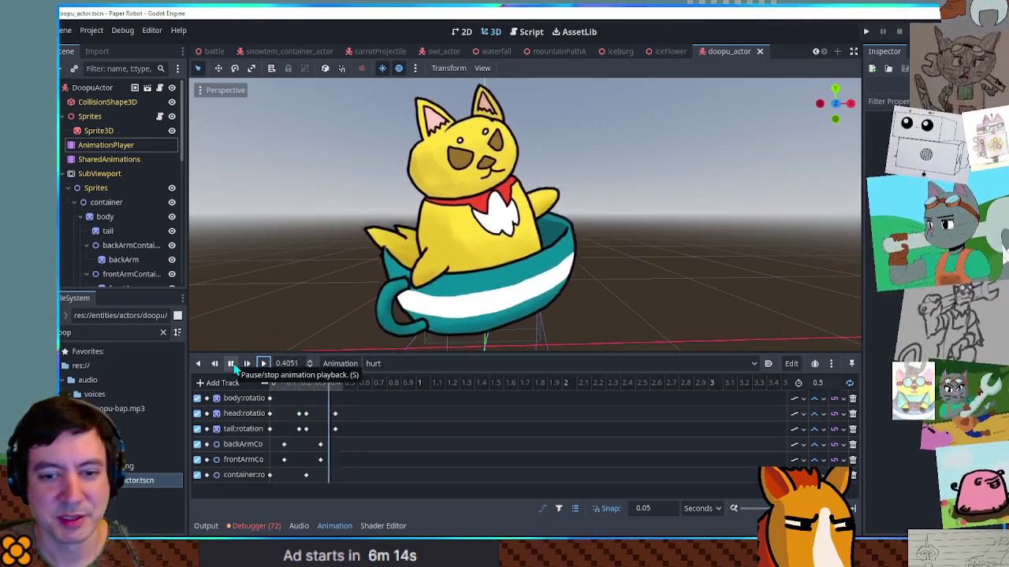
pyautogui.click(231, 364)
pyautogui.click(367, 364)
pyautogui.click(376, 381)
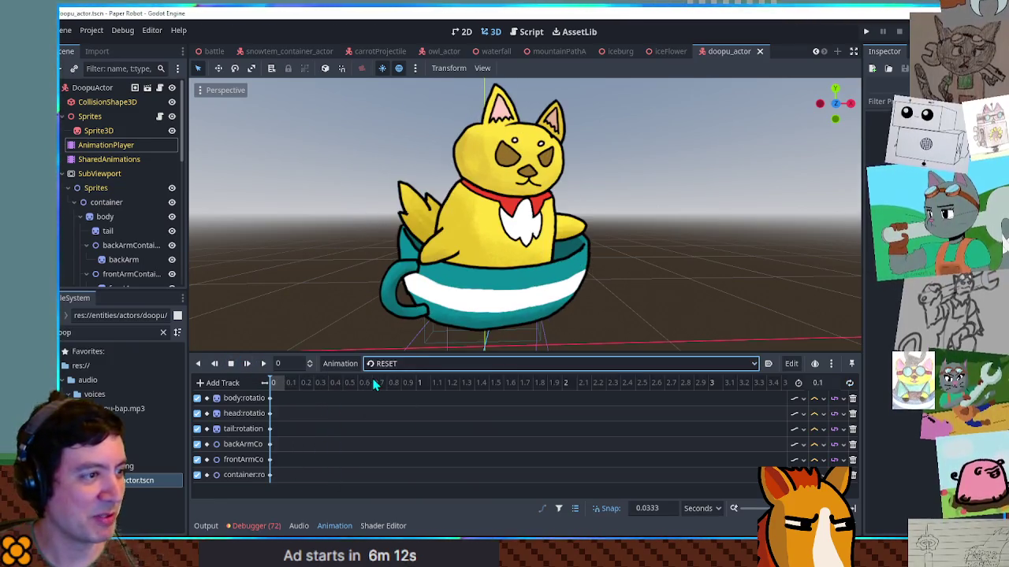
pyautogui.click(729, 54)
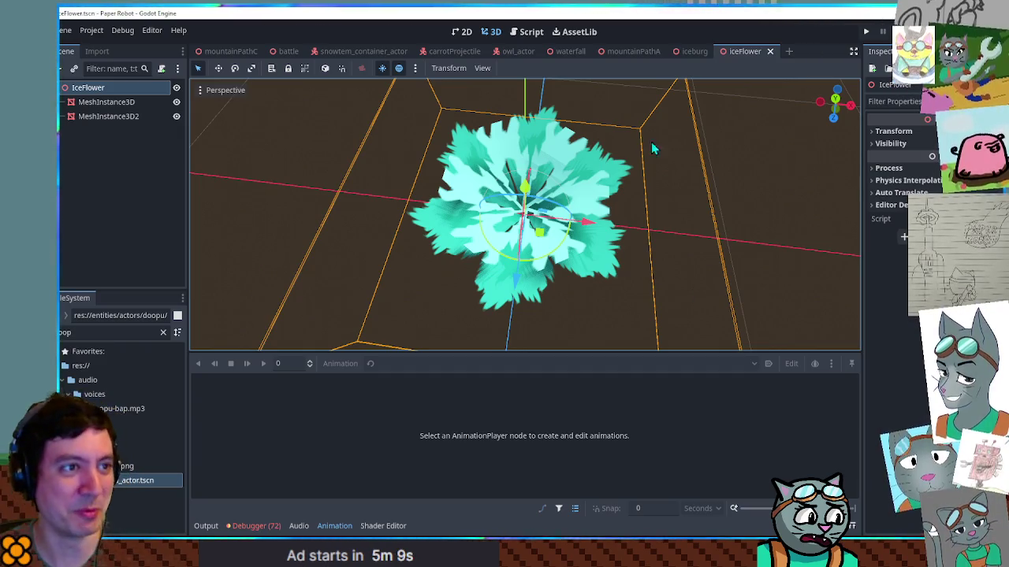
# Back in iceburg's top view, select 22 ice flowers and shift them about 3.7 units left.
pyautogui.click(769, 51)
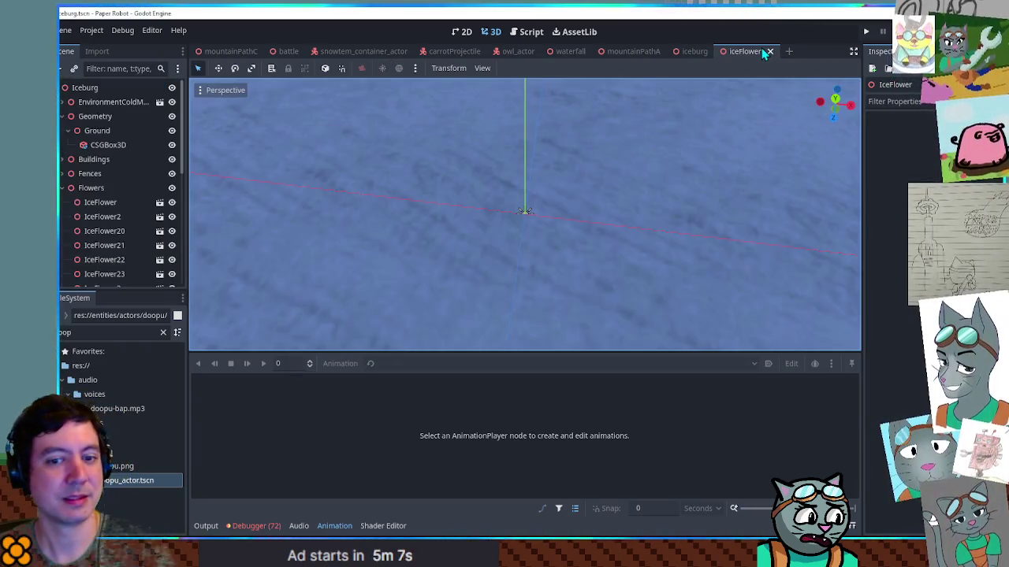
pyautogui.moveTo(597, 209)
pyautogui.mouseDown()
pyautogui.moveTo(549, 219)
pyautogui.moveTo(497, 190)
pyautogui.moveTo(549, 193)
pyautogui.moveTo(177, 203)
pyautogui.mouseUp()
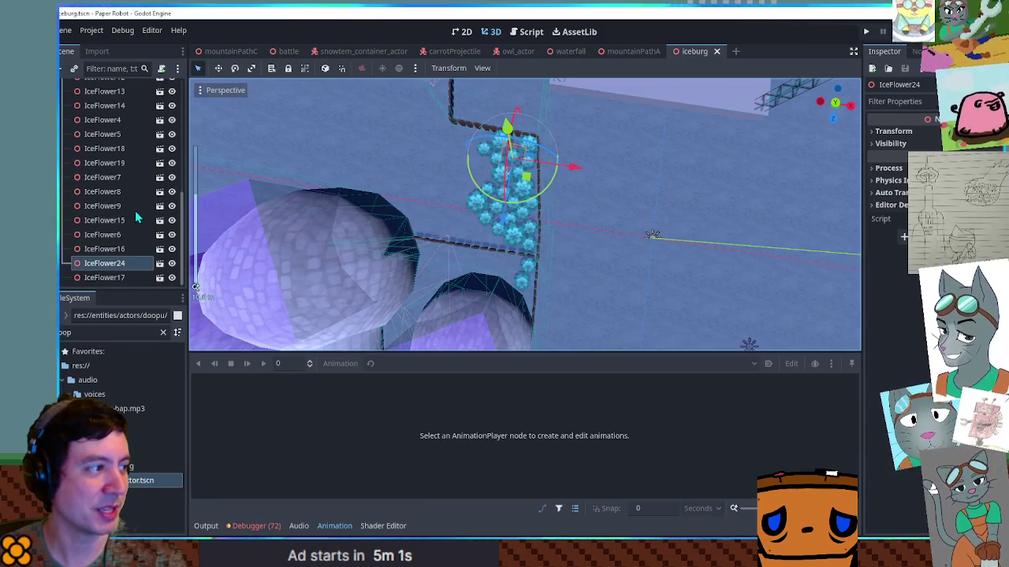
pyautogui.click(122, 278)
pyautogui.scroll(3, 150, 236)
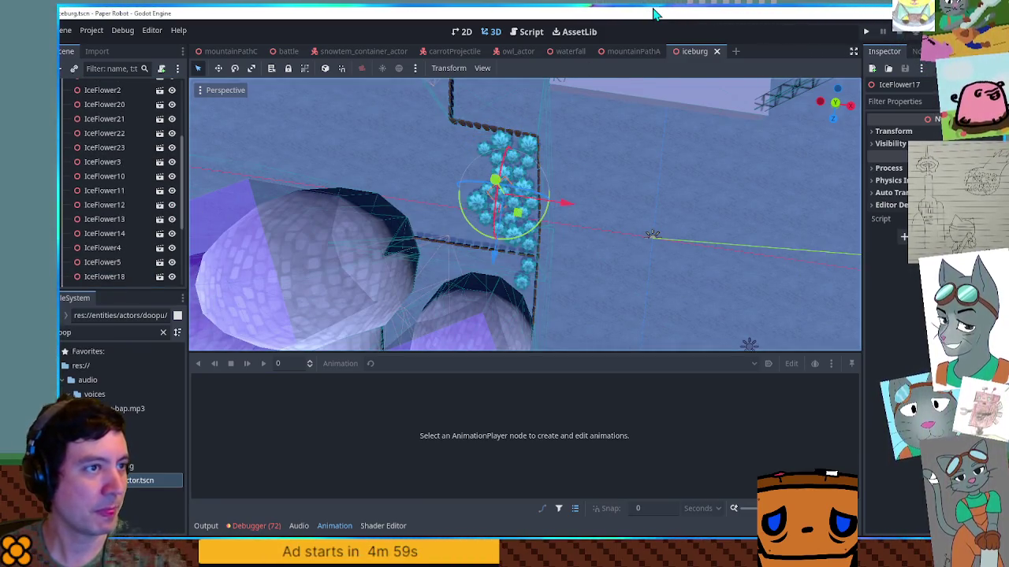
pyautogui.press('KP_7')
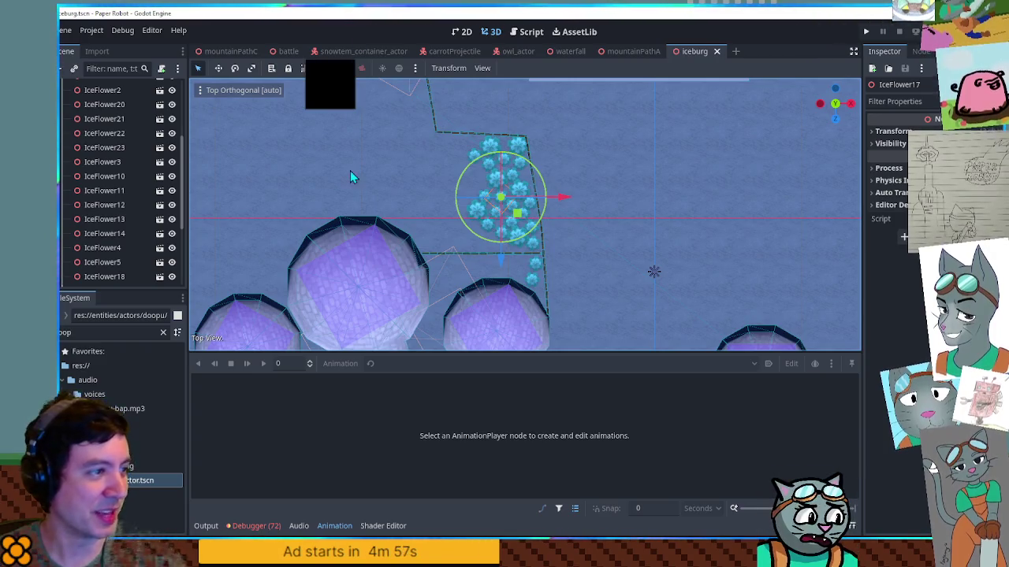
pyautogui.click(106, 277)
pyautogui.scroll(-3, 110, 268)
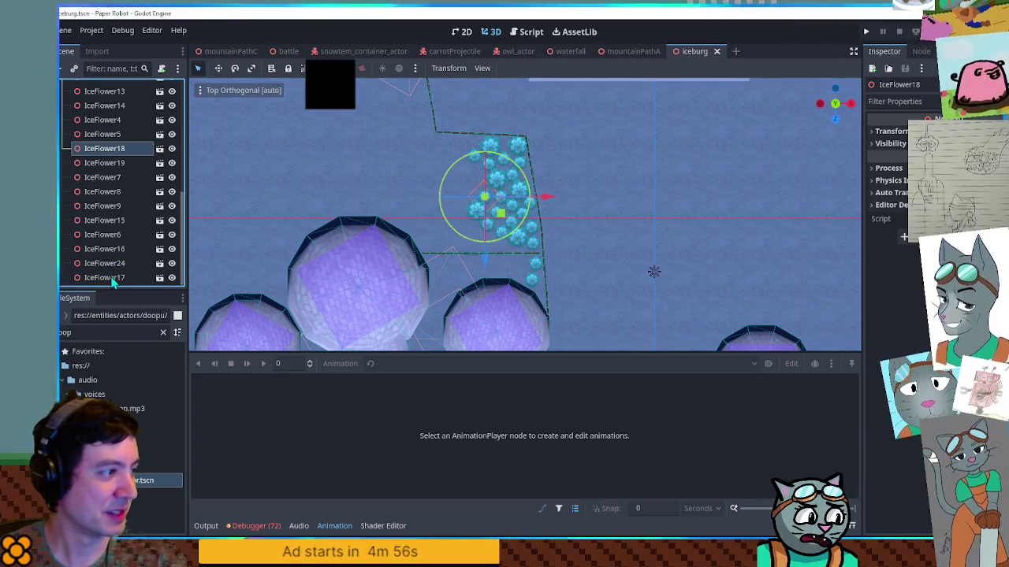
pyautogui.keyDown('shift'); pyautogui.click(112, 280); pyautogui.keyUp('shift')
pyautogui.scroll(5, 119, 205)
pyautogui.keyDown('shift'); pyautogui.click(122, 155); pyautogui.keyUp('shift')
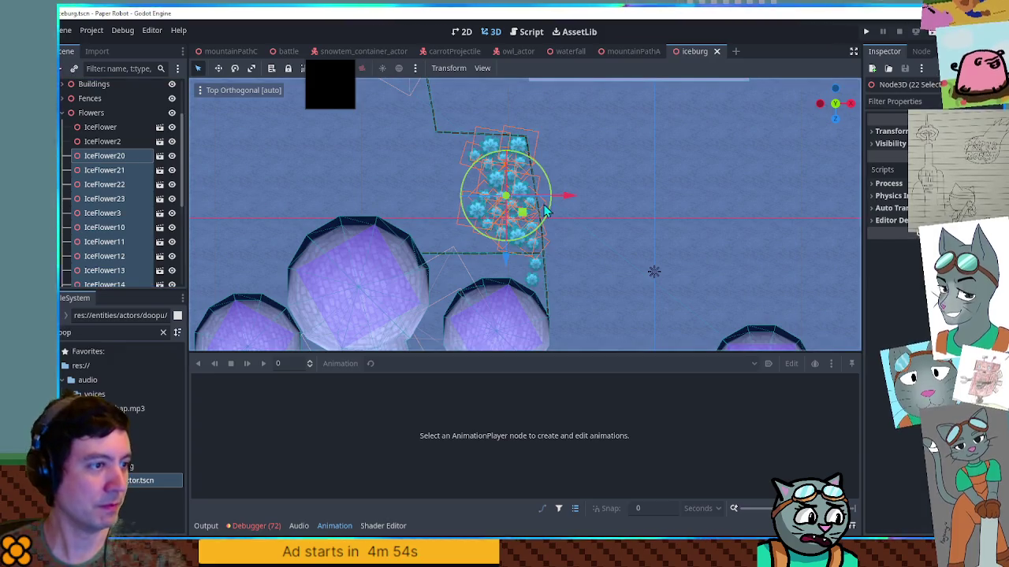
pyautogui.moveTo(570, 196)
pyautogui.mouseDown()
pyautogui.moveTo(470, 197)
pyautogui.moveTo(502, 197)
pyautogui.mouseUp()
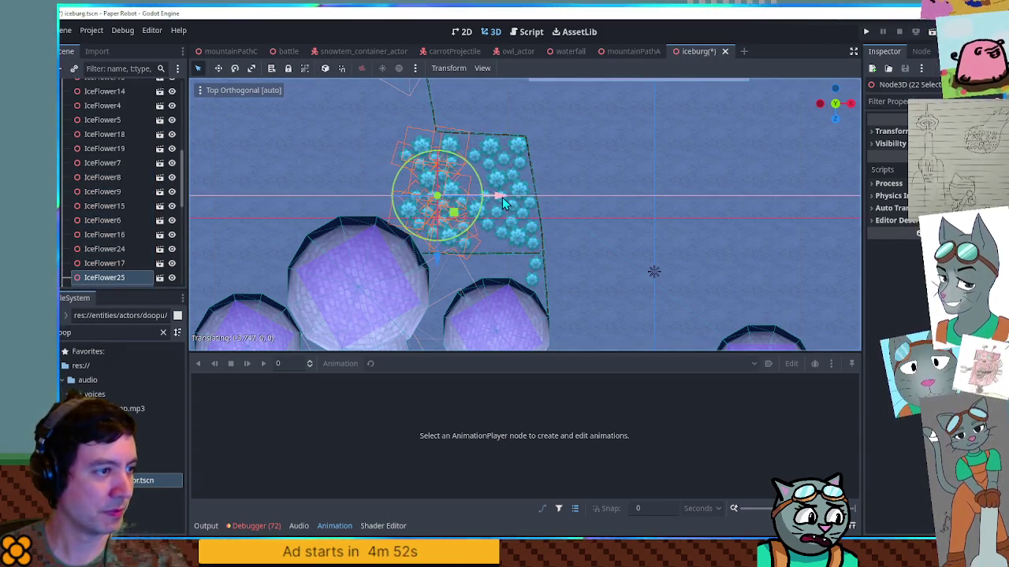
# Duplicate IceFlower23 several times and place the copies into the bed's empty spots.
pyautogui.click(491, 155)
pyautogui.scroll(3, 494, 165)
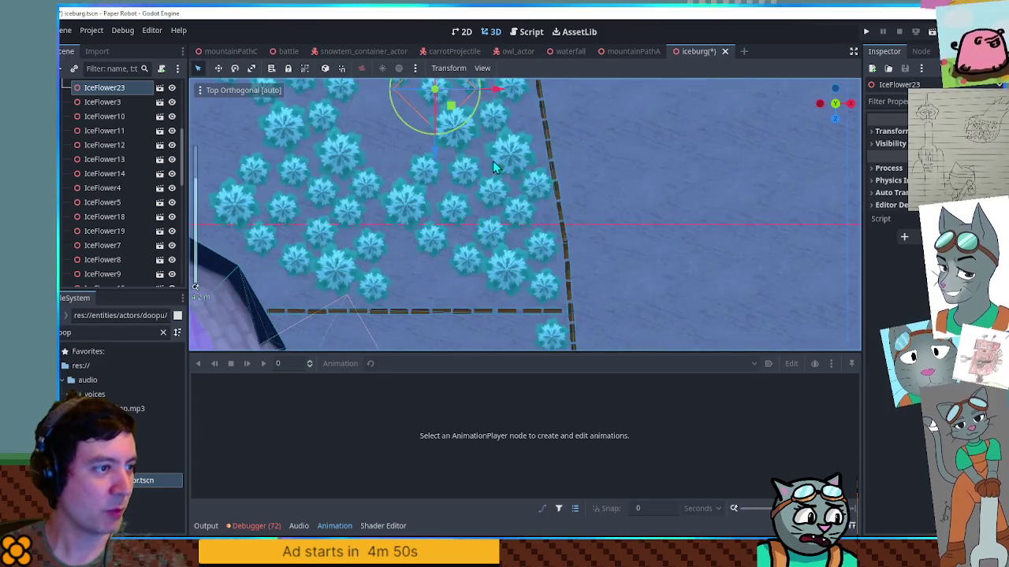
pyautogui.press('f')
pyautogui.hotkey('ctrl', 'd')
pyautogui.moveTo(514, 206); pyautogui.dragTo(498, 185)
pyautogui.moveTo(498, 184)
pyautogui.mouseDown()
pyautogui.moveTo(466, 155)
pyautogui.moveTo(451, 182)
pyautogui.moveTo(451, 197)
pyautogui.moveTo(484, 218)
pyautogui.moveTo(491, 257)
pyautogui.moveTo(451, 225)
pyautogui.moveTo(462, 268)
pyautogui.mouseUp()
pyautogui.hotkey('ctrl', 'd')
pyautogui.hotkey('ctrl', 'd')
pyautogui.hotkey('ctrl', 'd')
pyautogui.hotkey('ctrl', 'd')
pyautogui.scroll(-3, 462, 268)
pyautogui.hotkey('ctrl', 'd')
pyautogui.moveTo(445, 193)
pyautogui.mouseDown()
pyautogui.moveTo(465, 299)
pyautogui.moveTo(520, 339)
pyautogui.moveTo(478, 321)
pyautogui.moveTo(495, 317)
pyautogui.mouseUp()
pyautogui.hotkey('ctrl', 'd')
pyautogui.click(708, 272)
# Inspect the garden in perspective and save the iceburg scene.
pyautogui.moveTo(687, 293)
pyautogui.mouseDown()
pyautogui.moveTo(646, 184)
pyautogui.moveTo(428, 141)
pyautogui.moveTo(534, 241)
pyautogui.mouseUp()
pyautogui.click(534, 240)
pyautogui.hotkey('ctrl', 's')
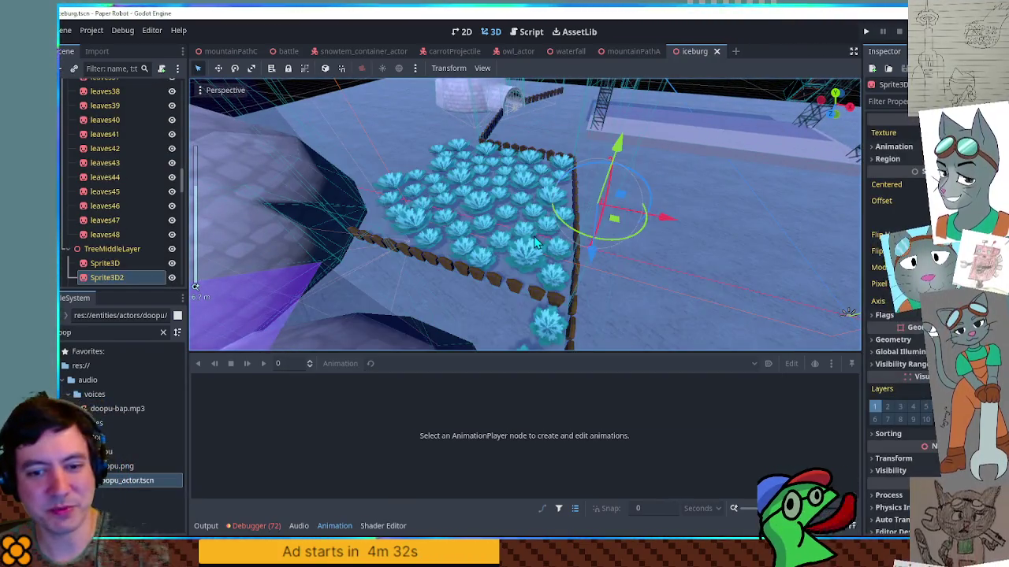
pyautogui.press('KP_7')
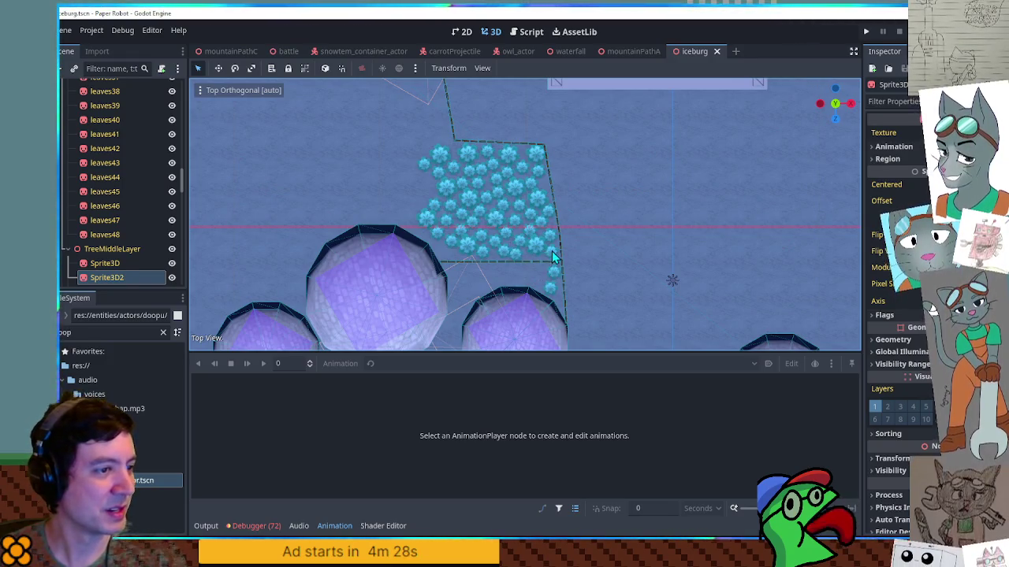
# Duplicate the flowers from IceFlower20 downward and move the copies left of the garden.
pyautogui.click(552, 256)
pyautogui.scroll(5, 128, 216)
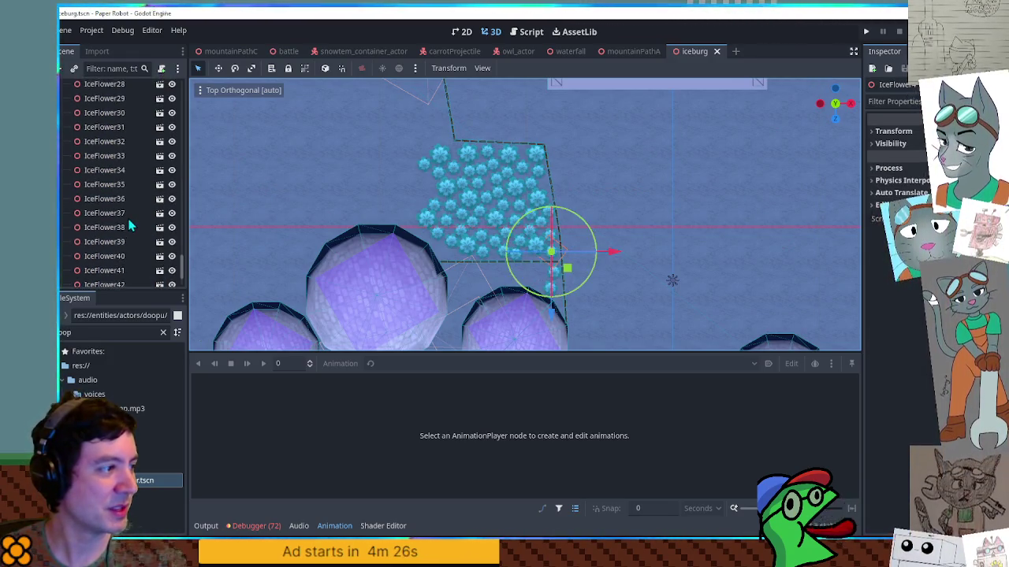
pyautogui.click(118, 276)
pyautogui.scroll(3, 131, 207)
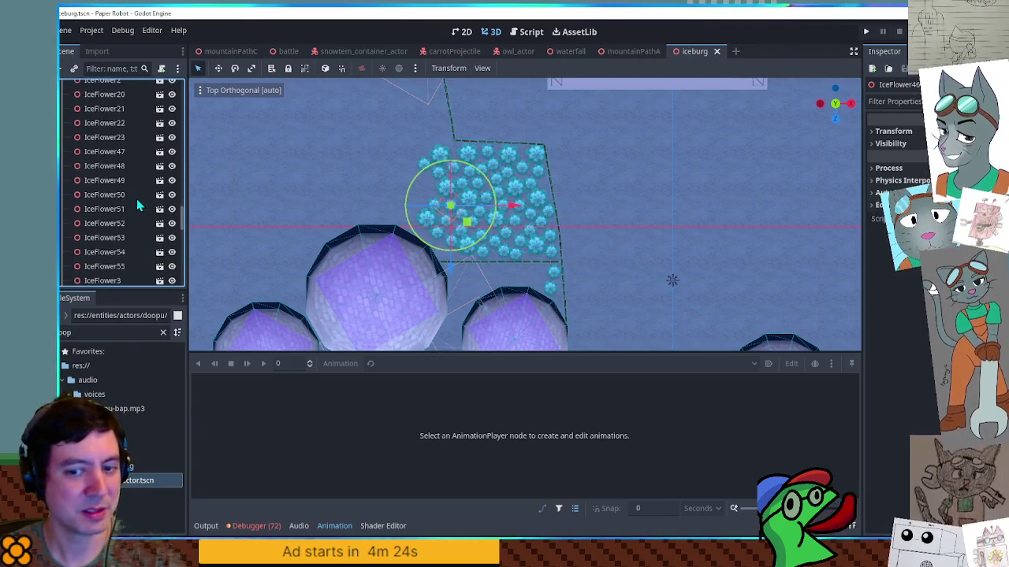
pyautogui.scroll(4, 138, 206)
pyautogui.scroll(-2, 134, 209)
pyautogui.keyDown('shift'); pyautogui.click(110, 201); pyautogui.keyUp('shift')
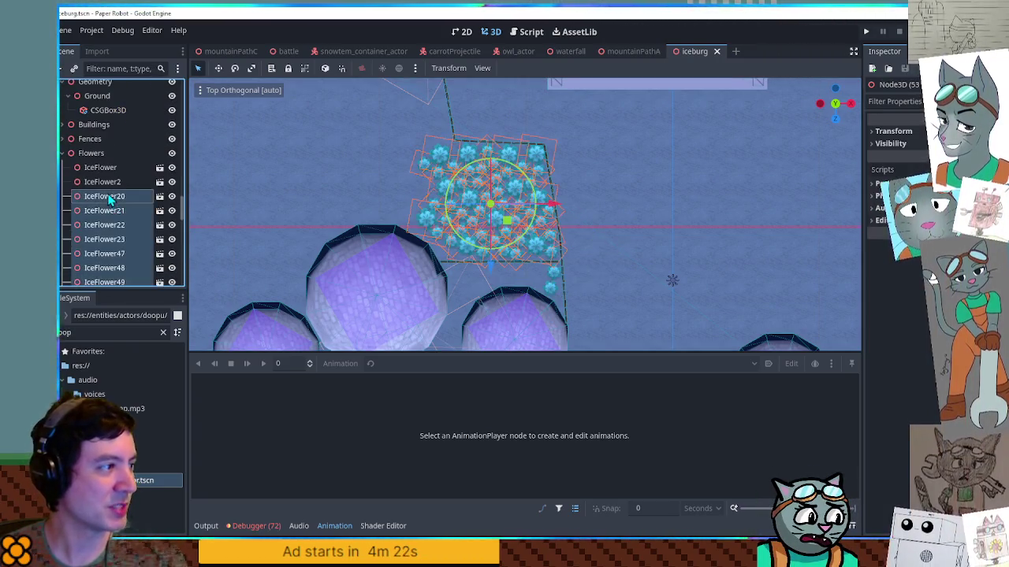
pyautogui.hotkey('ctrl', 'd')
pyautogui.moveTo(508, 223)
pyautogui.mouseDown()
pyautogui.moveTo(311, 178)
pyautogui.moveTo(370, 158)
pyautogui.moveTo(396, 226)
pyautogui.moveTo(372, 219)
pyautogui.moveTo(379, 206)
pyautogui.mouseUp()
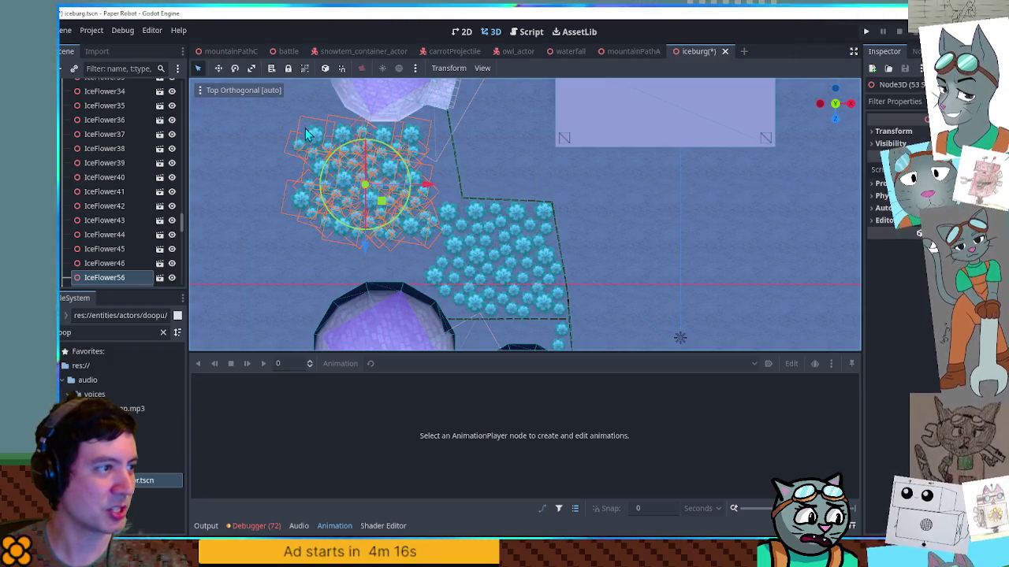
# Select the new cluster, move it further down along Z and rotate it about 13 degrees.
pyautogui.scroll(-3, 370, 149)
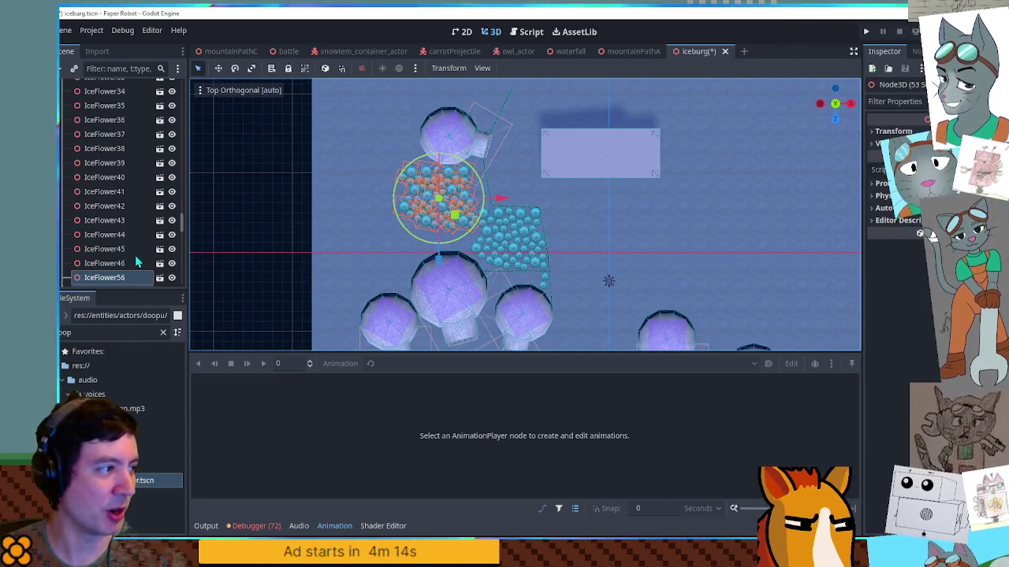
pyautogui.click(121, 278)
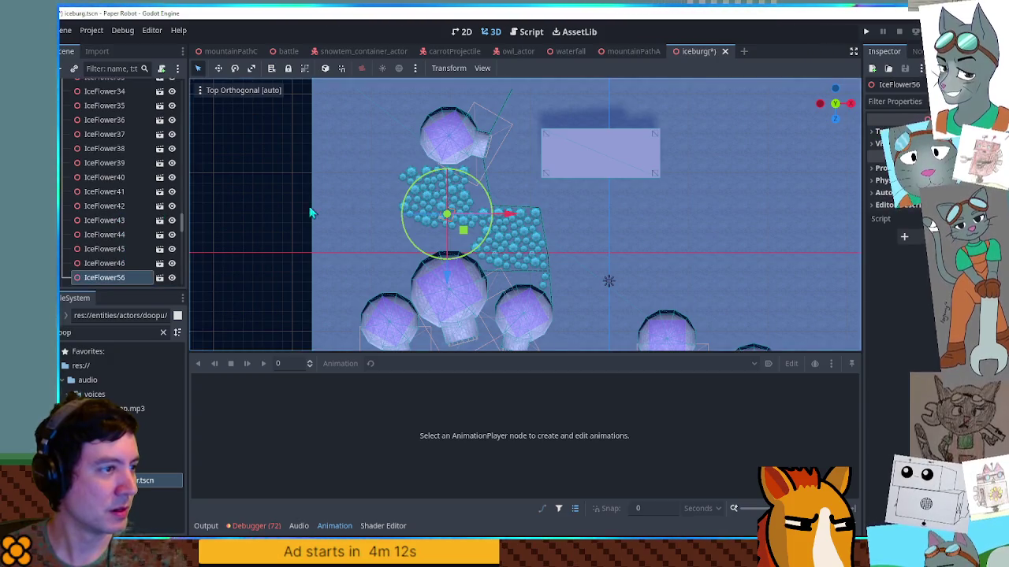
pyautogui.scroll(5, 265, 211)
pyautogui.scroll(-5, 468, 191)
pyautogui.moveTo(318, 168)
pyautogui.mouseDown()
pyautogui.moveTo(517, 281)
pyautogui.moveTo(497, 269)
pyautogui.moveTo(441, 294)
pyautogui.moveTo(411, 326)
pyautogui.mouseUp()
pyautogui.scroll(-2, 411, 326)
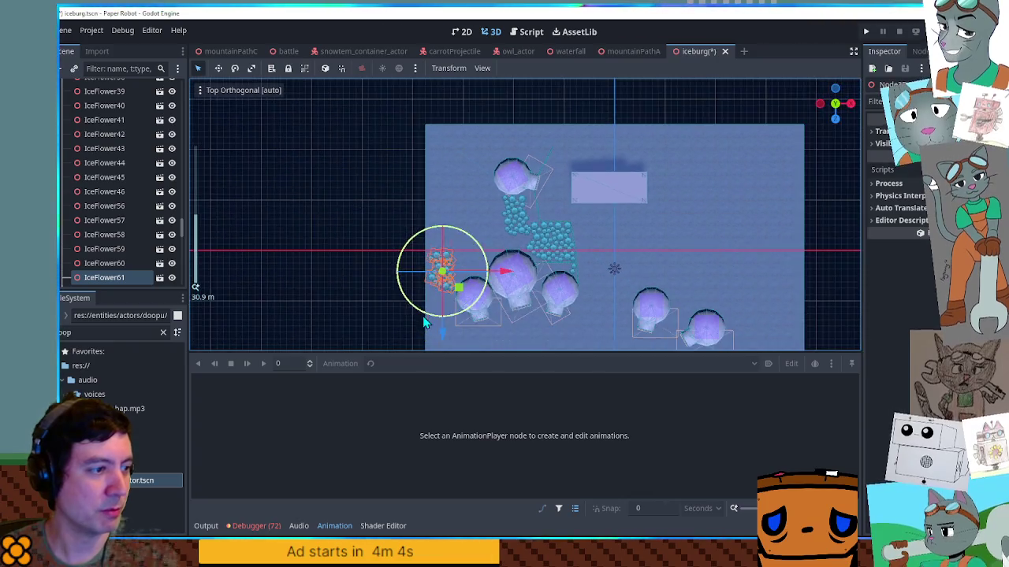
pyautogui.moveTo(457, 288)
pyautogui.mouseDown()
pyautogui.moveTo(460, 324)
pyautogui.moveTo(457, 315)
pyautogui.mouseUp()
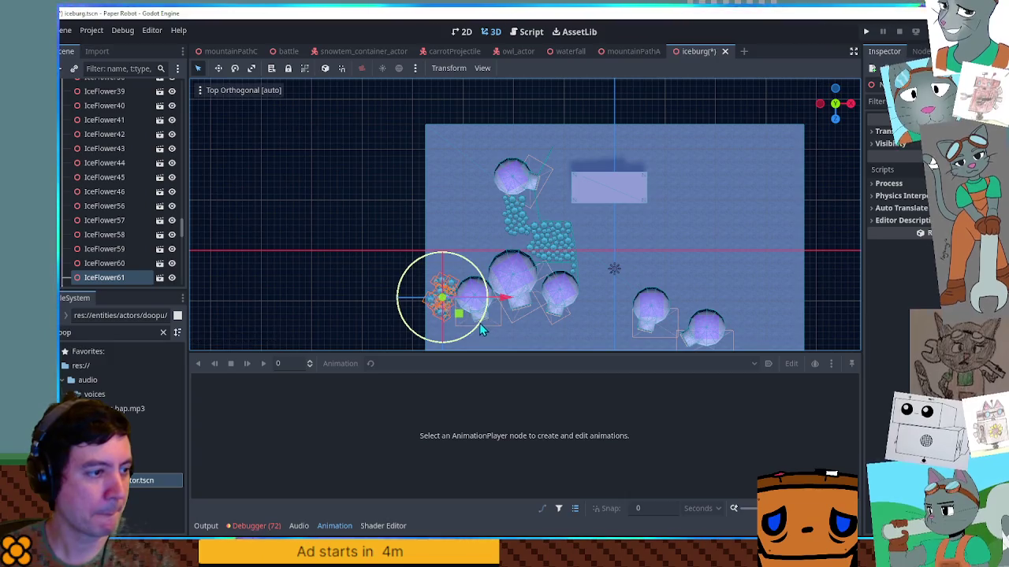
pyautogui.moveTo(461, 319)
pyautogui.mouseDown()
pyautogui.moveTo(462, 309)
pyautogui.moveTo(482, 318)
pyautogui.moveTo(483, 309)
pyautogui.moveTo(462, 316)
pyautogui.mouseUp()
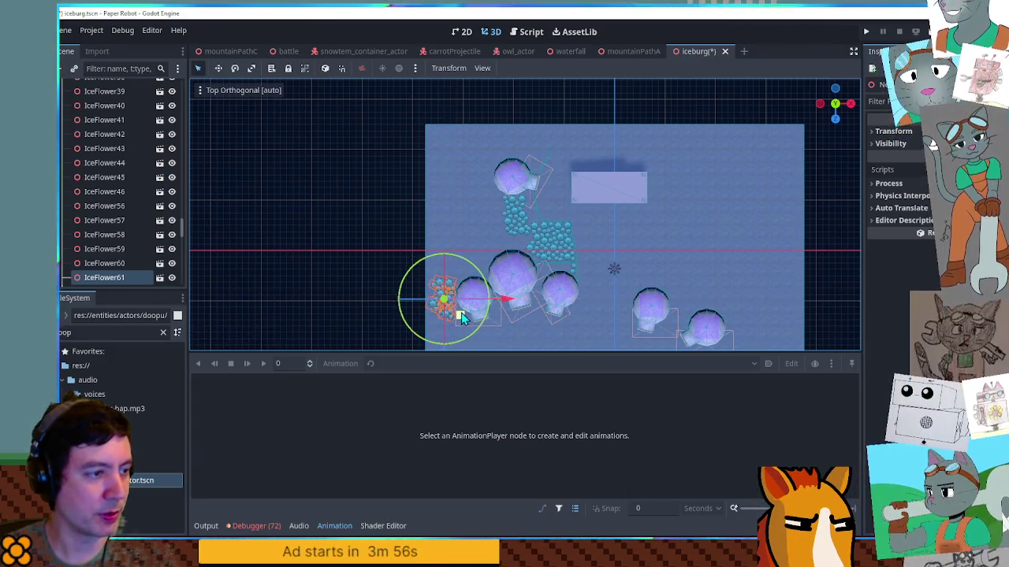
pyautogui.click(398, 290)
pyautogui.scroll(5, 500, 311)
# Save and run the iceberg scene, orbiting the game camera around the robot to view the igloos and ice-flower bed.
pyautogui.press('F6')
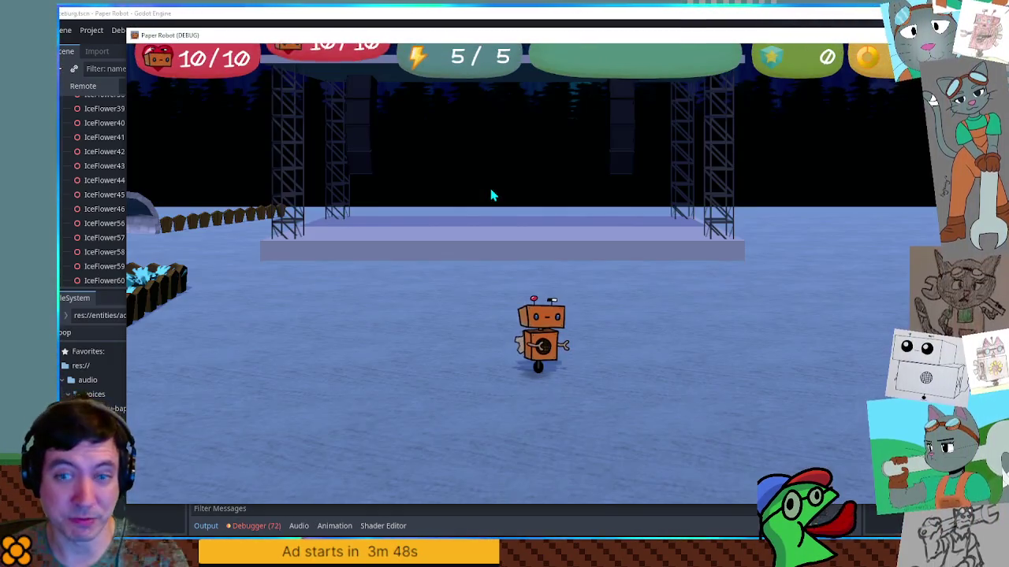
pyautogui.press('Left')
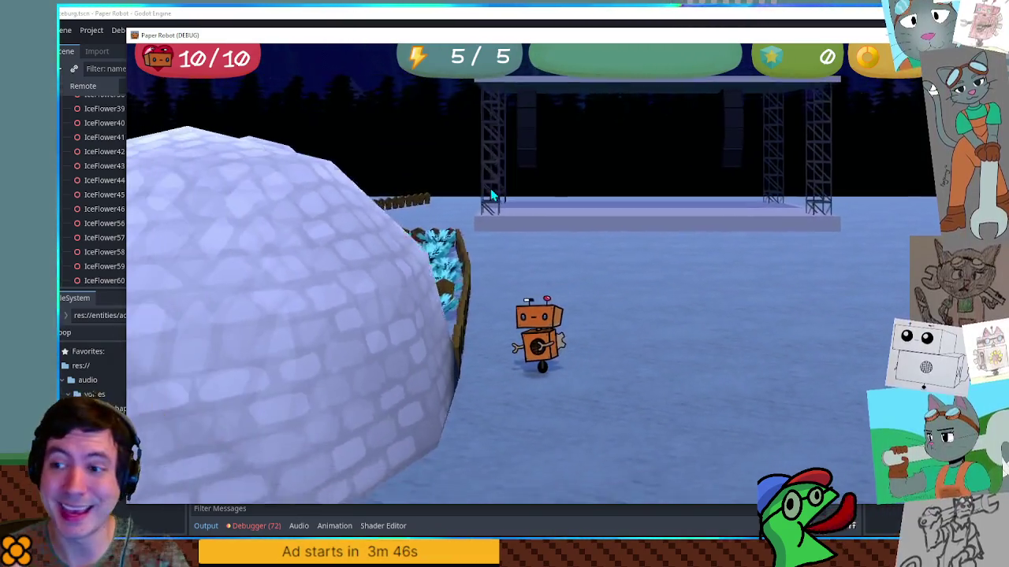
pyautogui.press('Left')
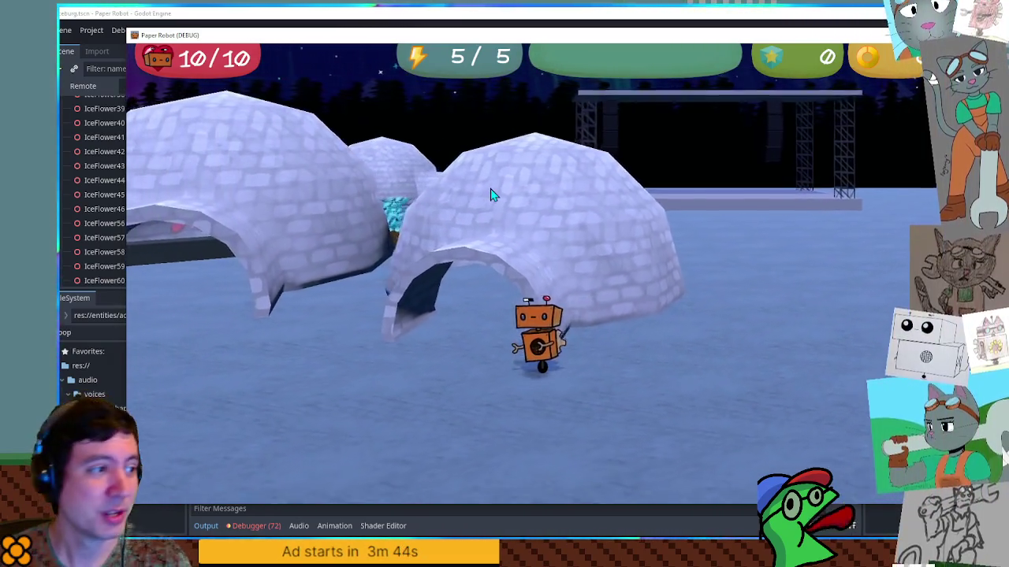
pyautogui.press('Left')
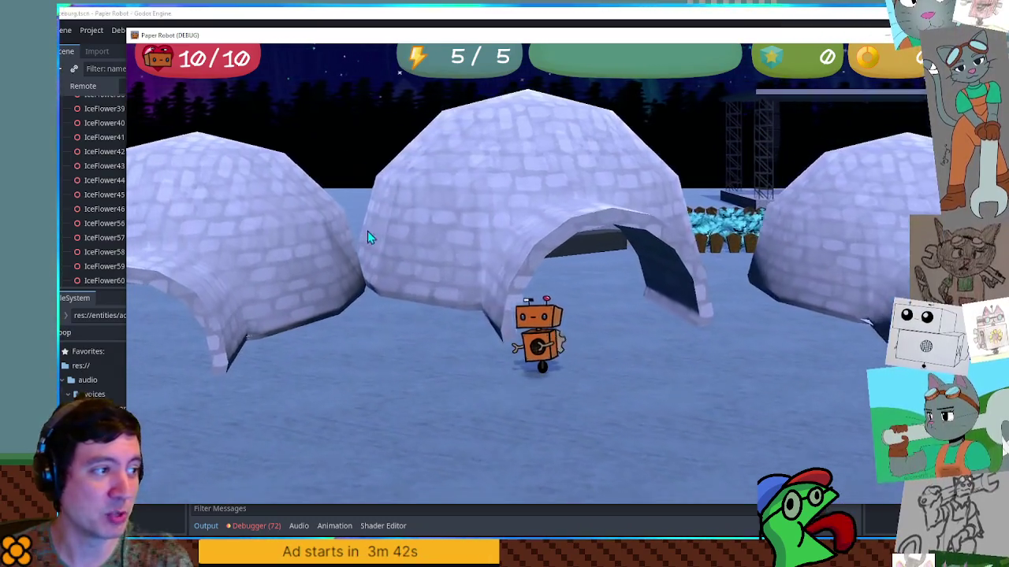
pyautogui.press('Left')
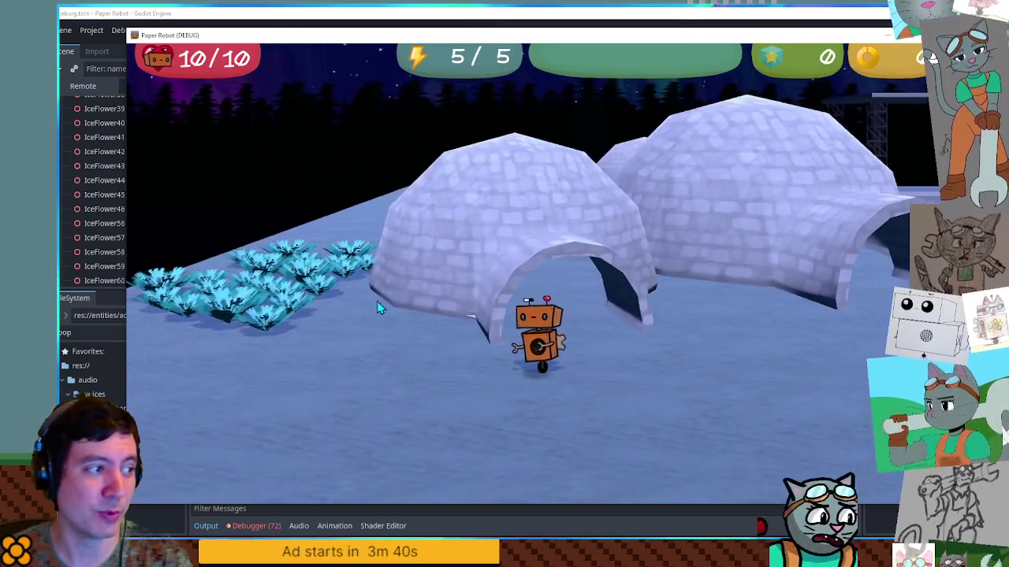
pyautogui.press('Left')
pyautogui.press('Right')
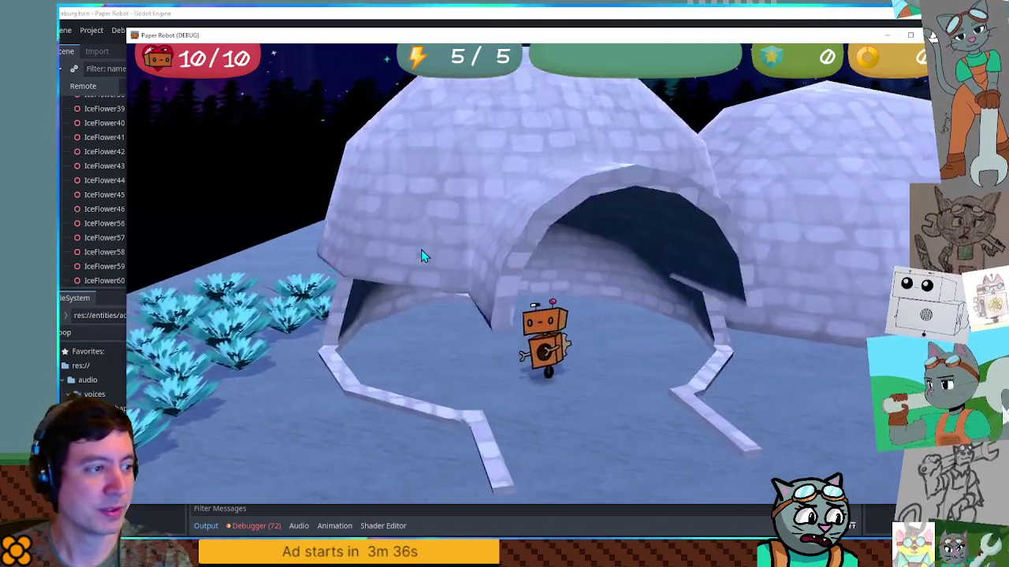
# Walk the robot into the igloos past the strawberries and back out, then close the game.
pyautogui.press('Down')
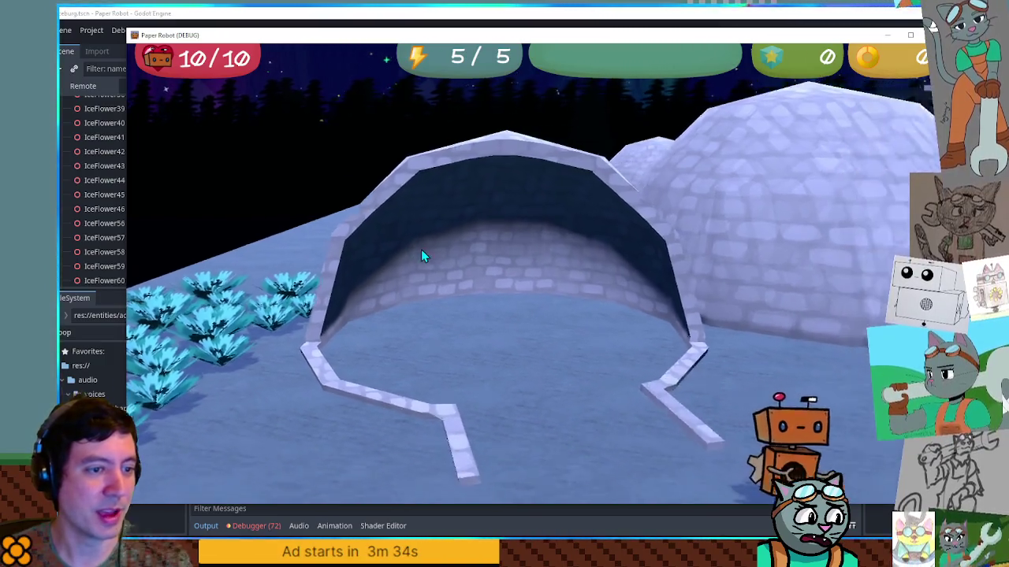
pyautogui.press('Up')
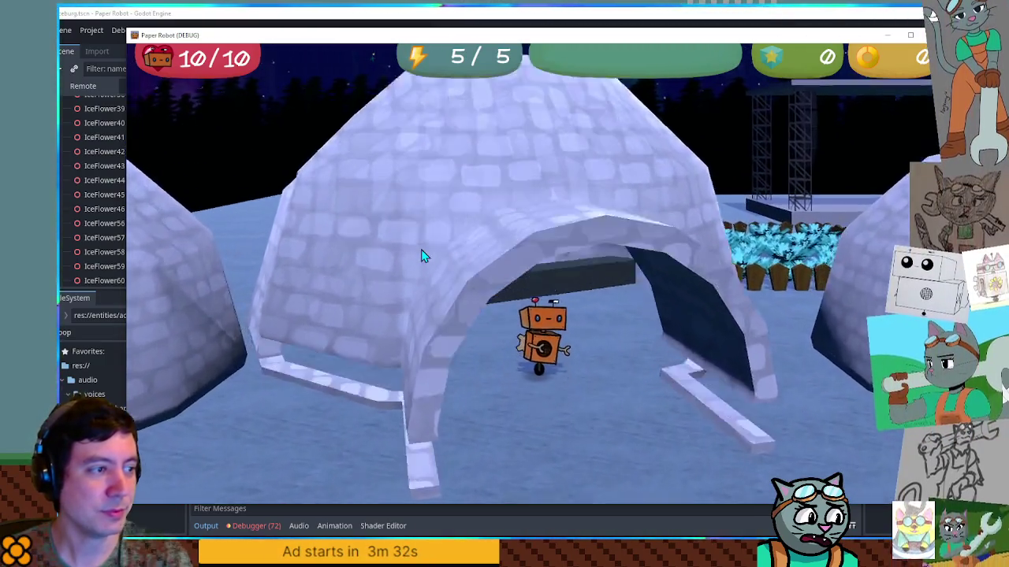
pyautogui.press('Right')
pyautogui.press('Left')
pyautogui.press('Down')
pyautogui.press('Down')
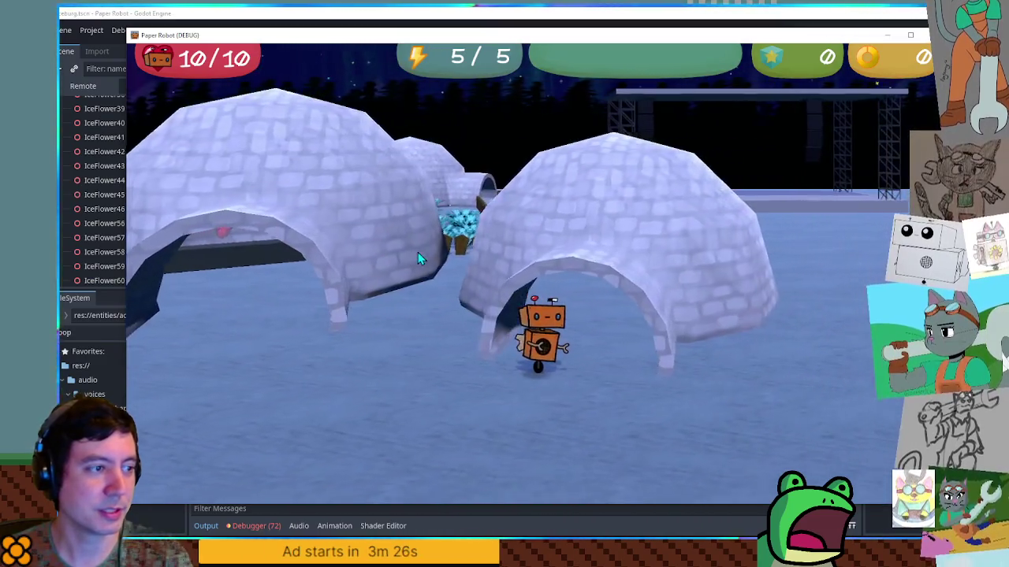
pyautogui.press('Up')
pyautogui.press('Down')
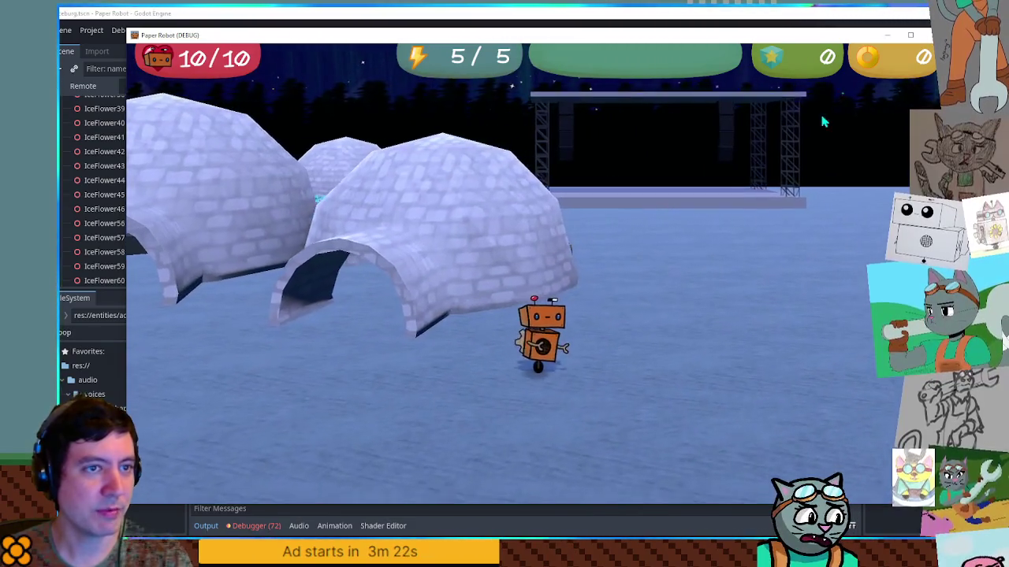
pyautogui.click(910, 35)
# Nudge IceFlower61 up and to the right in the viewport.
pyautogui.scroll(5, 493, 302)
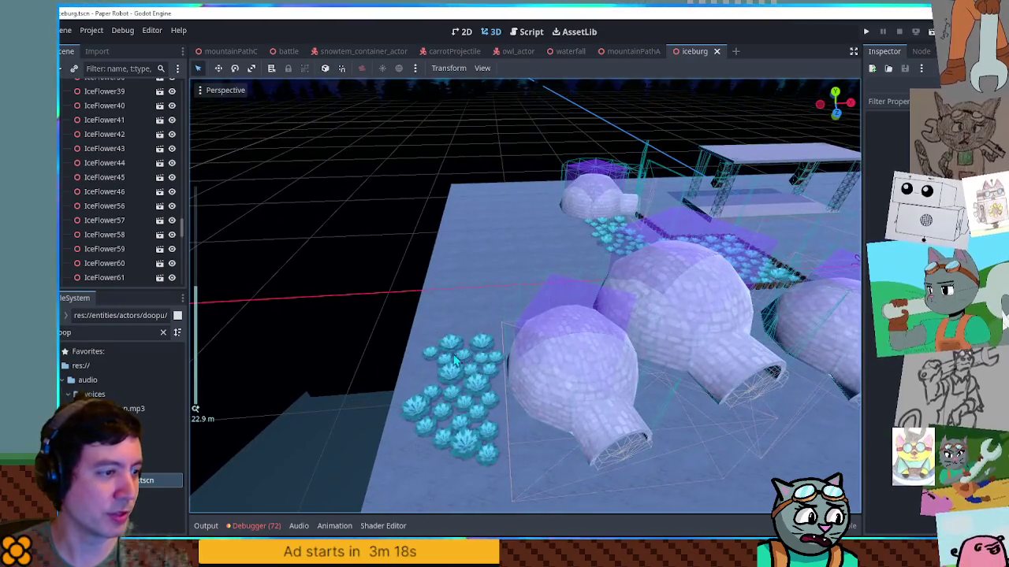
pyautogui.moveTo(498, 361)
pyautogui.mouseDown()
pyautogui.moveTo(524, 333)
pyautogui.moveTo(543, 265)
pyautogui.moveTo(526, 239)
pyautogui.mouseUp()
pyautogui.click(360, 281)
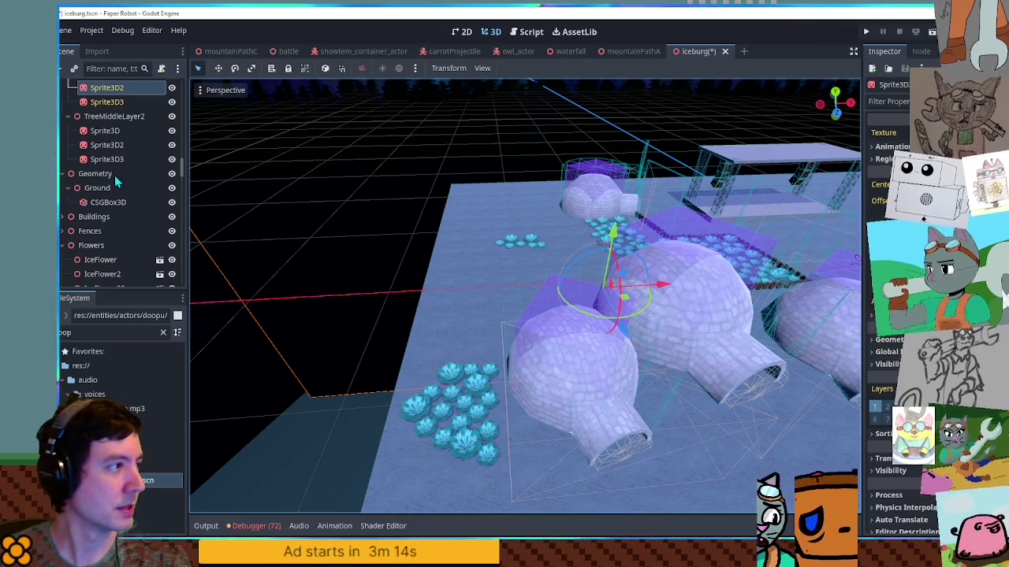
pyautogui.scroll(-2, 91, 195)
# Collapse the Flowers group and delete the Forest group from the scene.
pyautogui.click(91, 195)
pyautogui.press('Left')
pyautogui.scroll(5, 90, 195)
pyautogui.click(128, 134)
pyautogui.press('Left')
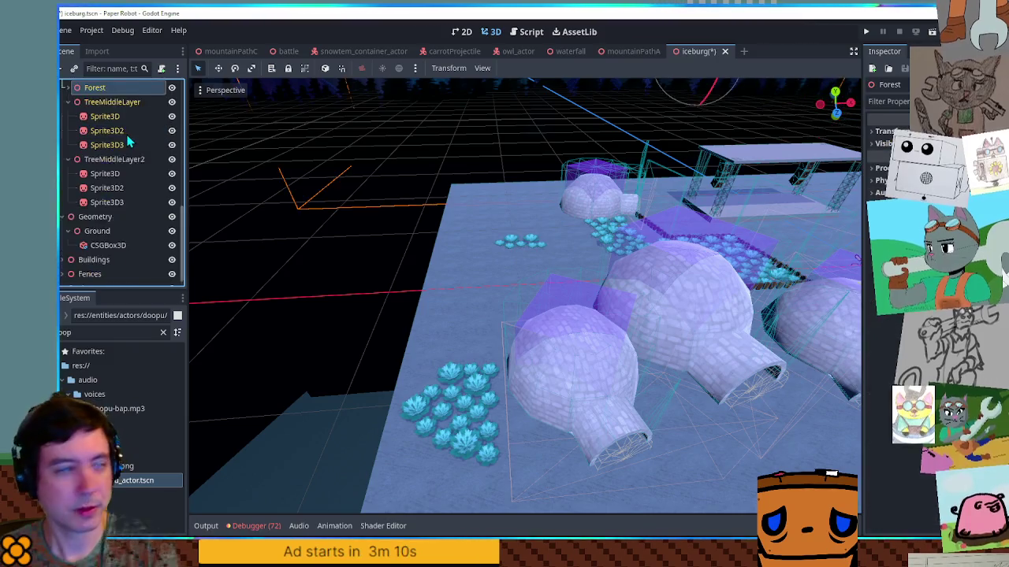
pyautogui.press('Delete')
# Add an empty Node3D named Trees under the Iceburg root.
pyautogui.click(85, 87)
pyautogui.hotkey('ctrl', 'a')
pyautogui.write('node3d')
pyautogui.press('Return')
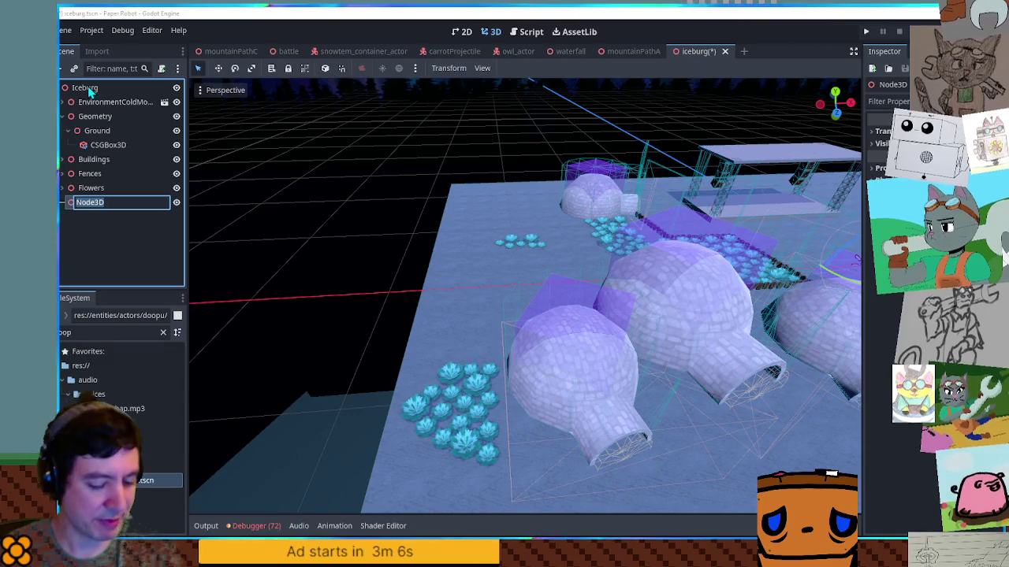
pyautogui.write('Trees')
pyautogui.press('Return')
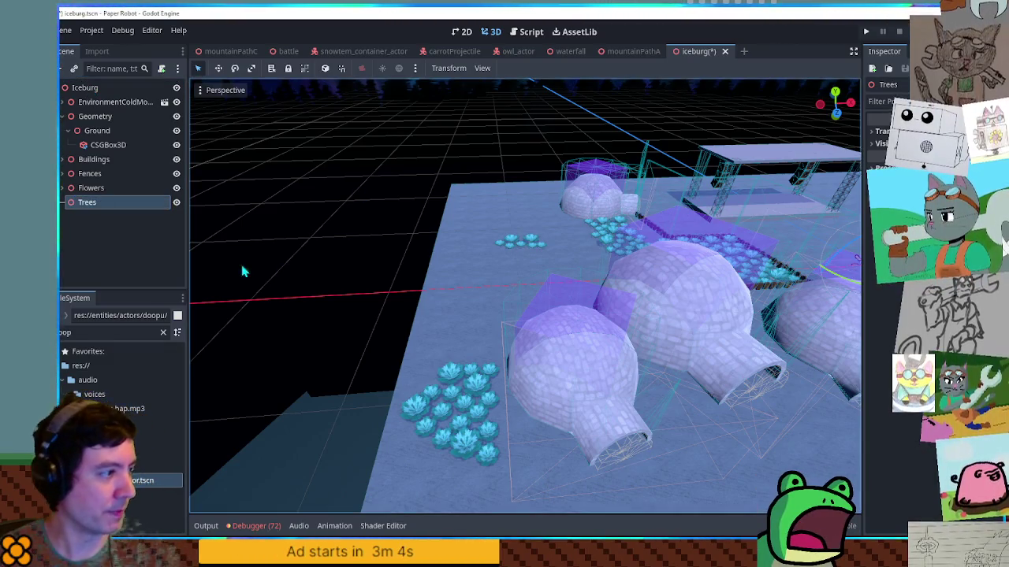
pyautogui.doubleClick(108, 330)
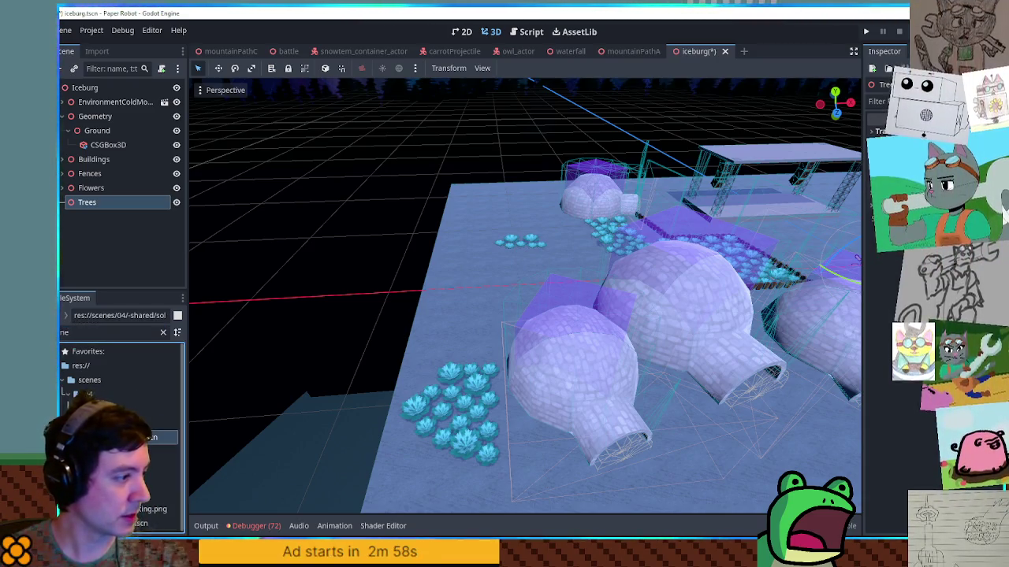
# Add solidPineTree.tscn under Trees, move the pine left beside the igloos, and frame it in view.
pyautogui.moveTo(101, 225); pyautogui.dragTo(91, 205)
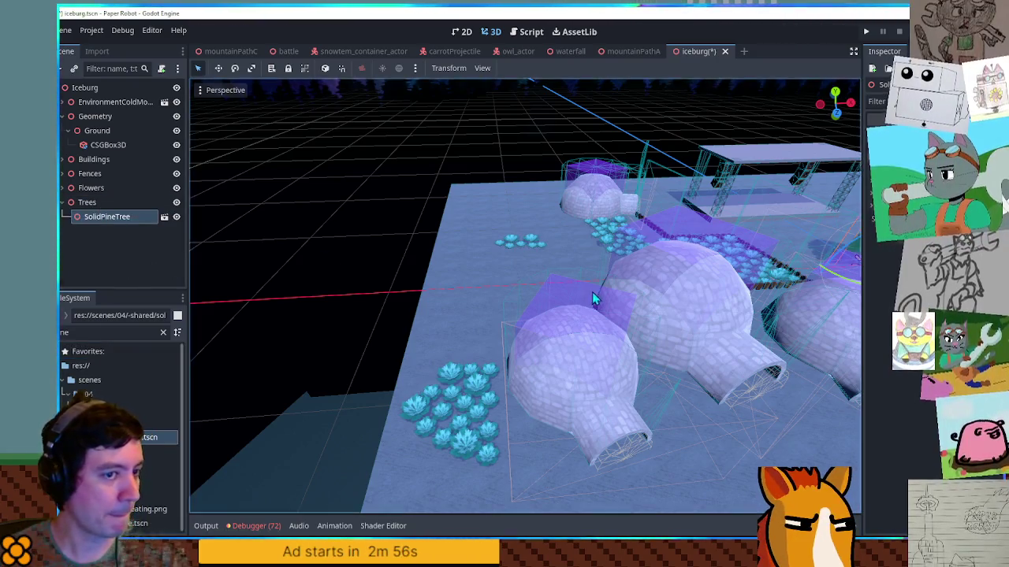
pyautogui.scroll(-3, 772, 293)
pyautogui.moveTo(755, 293)
pyautogui.mouseDown()
pyautogui.moveTo(474, 314)
pyautogui.moveTo(492, 360)
pyautogui.moveTo(577, 341)
pyautogui.mouseUp()
pyautogui.scroll(5, 477, 355)
pyautogui.press('f')
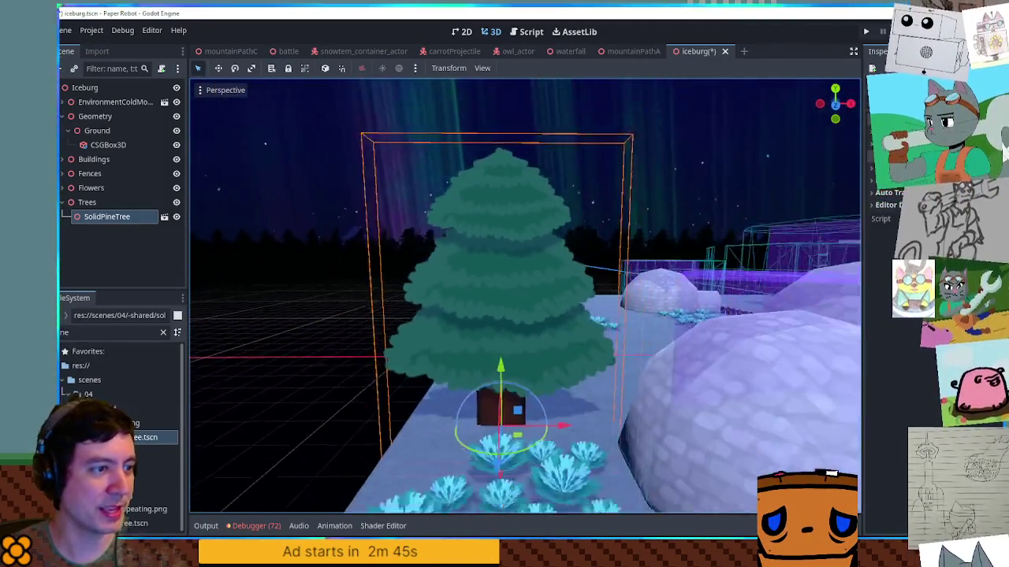
pyautogui.scroll(5, 524, 296)
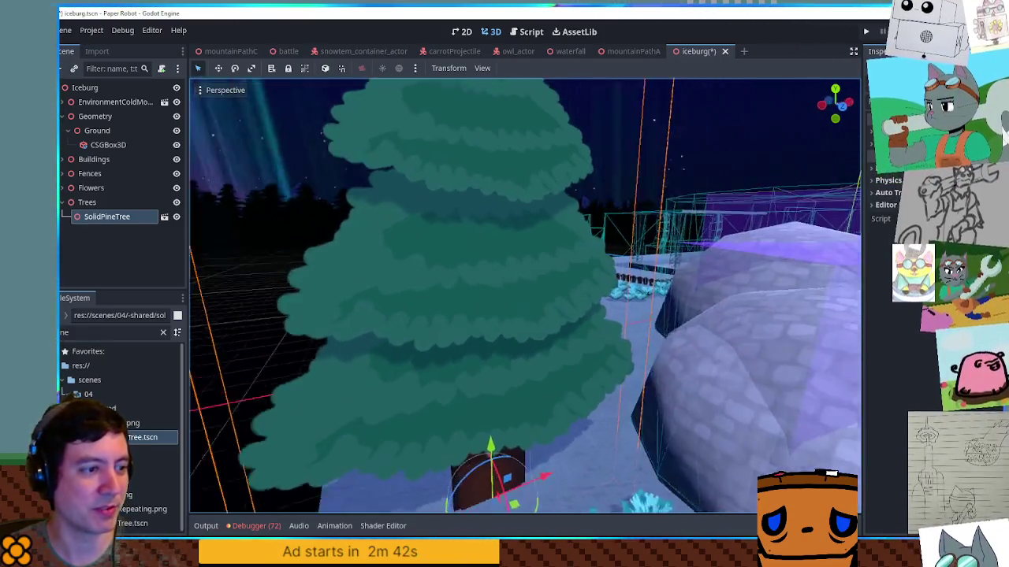
pyautogui.moveTo(524, 296); pyautogui.dragTo(465, 296)
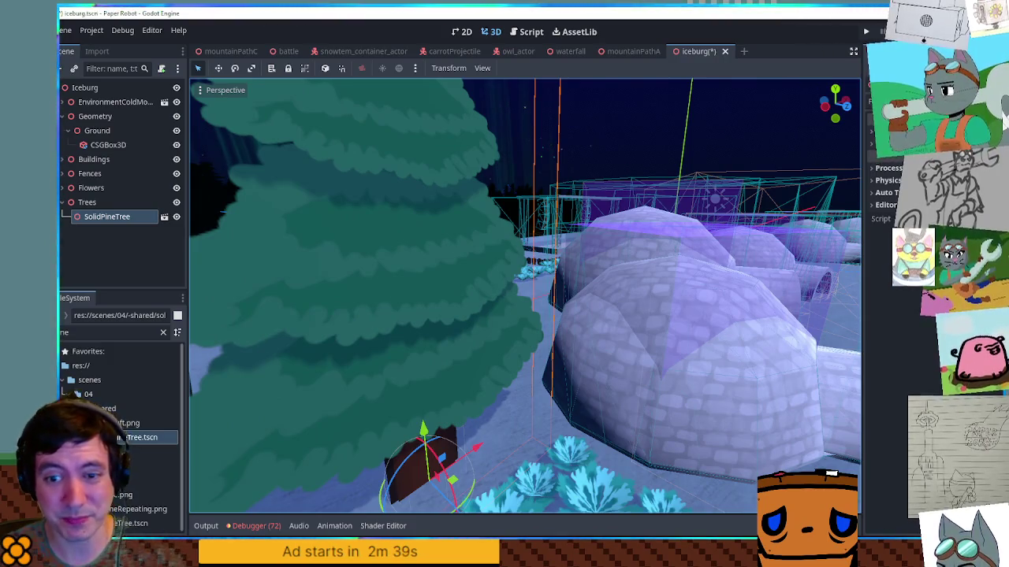
pyautogui.press('f')
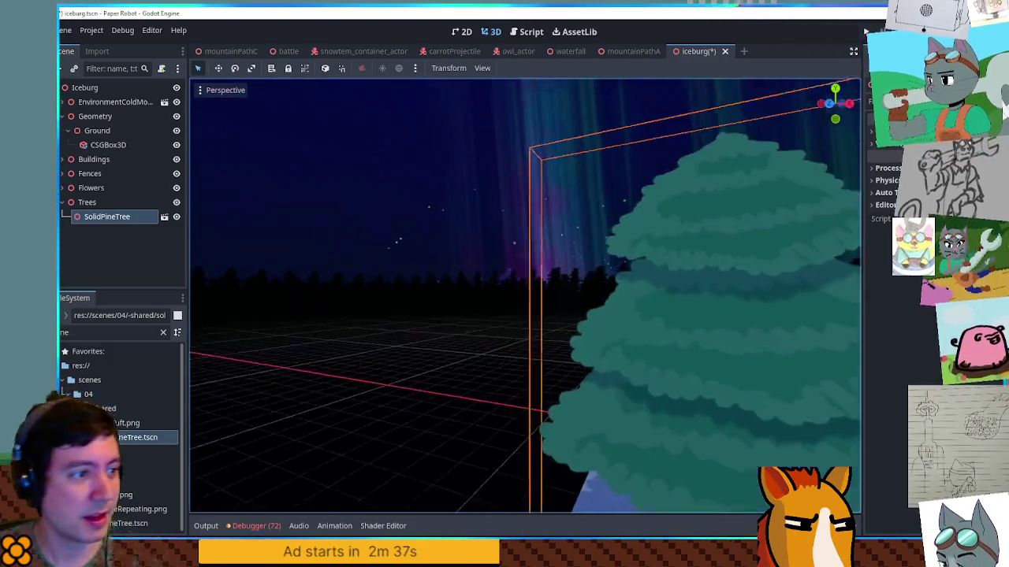
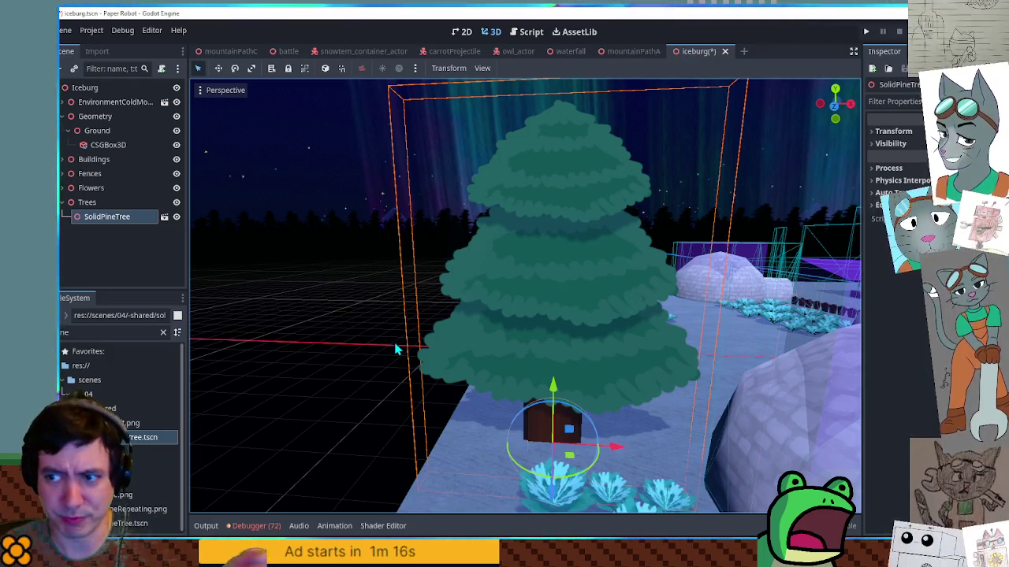
# Select the SolidPineTree in the viewport and frame it with F.
pyautogui.click(365, 383)
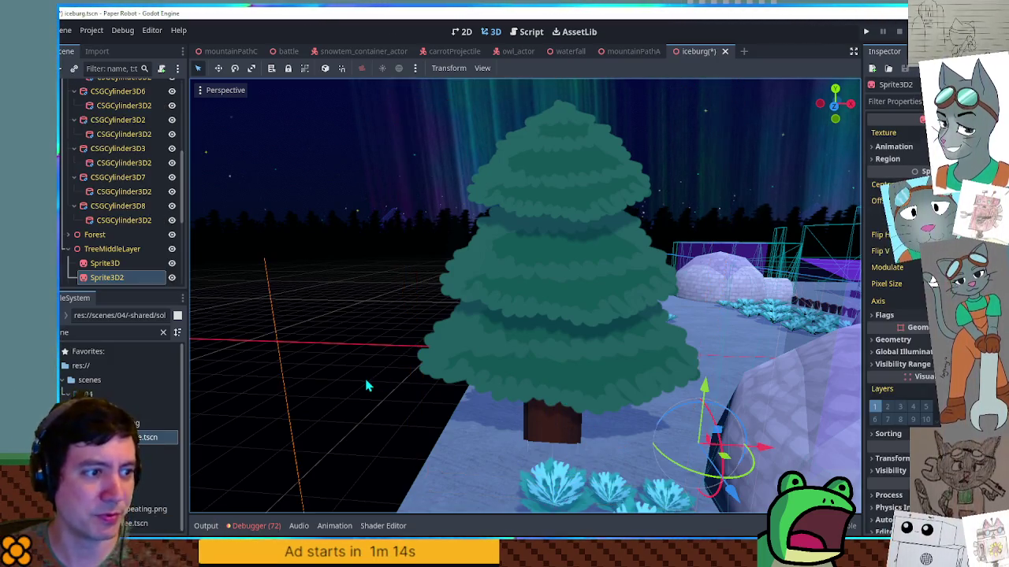
pyautogui.scroll(-3, 383, 374)
pyautogui.press('f')
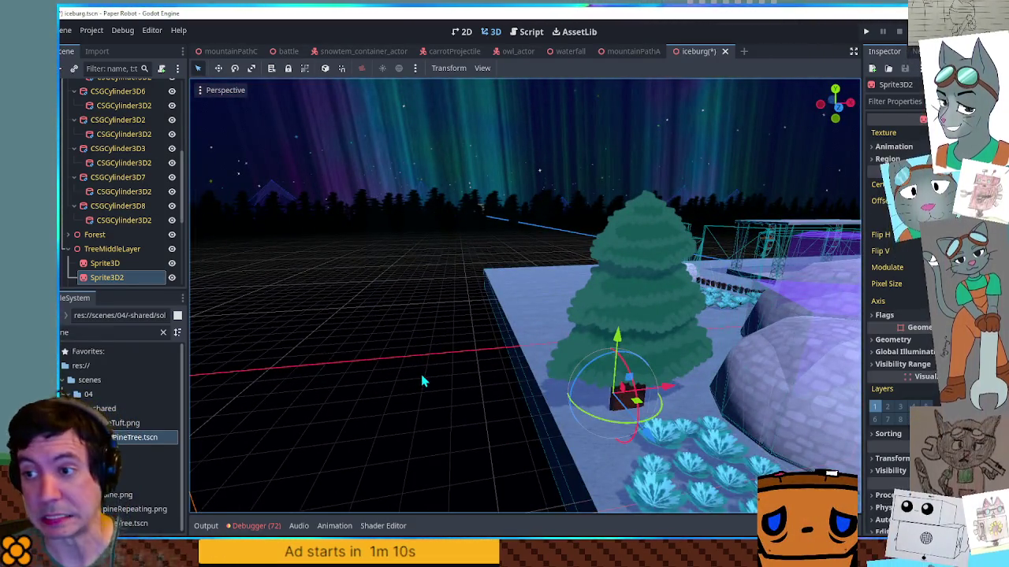
pyautogui.click(659, 340)
pyautogui.press('f')
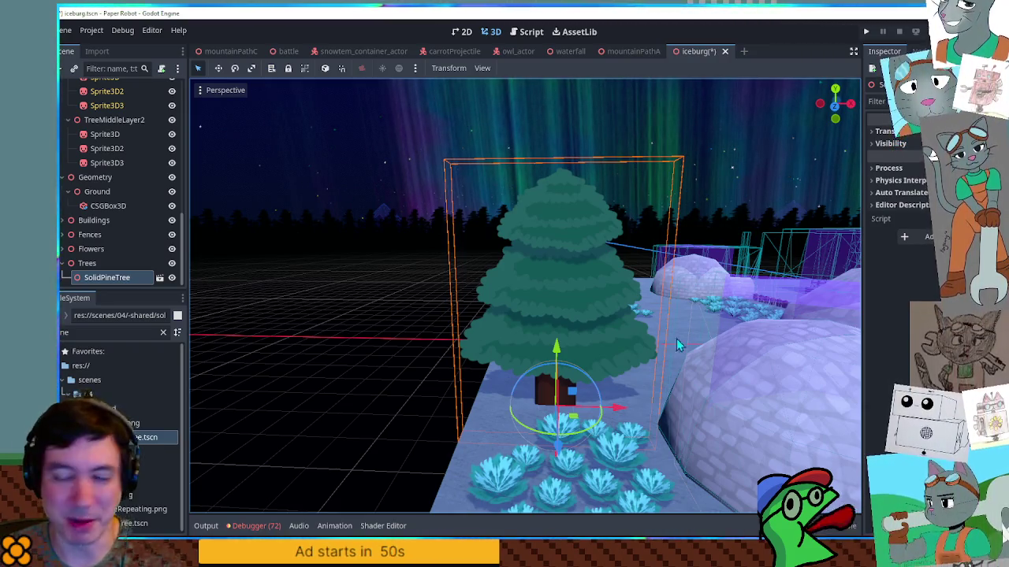
# Shift the pine tree down and forward, then duplicate it as SolidPineTree2.
pyautogui.moveTo(576, 398)
pyautogui.mouseDown()
pyautogui.moveTo(584, 422)
pyautogui.moveTo(578, 389)
pyautogui.moveTo(586, 398)
pyautogui.moveTo(561, 410)
pyautogui.moveTo(583, 410)
pyautogui.moveTo(561, 411)
pyautogui.mouseUp()
pyautogui.scroll(-5, 453, 392)
pyautogui.scroll(8, 441, 378)
pyautogui.moveTo(536, 368)
pyautogui.mouseDown()
pyautogui.moveTo(576, 418)
pyautogui.moveTo(469, 426)
pyautogui.moveTo(432, 400)
pyautogui.moveTo(490, 396)
pyautogui.moveTo(455, 411)
pyautogui.mouseUp()
pyautogui.hotkey('ctrl', 'd')
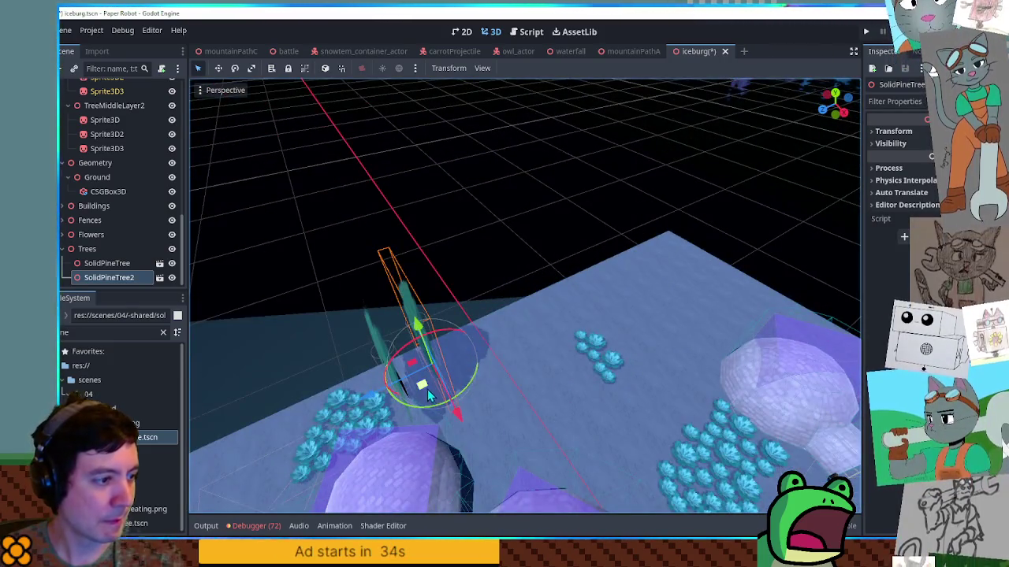
# Duplicate the pine tree again, placing copies up to SolidPineTree8 behind the igloos.
pyautogui.moveTo(436, 359)
pyautogui.mouseDown()
pyautogui.moveTo(511, 368)
pyautogui.moveTo(525, 396)
pyautogui.moveTo(562, 420)
pyautogui.moveTo(557, 405)
pyautogui.moveTo(563, 421)
pyautogui.moveTo(637, 419)
pyautogui.moveTo(639, 406)
pyautogui.moveTo(646, 432)
pyautogui.moveTo(675, 265)
pyautogui.moveTo(761, 203)
pyautogui.moveTo(747, 230)
pyautogui.moveTo(687, 232)
pyautogui.moveTo(621, 252)
pyautogui.moveTo(608, 241)
pyautogui.moveTo(665, 314)
pyautogui.moveTo(662, 341)
pyautogui.mouseUp()
pyautogui.hotkey('ctrl', 'd')
pyautogui.hotkey('ctrl', 'd')
pyautogui.hotkey('ctrl', 'd')
pyautogui.hotkey('ctrl', 'd')
pyautogui.hotkey('ctrl', 'd')
pyautogui.hotkey('ctrl', 'd')
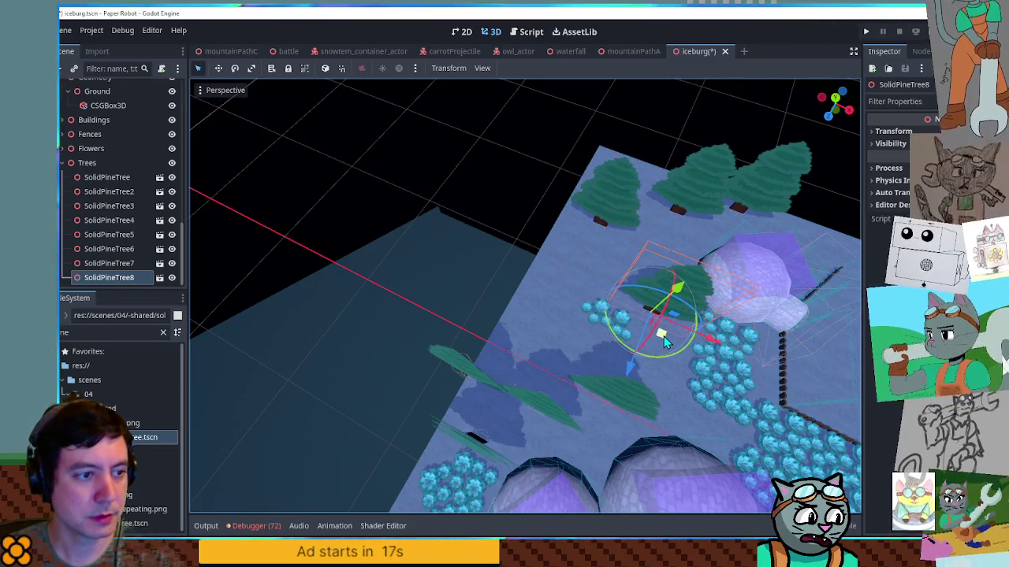
pyautogui.moveTo(291, 310)
pyautogui.mouseDown()
pyautogui.moveTo(410, 244)
pyautogui.moveTo(446, 246)
pyautogui.mouseUp()
pyautogui.scroll(-3, 479, 248)
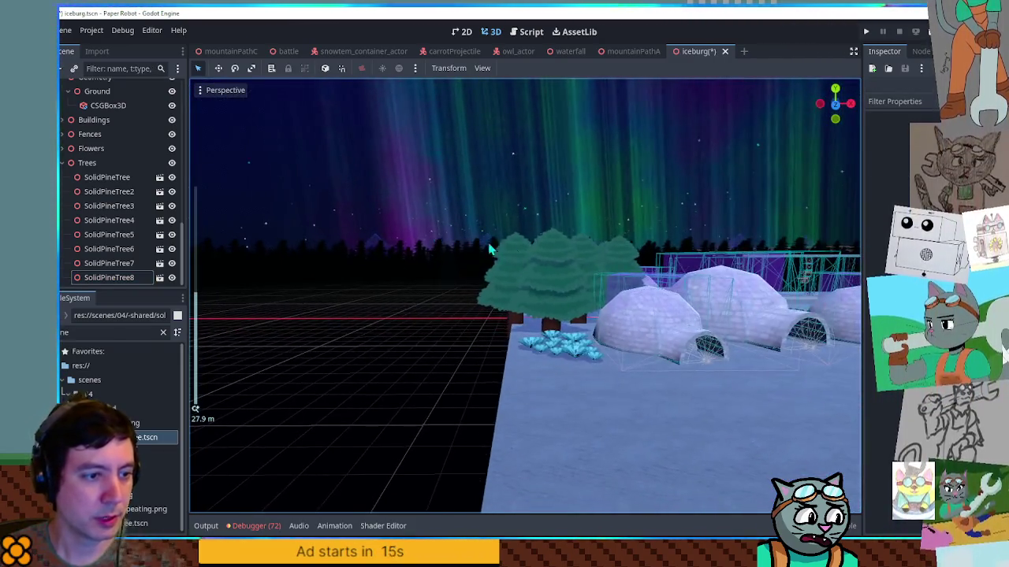
pyautogui.scroll(3, 570, 321)
pyautogui.scroll(-2, 569, 318)
pyautogui.moveTo(569, 317); pyautogui.dragTo(667, 391)
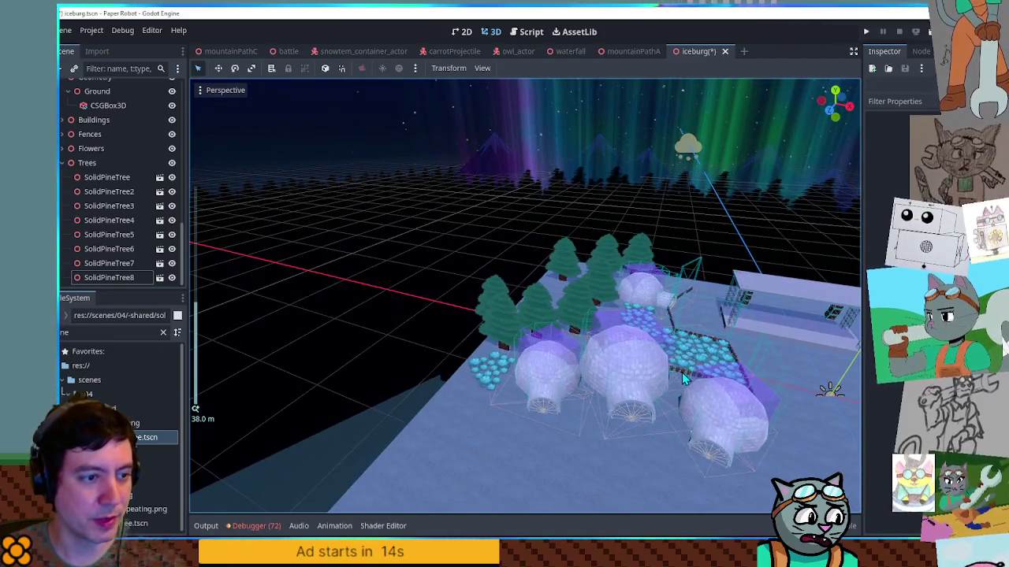
pyautogui.click(682, 372)
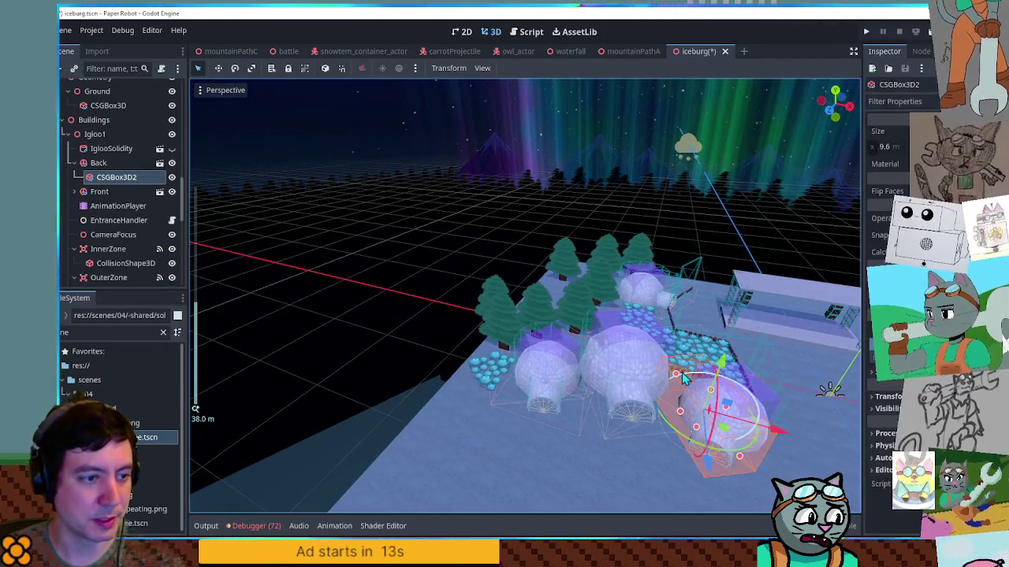
# Duplicate the Fence into Fence7, move it left across the ground and rotate it.
pyautogui.click(70, 120)
pyautogui.click(95, 149)
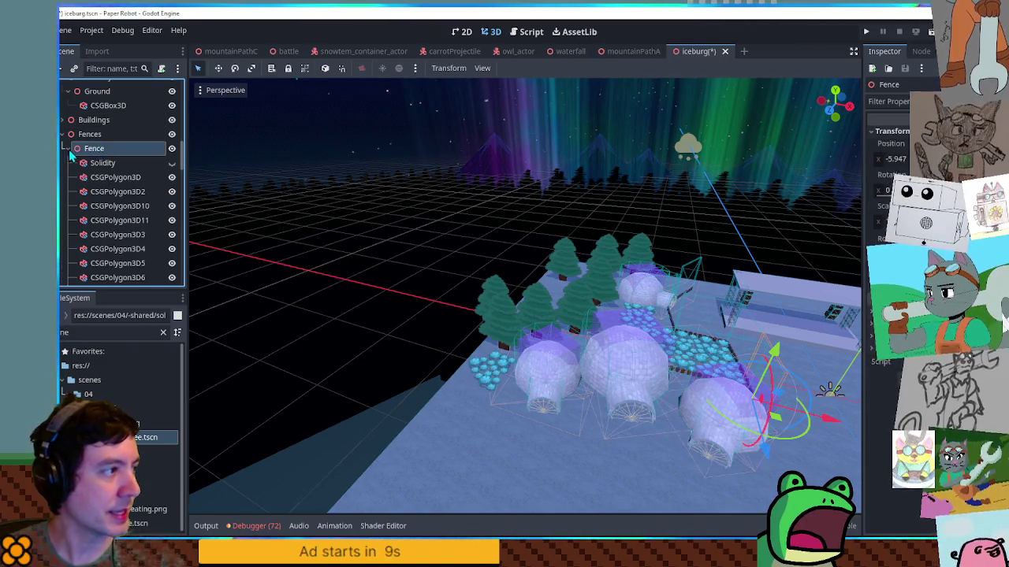
pyautogui.hotkey('ctrl', 'd')
pyautogui.moveTo(773, 426); pyautogui.dragTo(485, 437)
pyautogui.scroll(5, 559, 417)
pyautogui.moveTo(533, 323)
pyautogui.mouseDown()
pyautogui.moveTo(504, 312)
pyautogui.moveTo(521, 302)
pyautogui.moveTo(555, 319)
pyautogui.moveTo(539, 313)
pyautogui.moveTo(531, 292)
pyautogui.moveTo(513, 338)
pyautogui.mouseUp()
pyautogui.scroll(4, 521, 302)
pyautogui.scroll(-2, 471, 307)
# In top orthogonal view, box-select the ice flower cluster and move it upward.
pyautogui.press('KP_7')
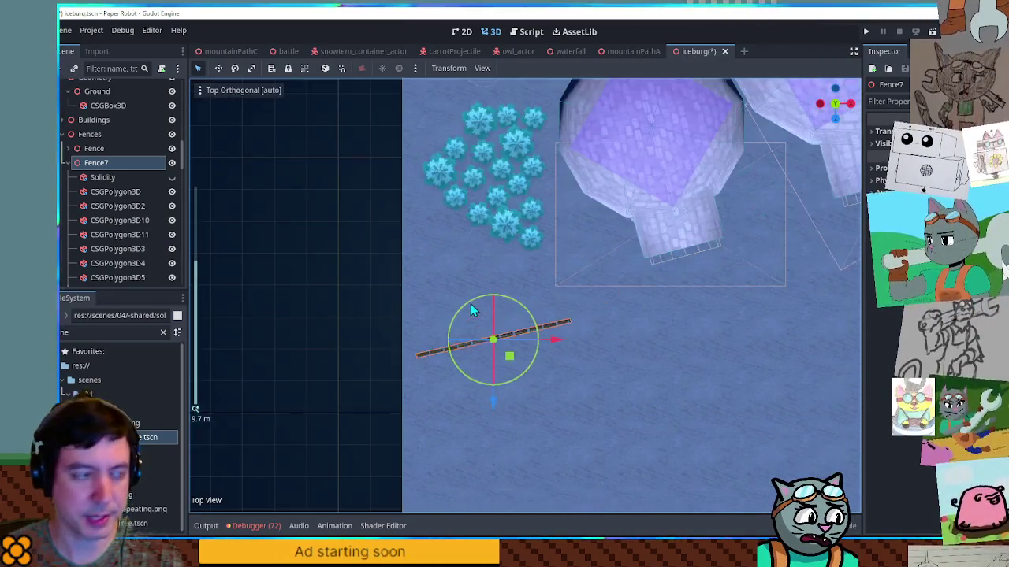
pyautogui.scroll(-2, 490, 276)
pyautogui.moveTo(397, 154); pyautogui.dragTo(543, 285)
pyautogui.moveTo(521, 226); pyautogui.dragTo(521, 204)
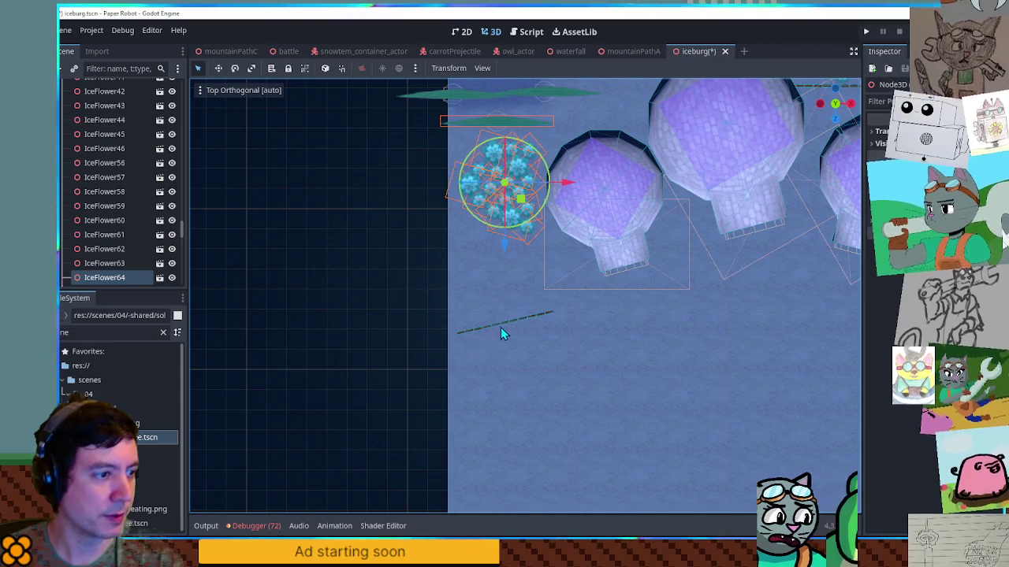
# Select Fence7 and adjust its position along the depth axis.
pyautogui.click(501, 328)
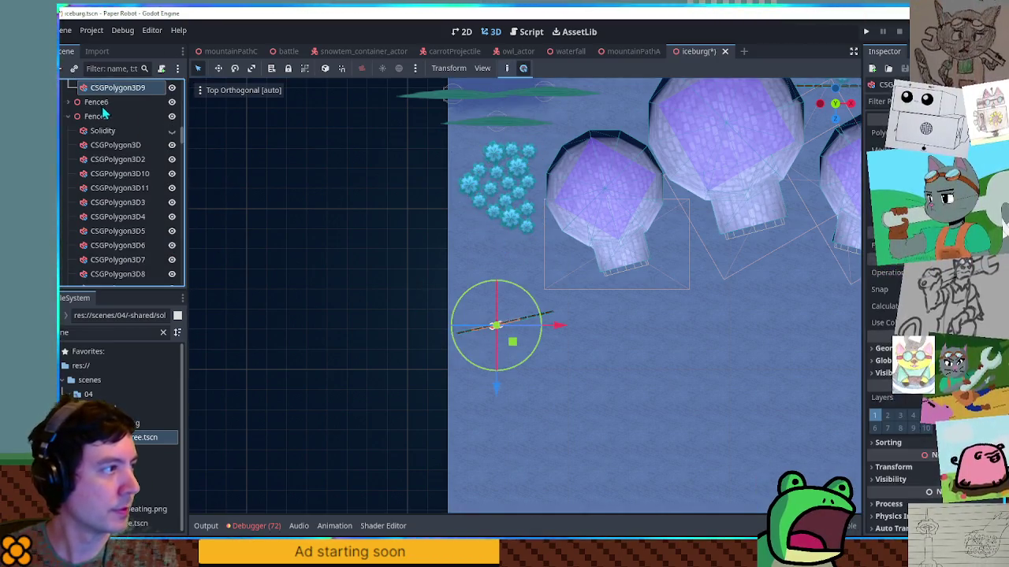
pyautogui.doubleClick(111, 90)
pyautogui.click(523, 344)
pyautogui.moveTo(523, 343); pyautogui.dragTo(513, 234)
pyautogui.moveTo(497, 276); pyautogui.dragTo(497, 358)
# Shift the ice flowers left and slide Fence7 up beside the igloo.
pyautogui.moveTo(425, 146)
pyautogui.mouseDown()
pyautogui.moveTo(528, 249)
pyautogui.moveTo(548, 241)
pyautogui.mouseUp()
pyautogui.moveTo(521, 203); pyautogui.dragTo(339, 204)
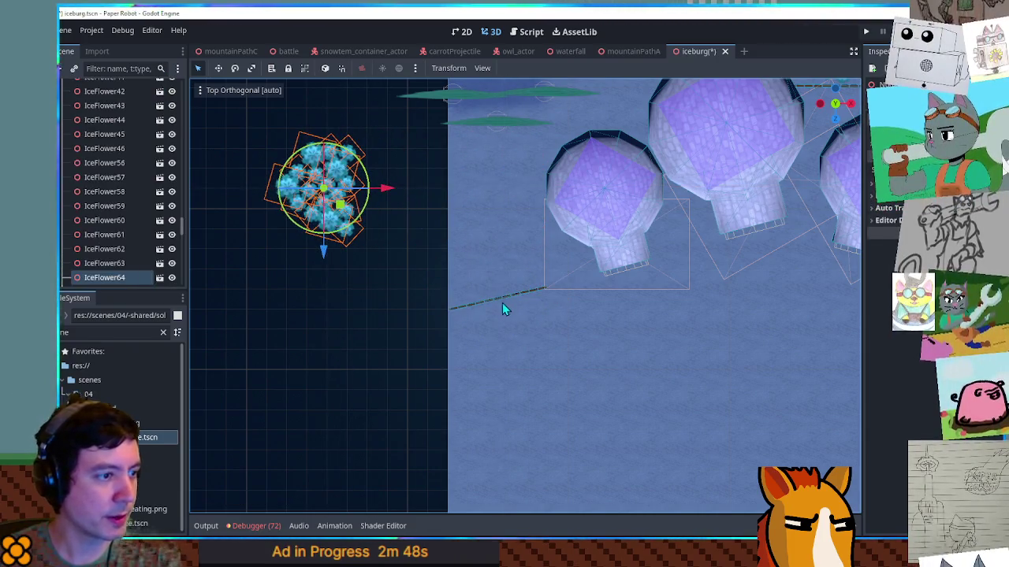
pyautogui.click(478, 306)
pyautogui.scroll(3, 110, 113)
pyautogui.click(114, 134)
pyautogui.moveTo(480, 361)
pyautogui.mouseDown()
pyautogui.moveTo(501, 349)
pyautogui.moveTo(500, 275)
pyautogui.mouseUp()
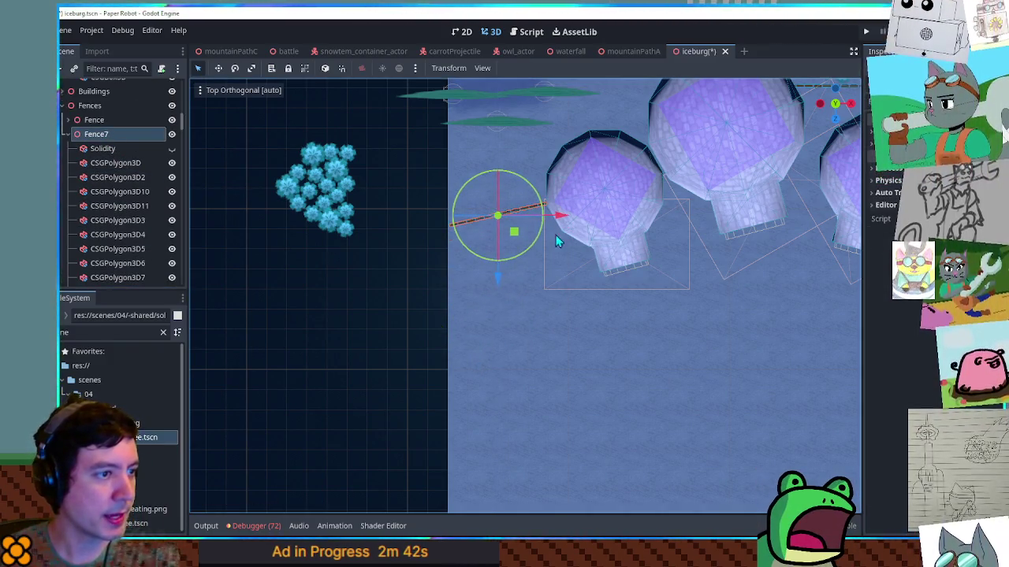
# Return to a perspective view of the igloos and box-select the blue plants.
pyautogui.click(423, 299)
pyautogui.moveTo(424, 300)
pyautogui.mouseDown()
pyautogui.moveTo(466, 248)
pyautogui.moveTo(484, 354)
pyautogui.moveTo(577, 349)
pyautogui.mouseUp()
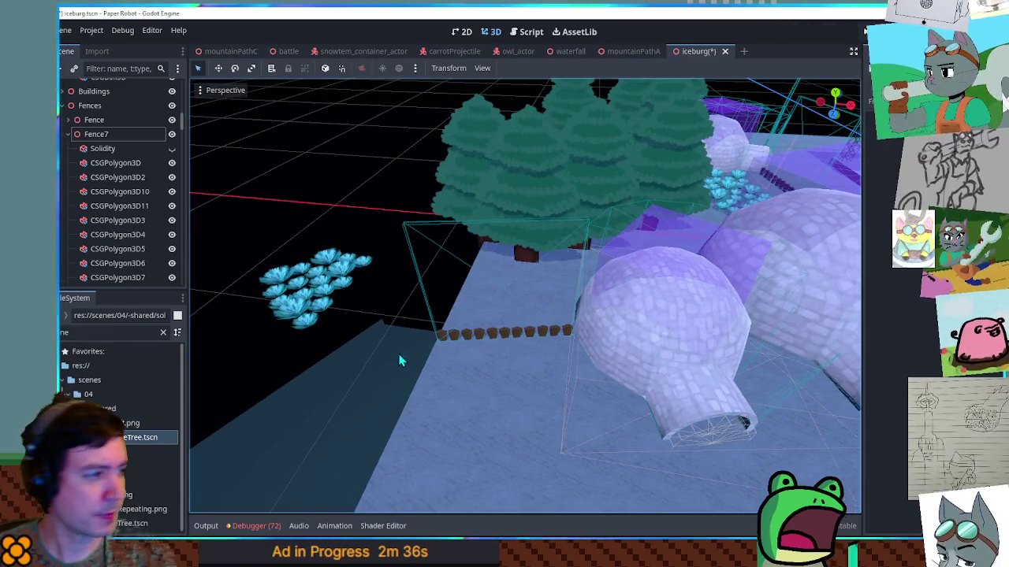
pyautogui.moveTo(291, 208)
pyautogui.mouseDown()
pyautogui.moveTo(391, 302)
pyautogui.moveTo(516, 318)
pyautogui.moveTo(566, 311)
pyautogui.mouseUp()
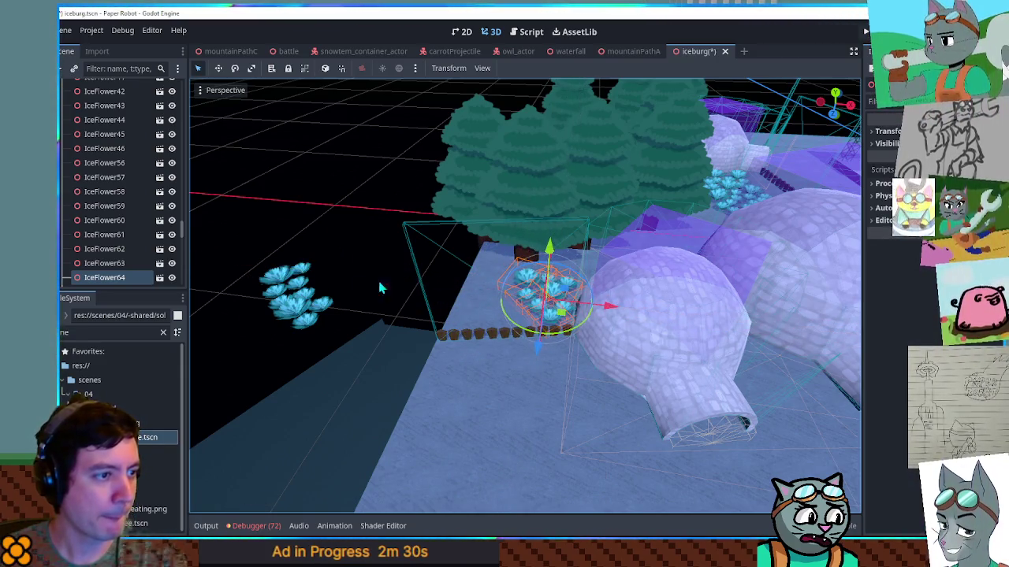
# Move the left ice flower cluster beside the fence flowers, rotating it slightly.
pyautogui.moveTo(229, 245)
pyautogui.mouseDown()
pyautogui.moveTo(353, 347)
pyautogui.moveTo(359, 340)
pyautogui.mouseUp()
pyautogui.press('KP_7')
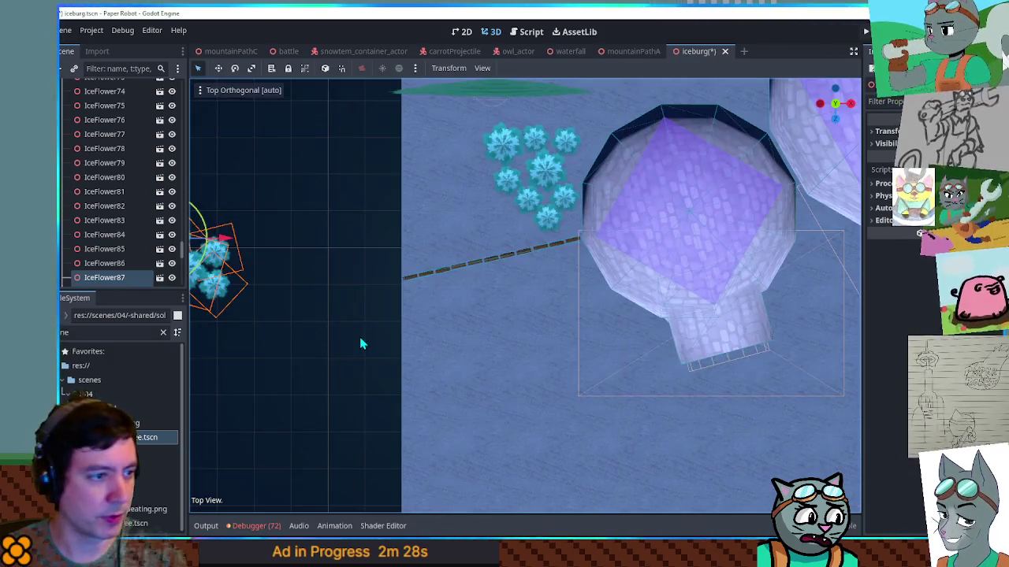
pyautogui.scroll(1, 276, 269)
pyautogui.moveTo(280, 271); pyautogui.dragTo(464, 239)
pyautogui.hotkey('ctrl', 'z')
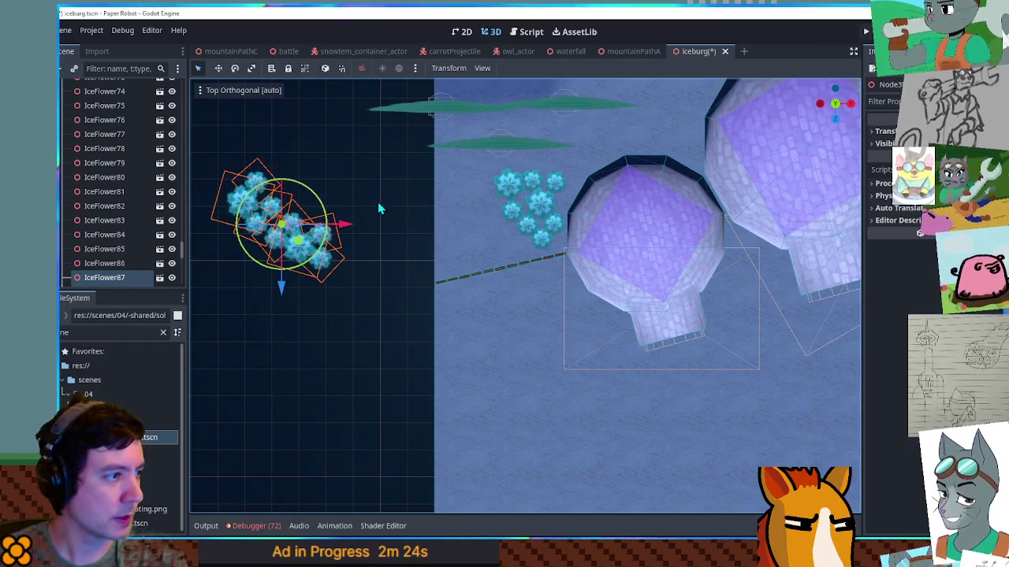
pyautogui.moveTo(372, 210); pyautogui.dragTo(264, 293)
pyautogui.moveTo(318, 255)
pyautogui.mouseDown()
pyautogui.moveTo(482, 261)
pyautogui.moveTo(514, 238)
pyautogui.moveTo(491, 253)
pyautogui.moveTo(502, 262)
pyautogui.mouseUp()
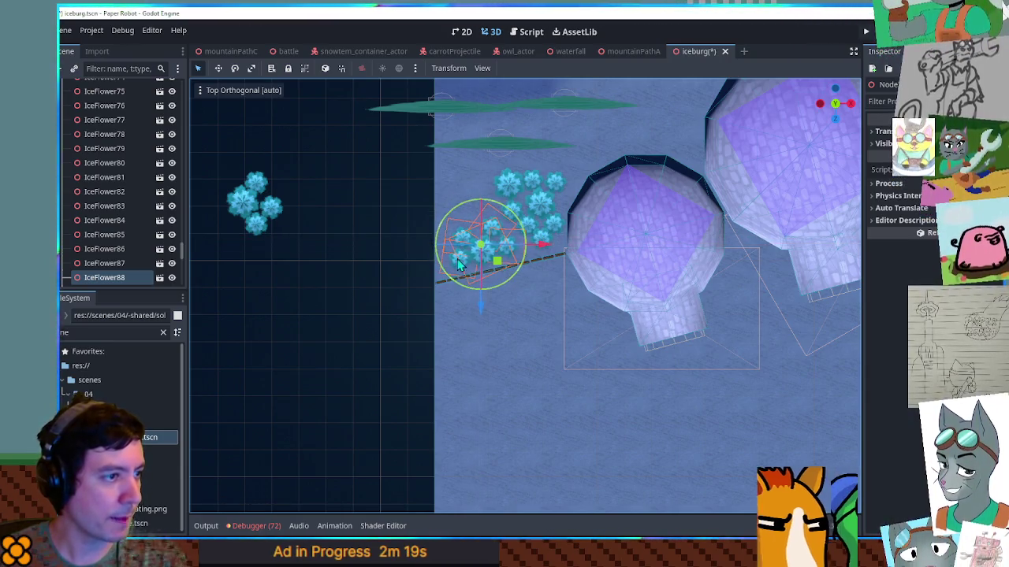
pyautogui.click(254, 207)
pyautogui.moveTo(272, 220)
pyautogui.mouseDown()
pyautogui.moveTo(352, 234)
pyautogui.moveTo(474, 218)
pyautogui.moveTo(477, 230)
pyautogui.mouseUp()
# Check the igloo layout, save the iceburg scene and test-run it with F6.
pyautogui.scroll(-5, 464, 374)
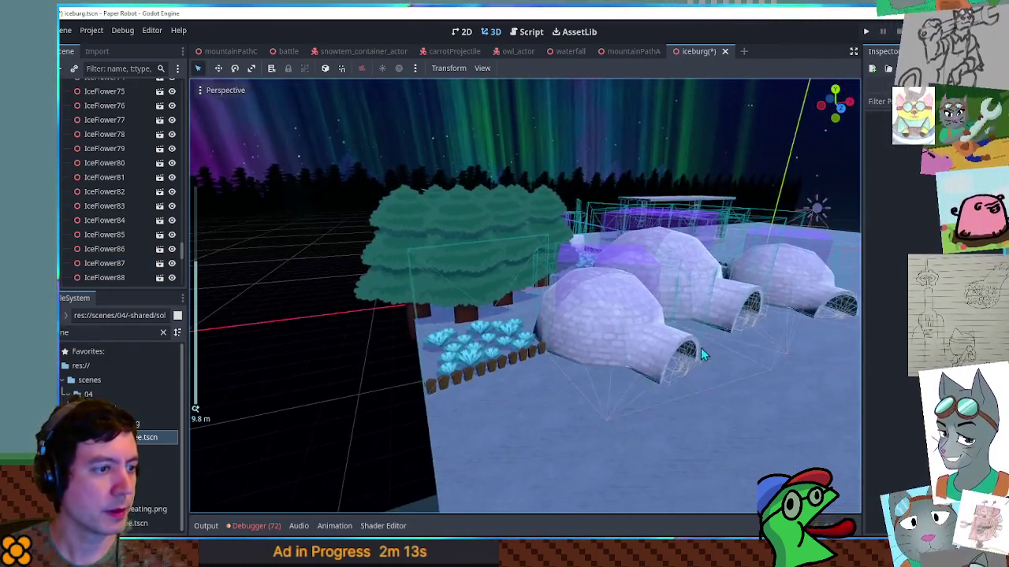
pyautogui.moveTo(701, 347)
pyautogui.mouseDown()
pyautogui.moveTo(754, 353)
pyautogui.moveTo(423, 318)
pyautogui.moveTo(659, 375)
pyautogui.moveTo(522, 411)
pyautogui.mouseUp()
pyautogui.scroll(-3, 575, 354)
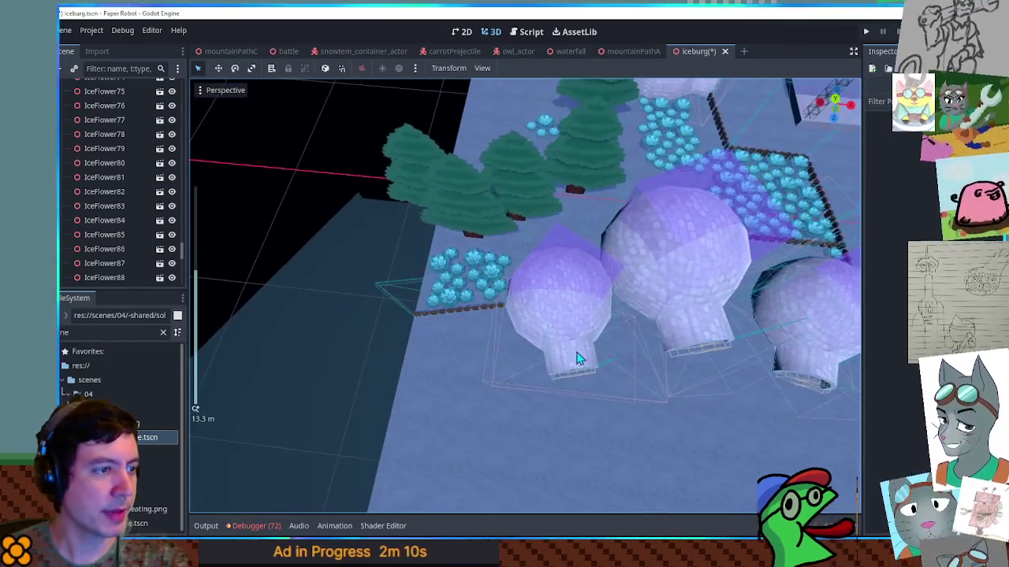
pyautogui.hotkey('ctrl', 's')
pyautogui.press('F6')
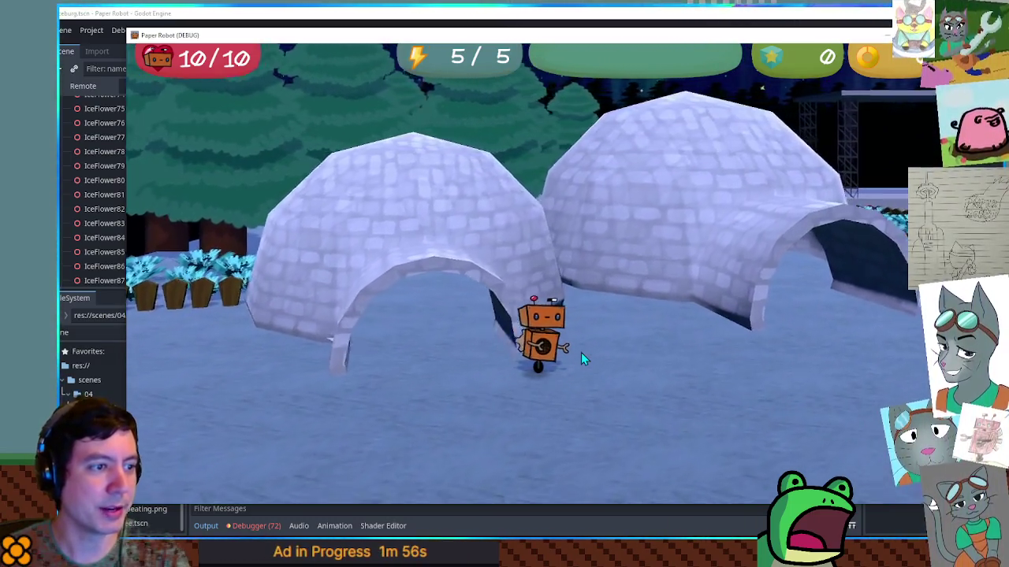
# Jump and walk the robot toward the ice flowers and into the right igloo.
pyautogui.press('space')
pyautogui.press('s')
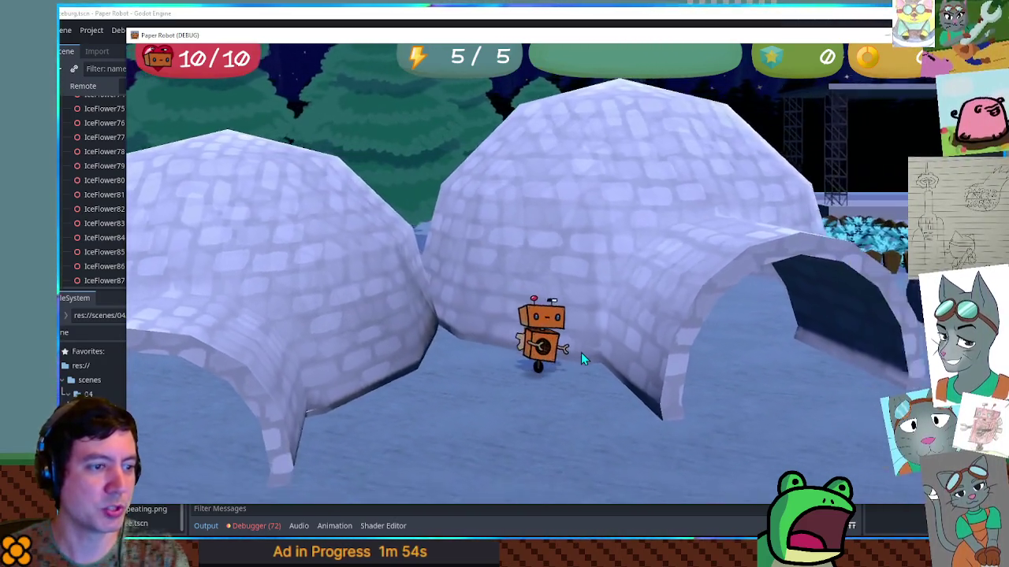
pyautogui.press('w')
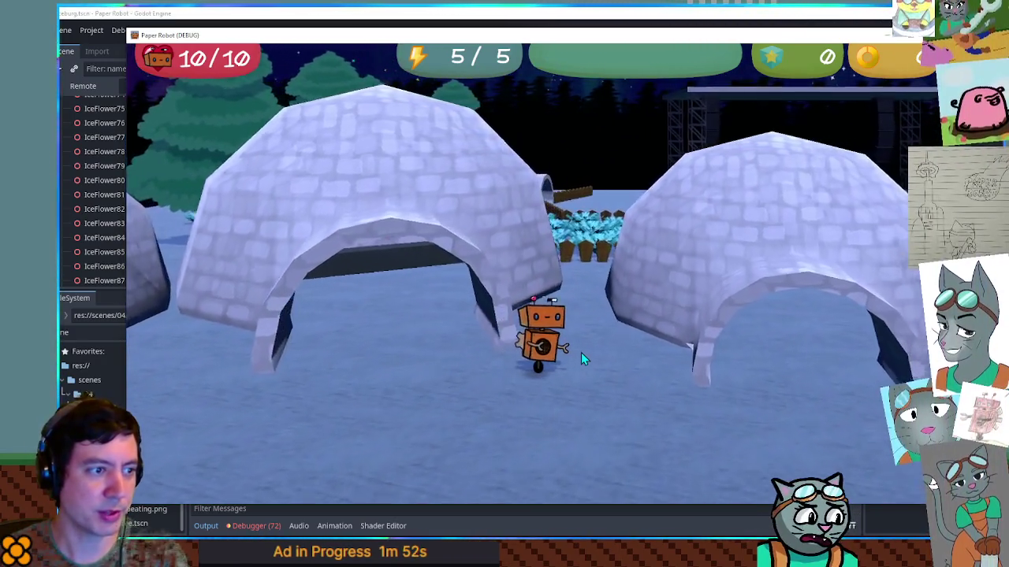
pyautogui.press('d')
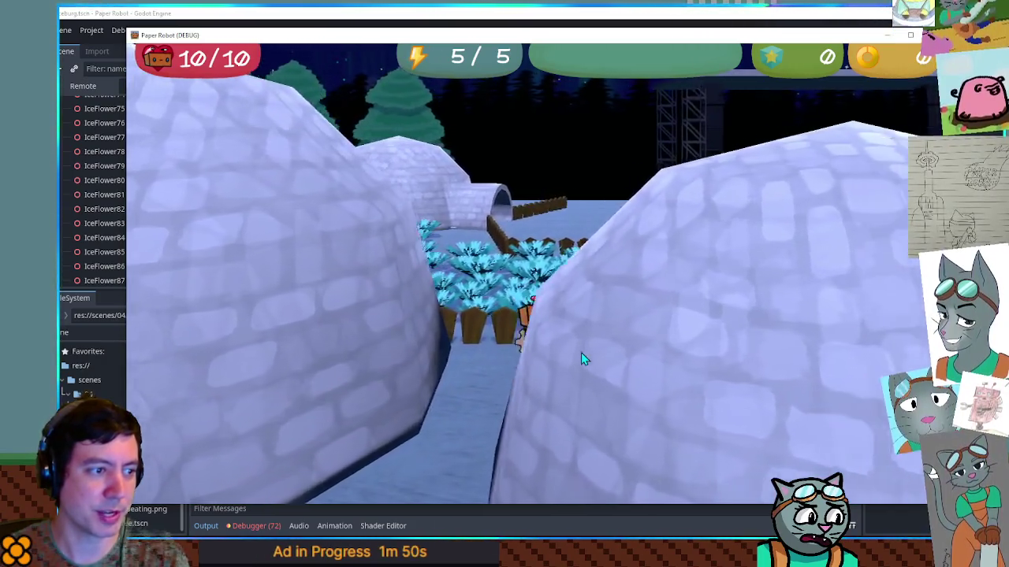
pyautogui.press('a')
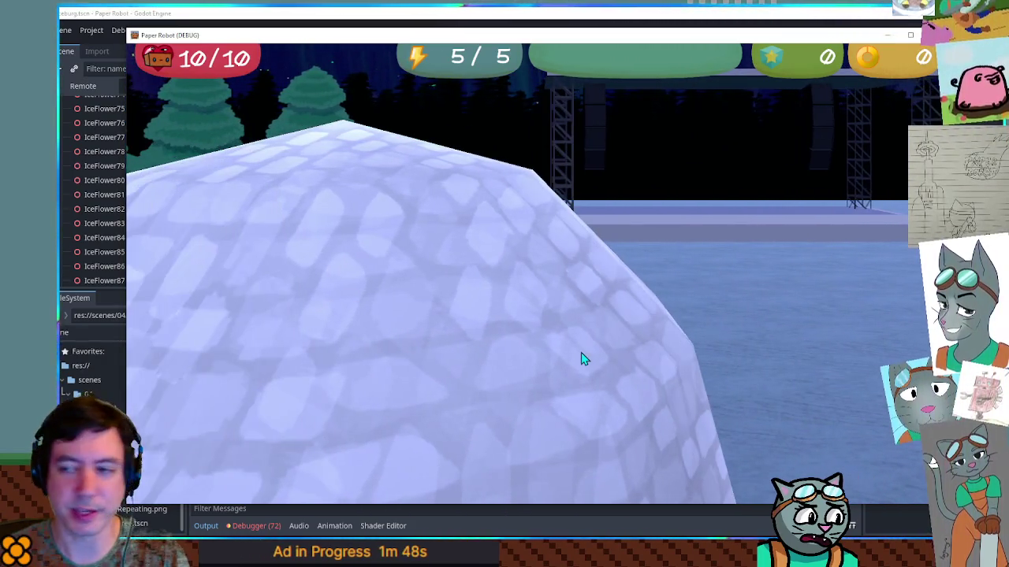
pyautogui.press('s')
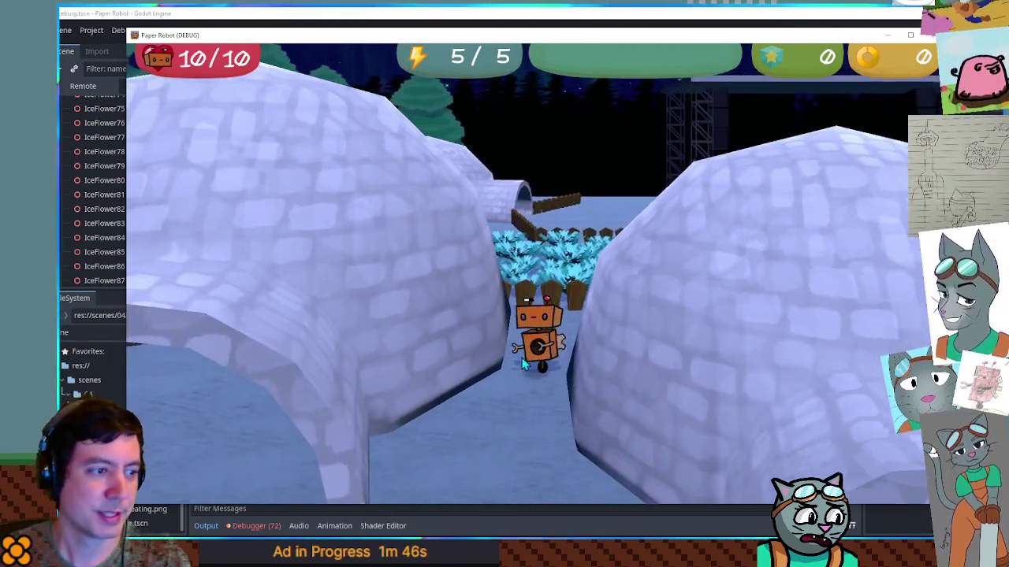
pyautogui.press('d')
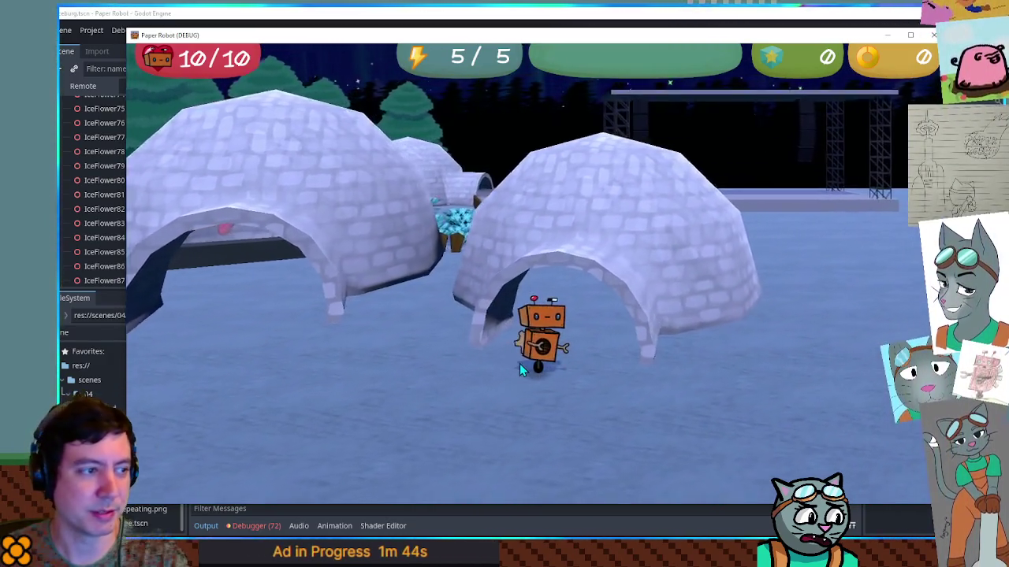
pyautogui.press('a')
# Walk the robot back out across the snow, then stop the game with F8.
pyautogui.press('d')
pyautogui.press('s')
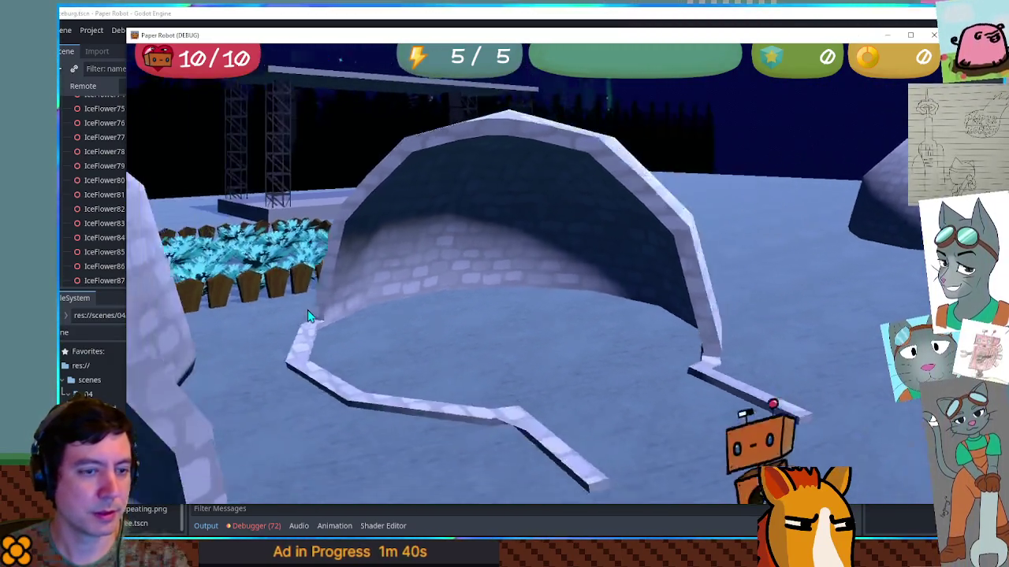
pyautogui.press('w')
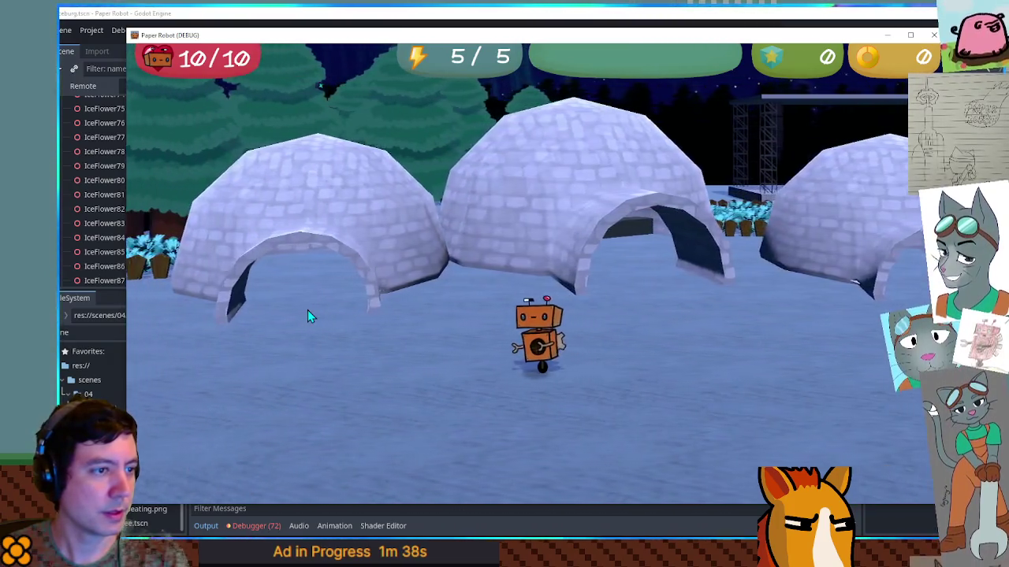
pyautogui.press('s')
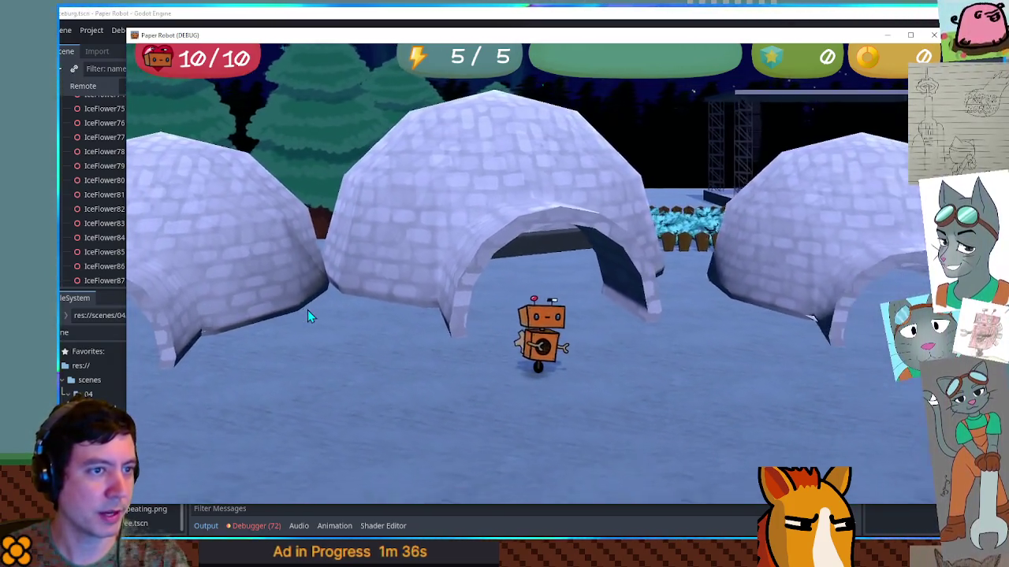
pyautogui.press('d')
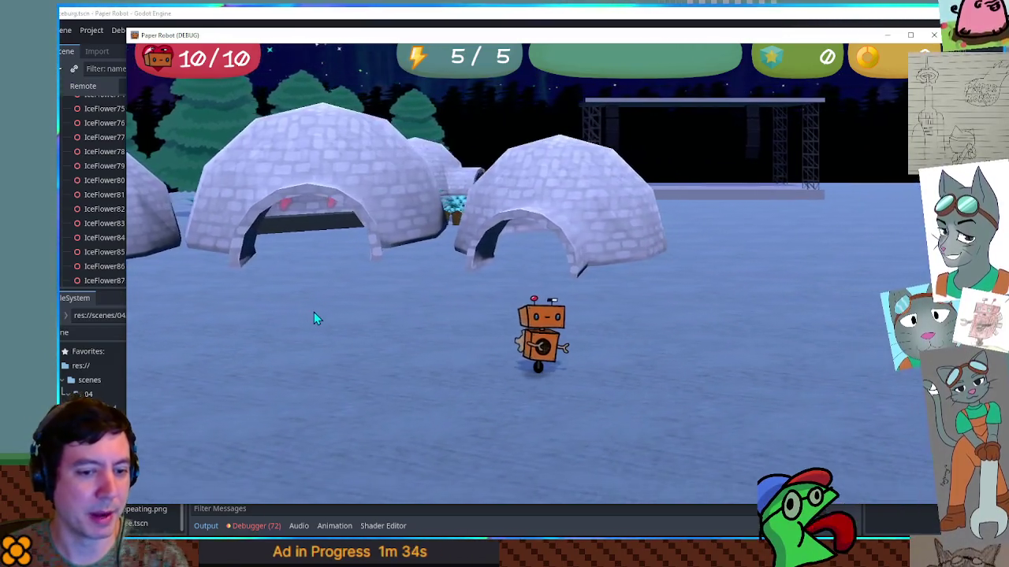
pyautogui.press('a')
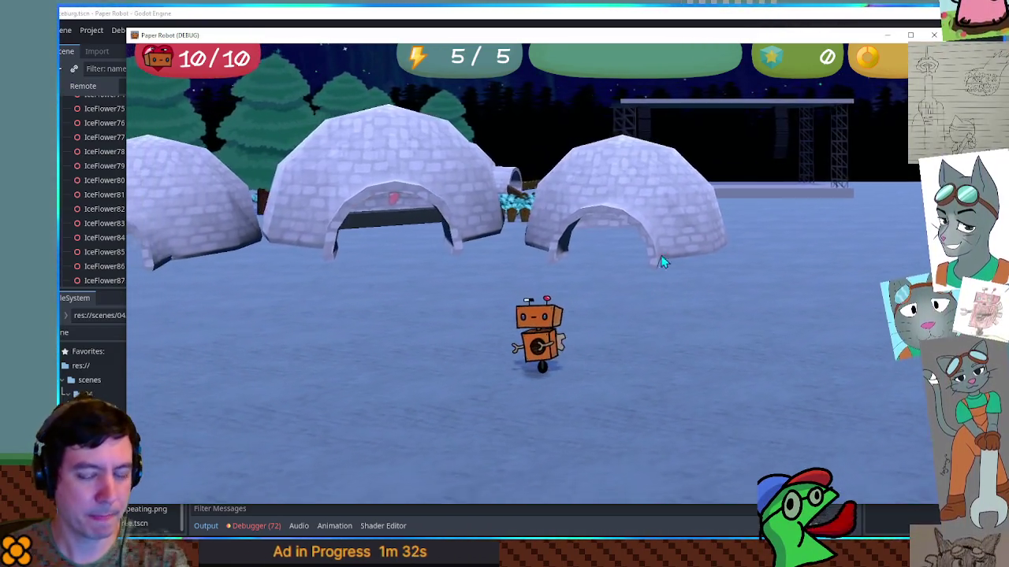
pyautogui.press('F8')
pyautogui.scroll(-4, 711, 287)
pyautogui.moveTo(725, 324)
pyautogui.mouseDown()
pyautogui.moveTo(711, 301)
pyautogui.moveTo(500, 306)
pyautogui.moveTo(564, 321)
pyautogui.moveTo(477, 309)
pyautogui.moveTo(477, 331)
pyautogui.moveTo(483, 318)
pyautogui.moveTo(651, 248)
pyautogui.moveTo(241, 342)
pyautogui.mouseUp()
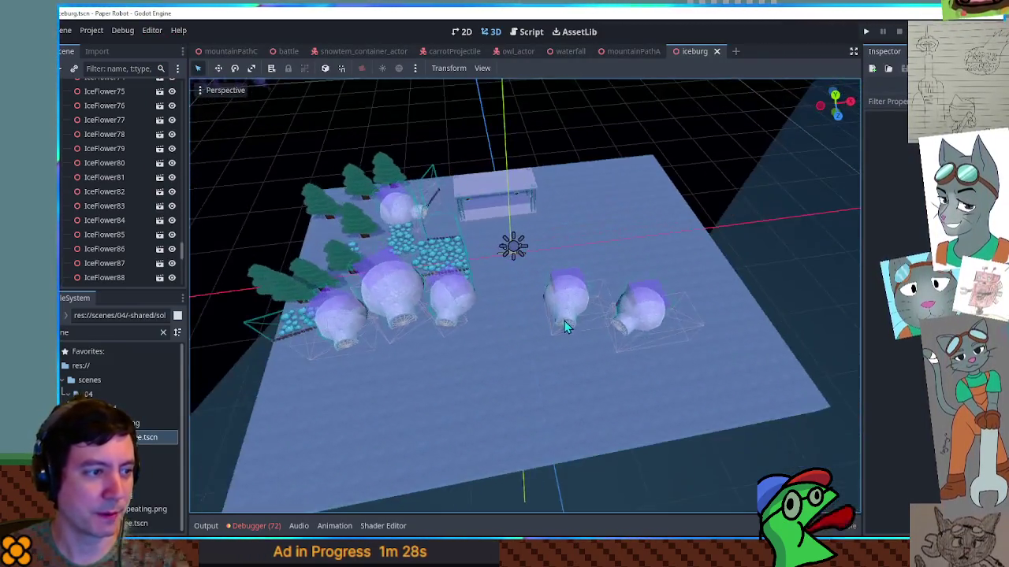
pyautogui.scroll(4, 565, 321)
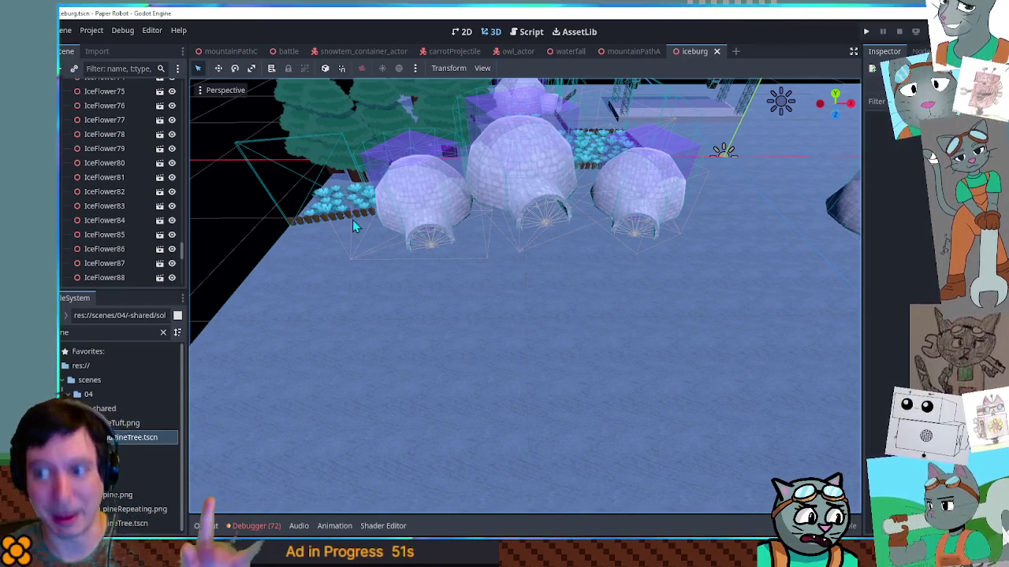
pyautogui.scroll(-5, 333, 311)
pyautogui.moveTo(333, 315)
pyautogui.mouseDown()
pyautogui.moveTo(498, 366)
pyautogui.moveTo(299, 387)
pyautogui.moveTo(530, 394)
pyautogui.moveTo(550, 342)
pyautogui.moveTo(544, 391)
pyautogui.mouseUp()
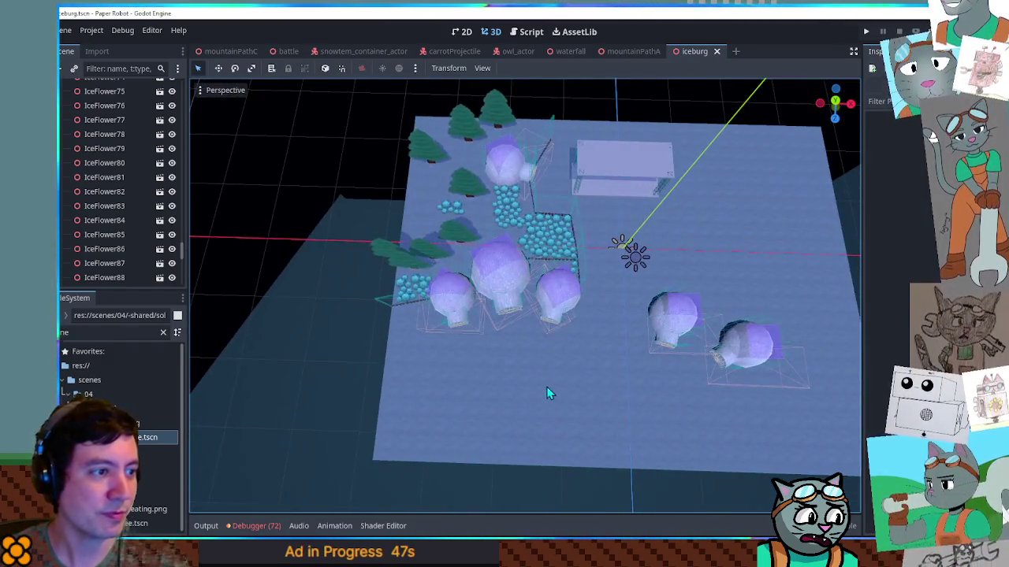
pyautogui.scroll(10, 542, 388)
pyautogui.scroll(-10, 604, 304)
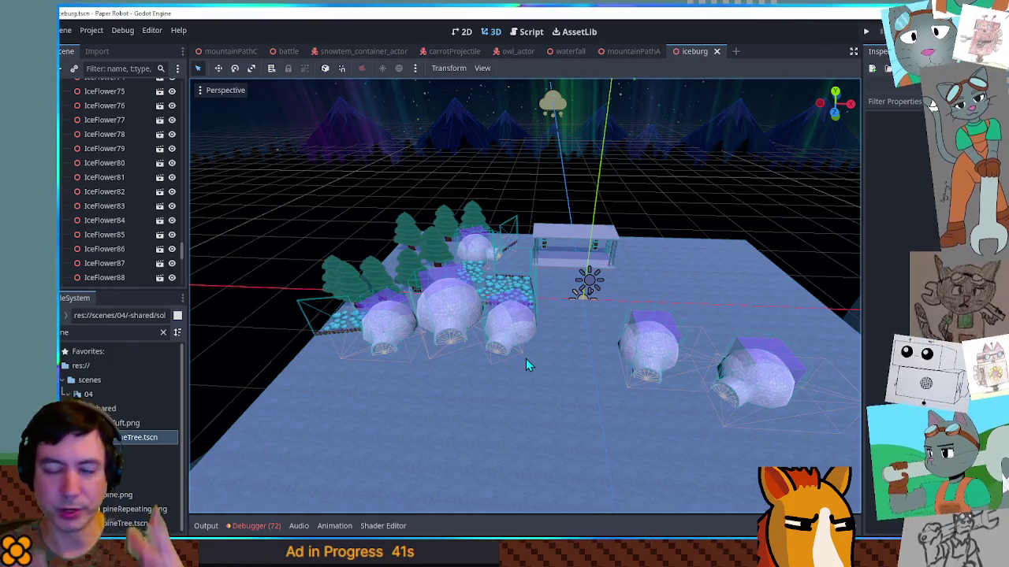
# Focus the view on the glass Venue CSGBox3D2 stage, zoom around it, and save.
pyautogui.click(579, 248)
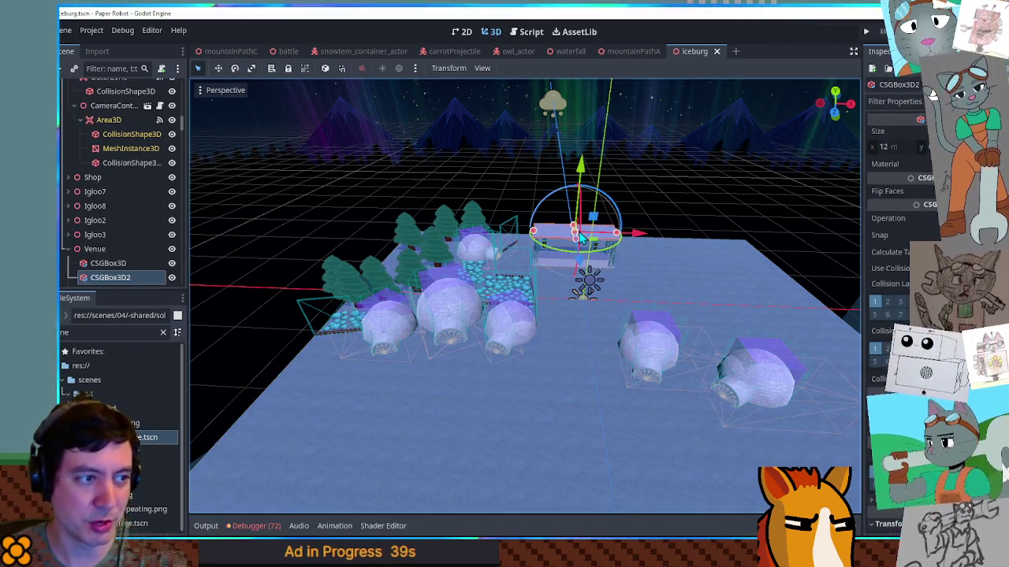
pyautogui.scroll(4, 576, 253)
pyautogui.press('f')
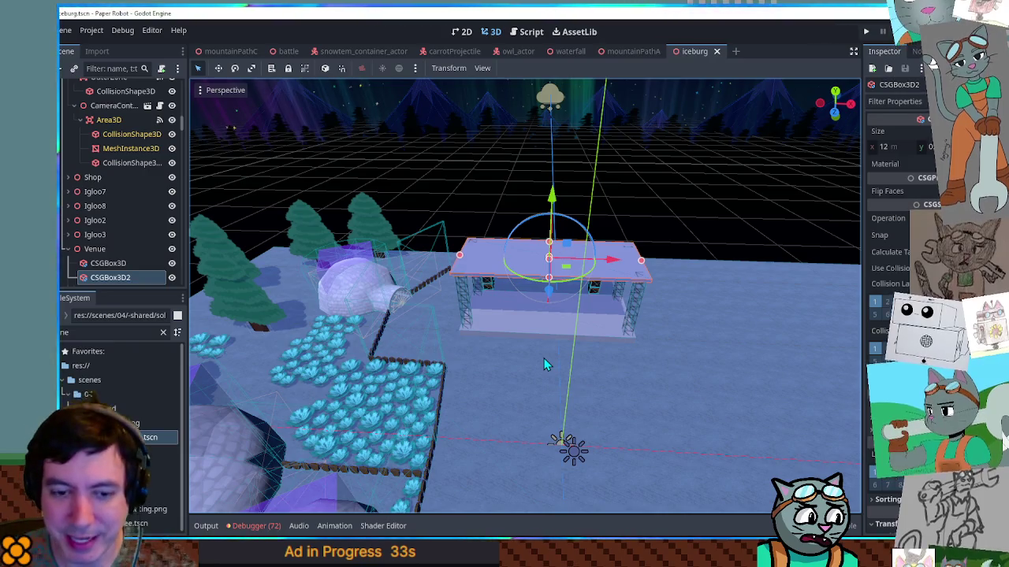
pyautogui.scroll(-4, 569, 358)
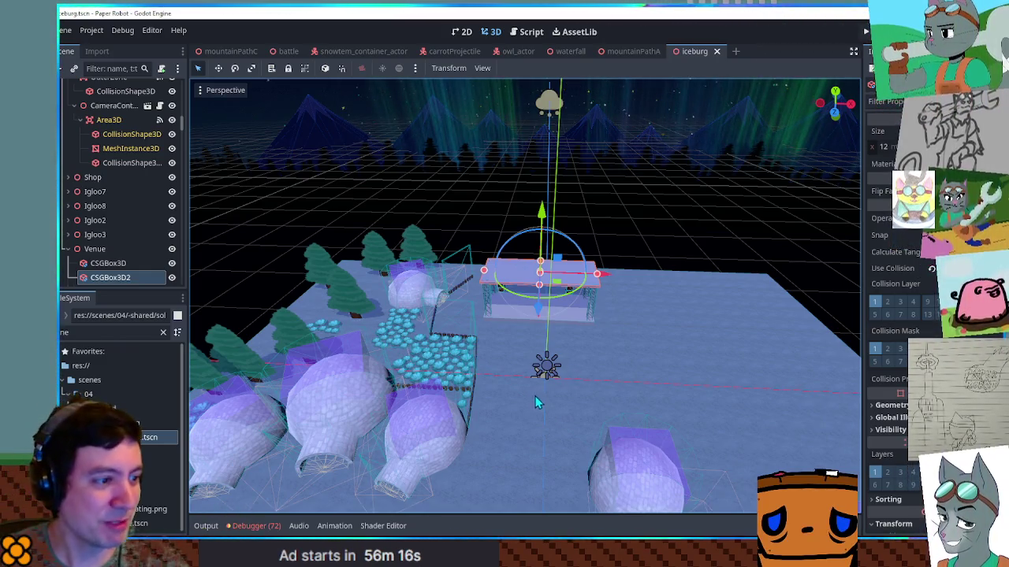
pyautogui.scroll(-4, 533, 396)
pyautogui.scroll(-3, 560, 351)
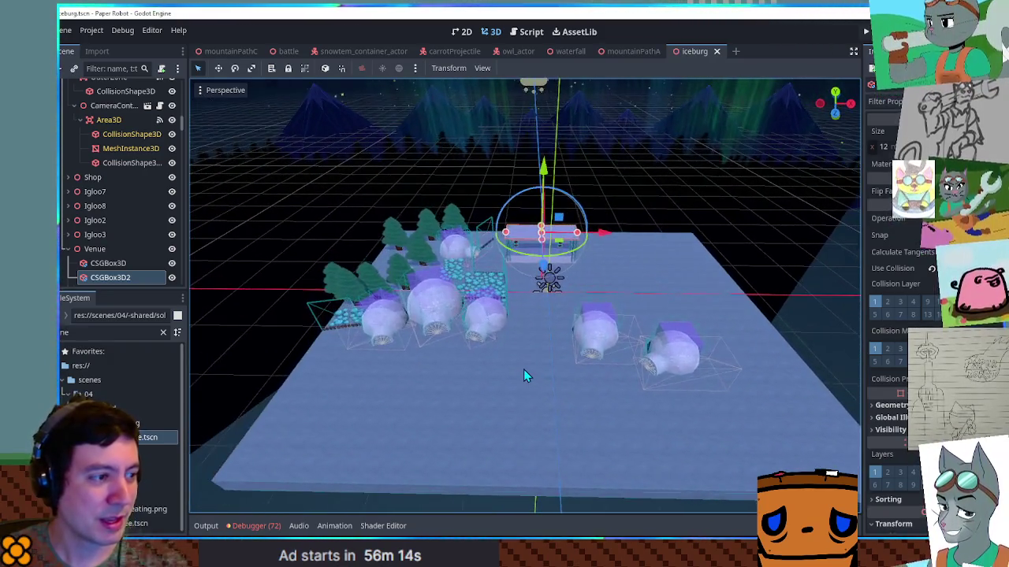
pyautogui.scroll(6, 524, 371)
pyautogui.scroll(-3, 526, 376)
pyautogui.scroll(2, 526, 376)
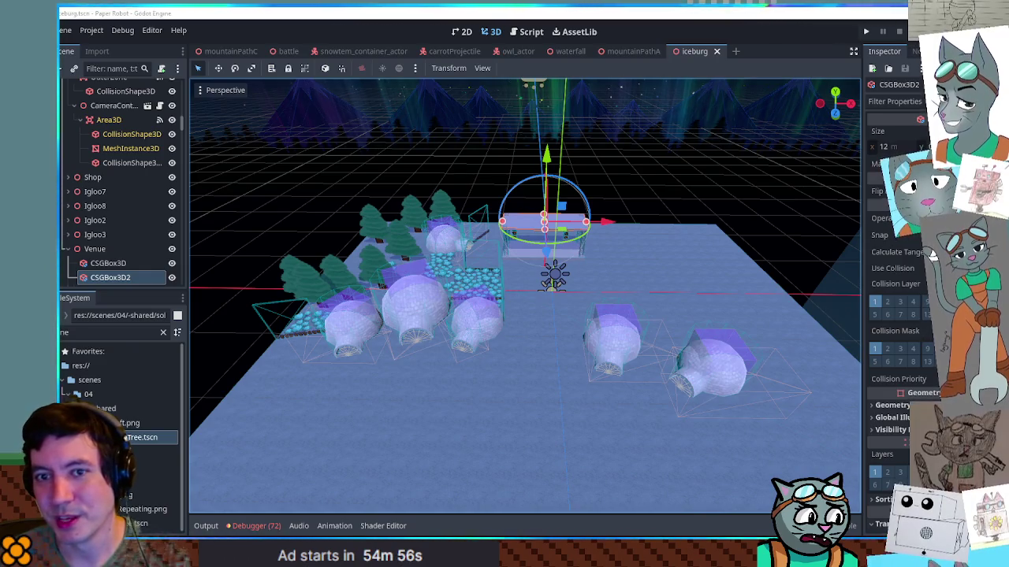
pyautogui.hotkey('ctrl', 's')
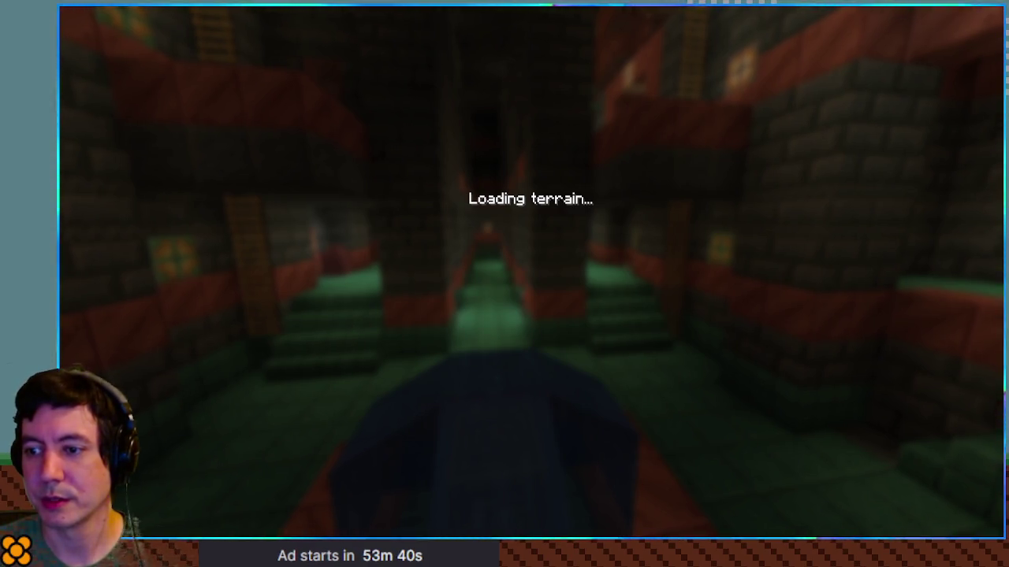
# Resume play and check the contents of the two nearby barrels.
pyautogui.press('Escape')
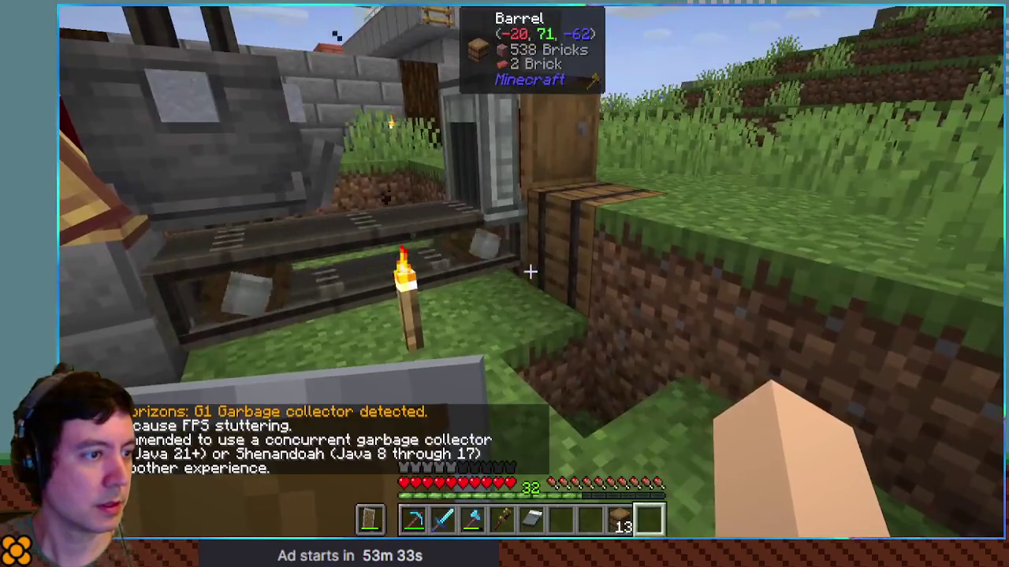
pyautogui.rightClick(530, 272)
pyautogui.press('Escape')
pyautogui.rightClick(531, 272)
pyautogui.press('Escape')
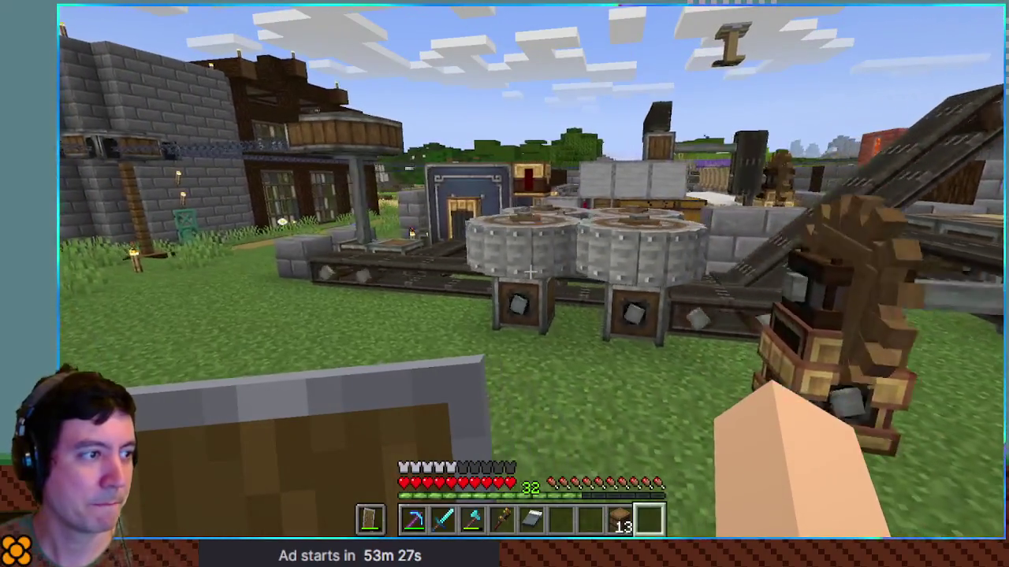
# Walk to the Item Vault holding the wrench and check the barrel by the stone path.
pyautogui.press('w')
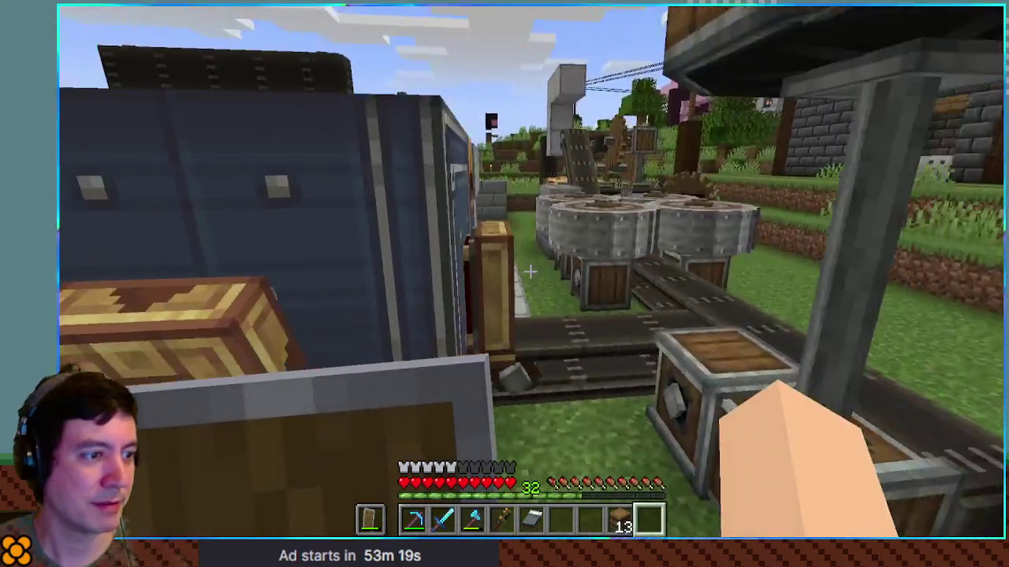
pyautogui.press('5')
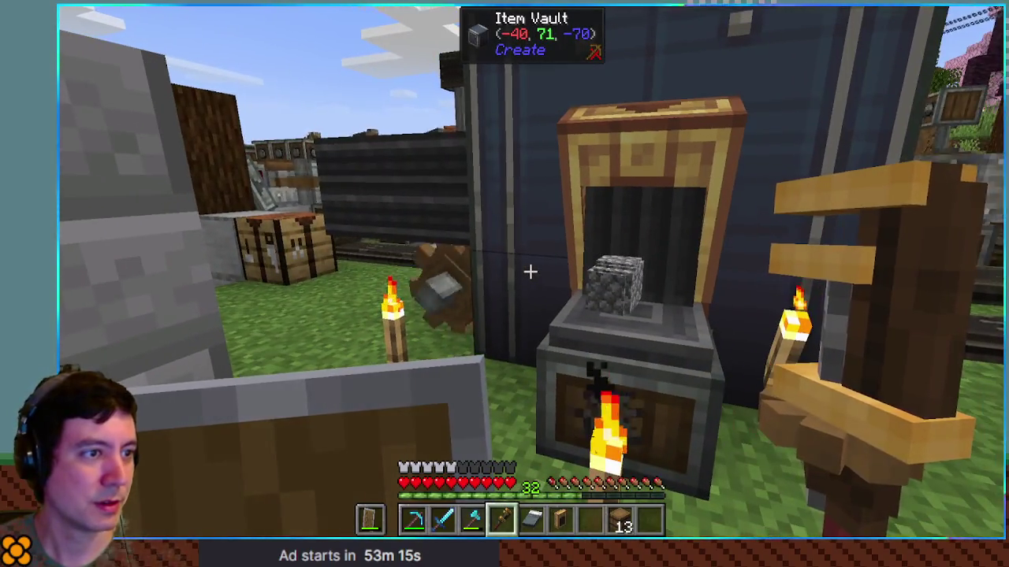
pyautogui.press('d')
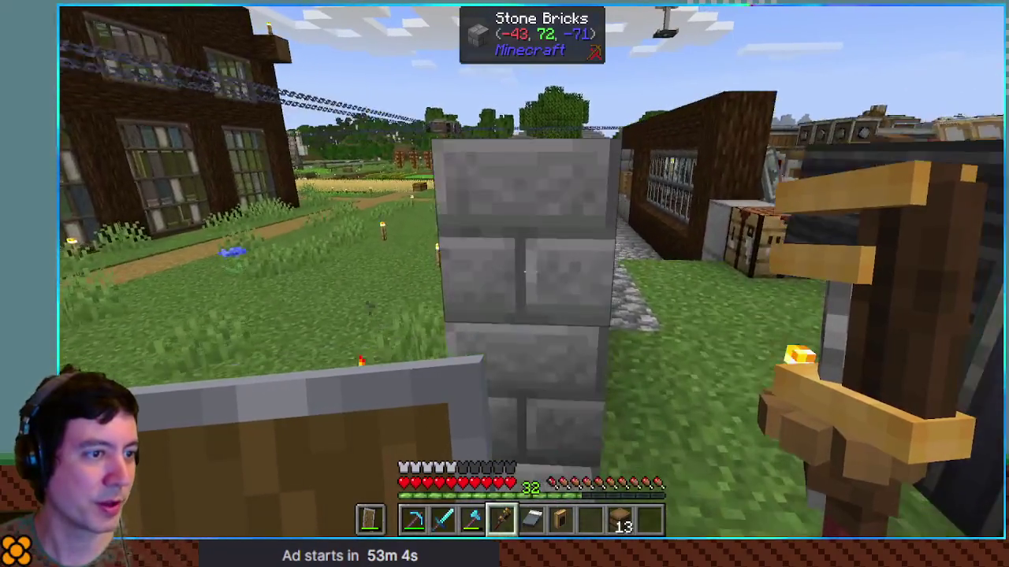
pyautogui.press('w')
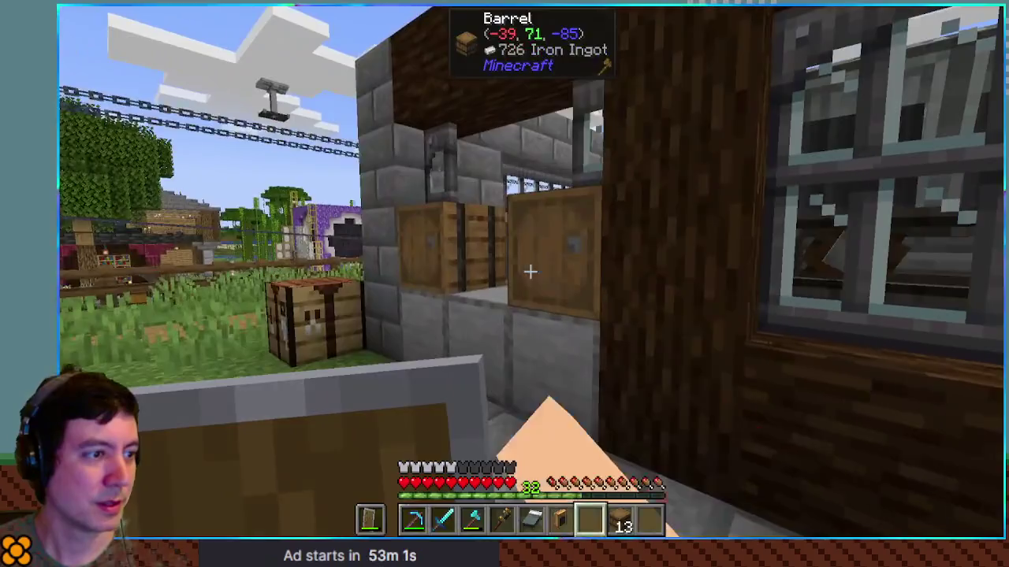
pyautogui.rightClick(530, 272)
pyautogui.press('Escape')
# Walk along the path to the crushing wheel and check the Diamond Backpack.
pyautogui.press('w')
pyautogui.press('w')
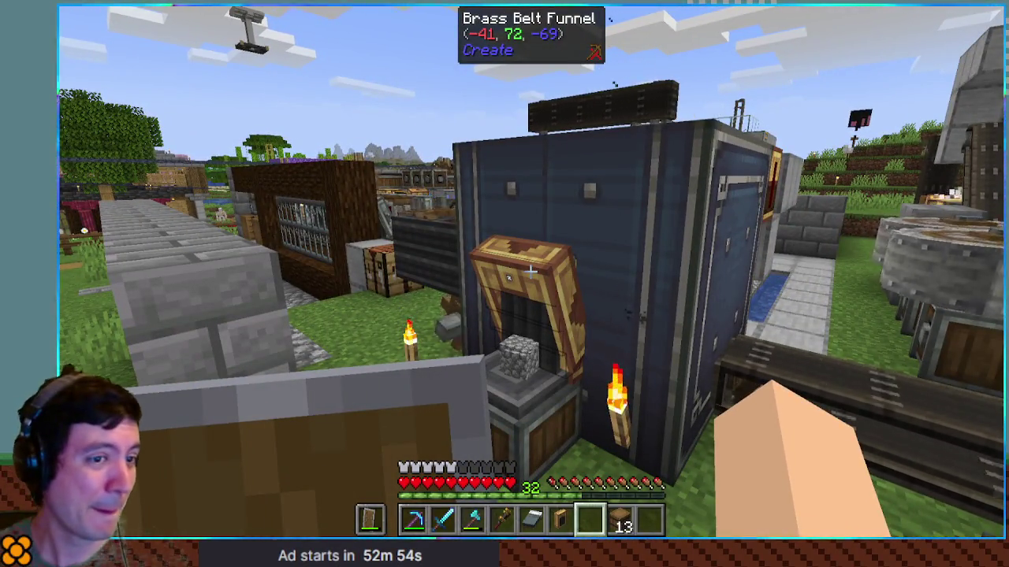
pyautogui.press('w')
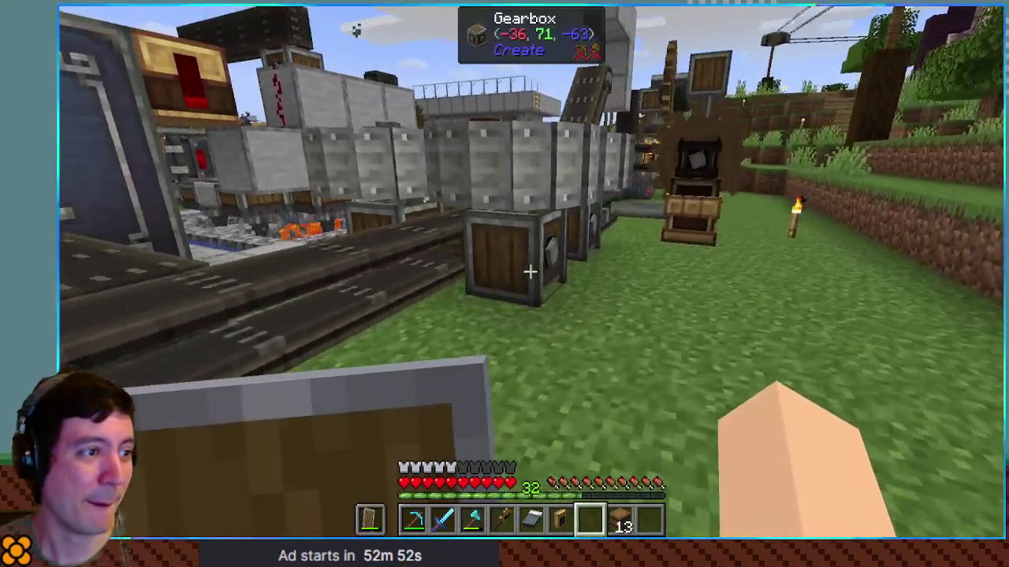
pyautogui.press('w')
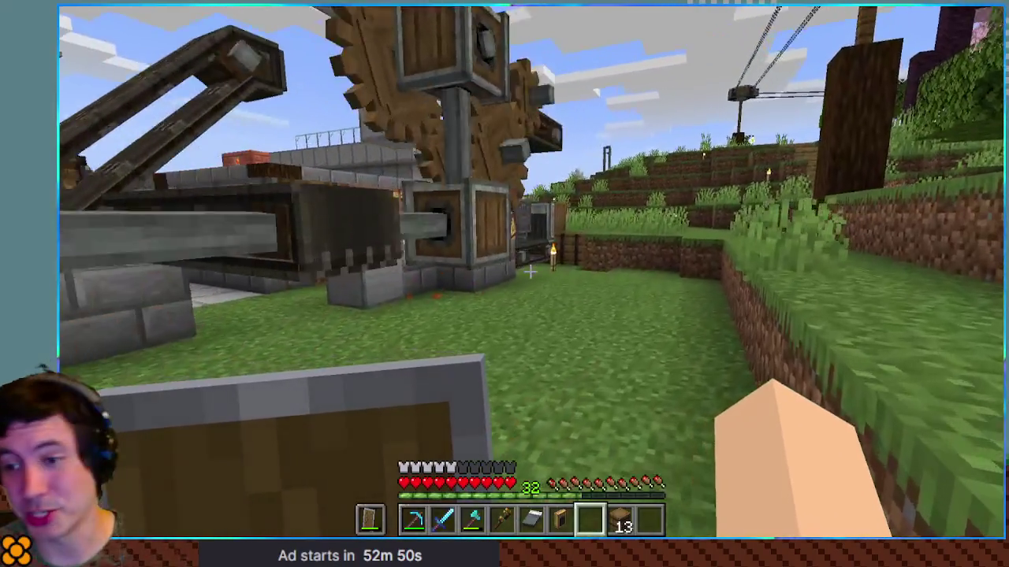
pyautogui.press('w')
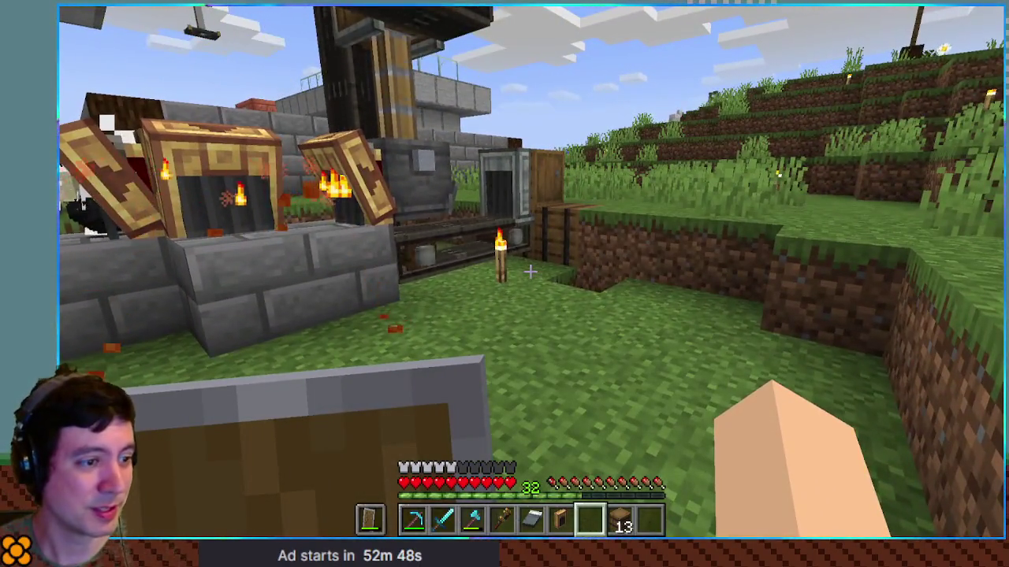
pyautogui.press('b')
pyautogui.press('e')
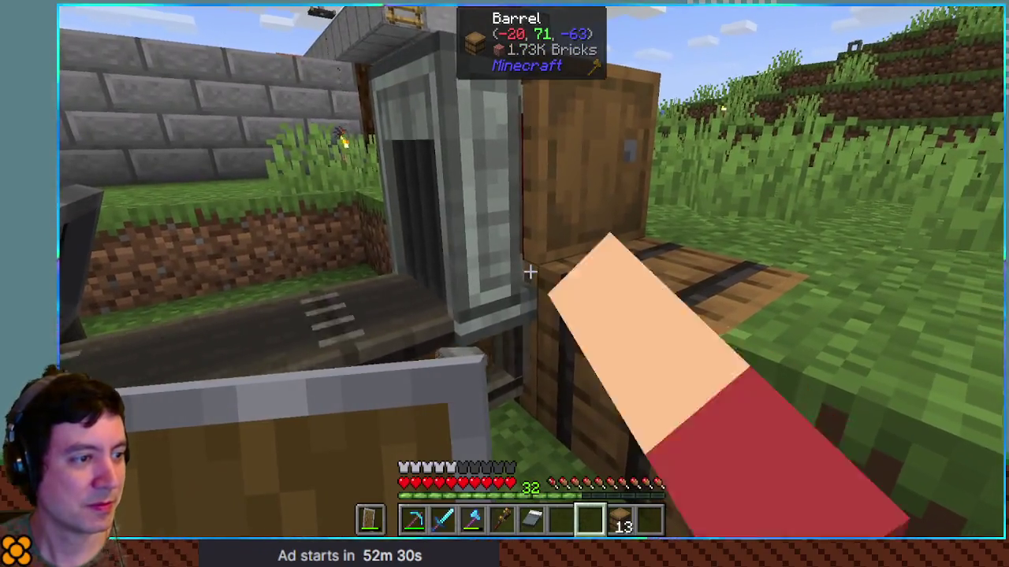
# Look in the brick barrel and review the Material Checklist clipboard.
pyautogui.rightClick(530, 271)
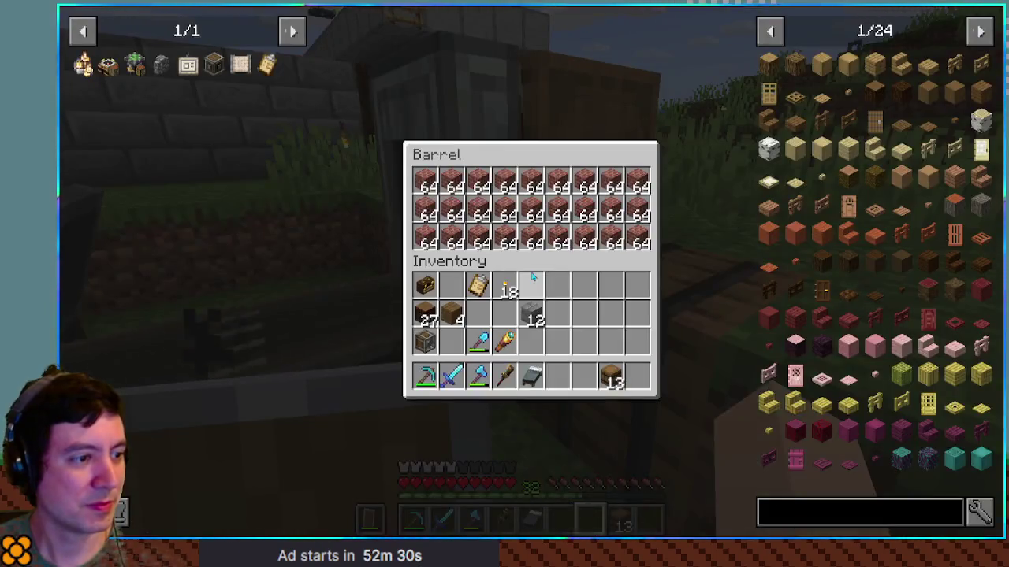
pyautogui.press('e')
pyautogui.press('e')
pyautogui.press('e')
pyautogui.press('6')
pyautogui.rightClick(505, 284)
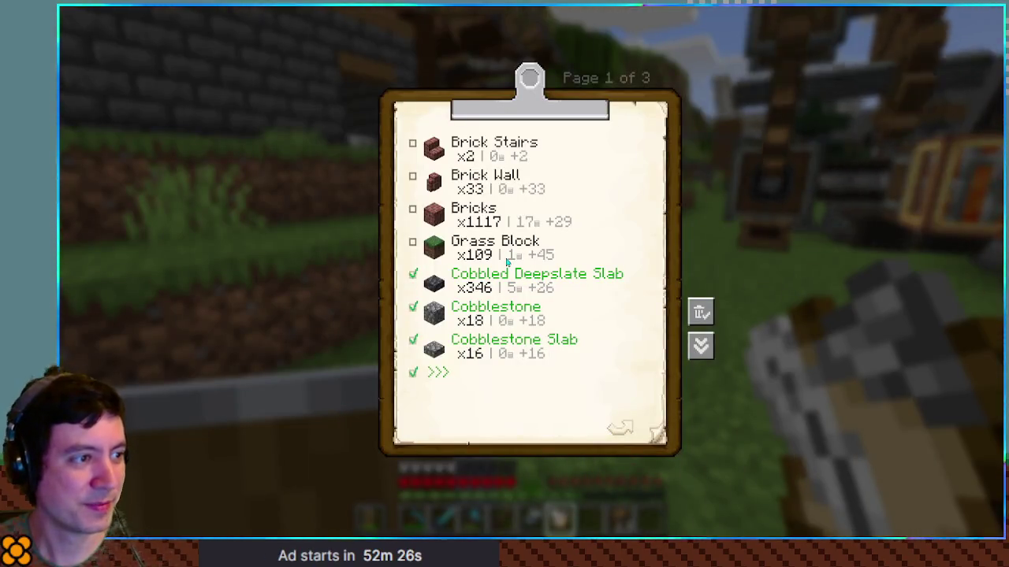
pyautogui.press('Escape')
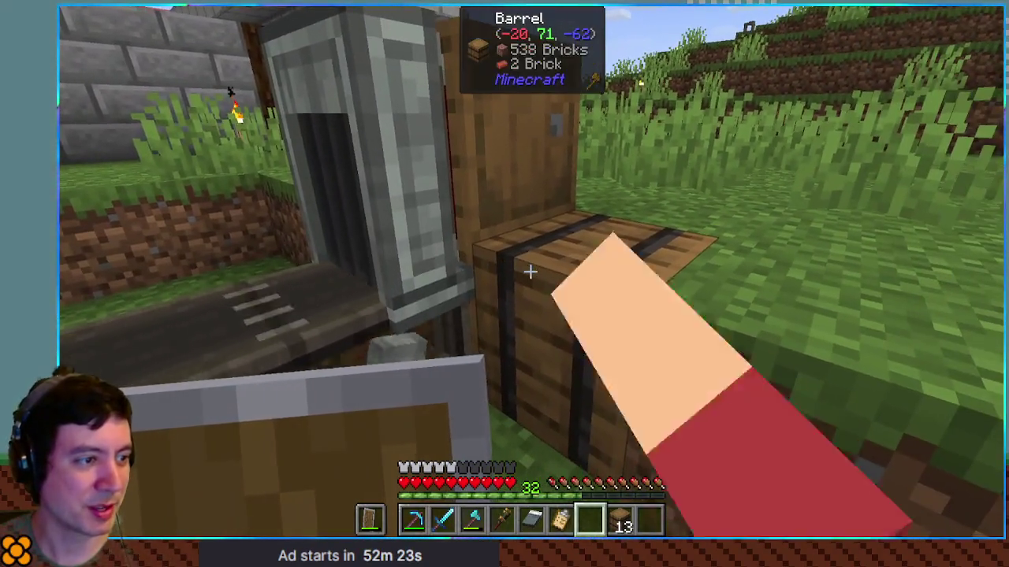
# Inspect both barrels of stored bricks and switch back to the wrench.
pyautogui.rightClick(529, 272)
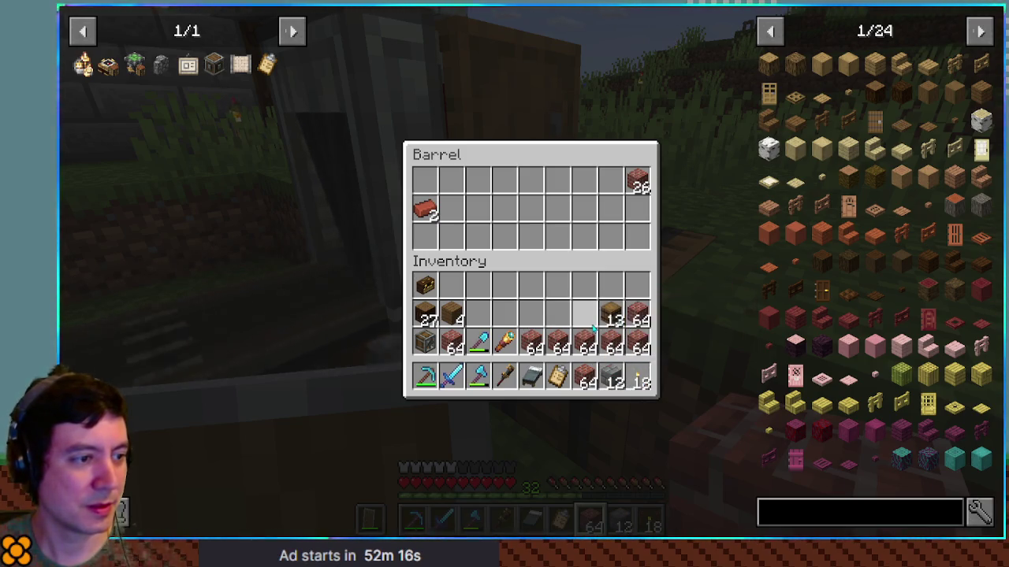
pyautogui.press('Escape')
pyautogui.rightClick(530, 272)
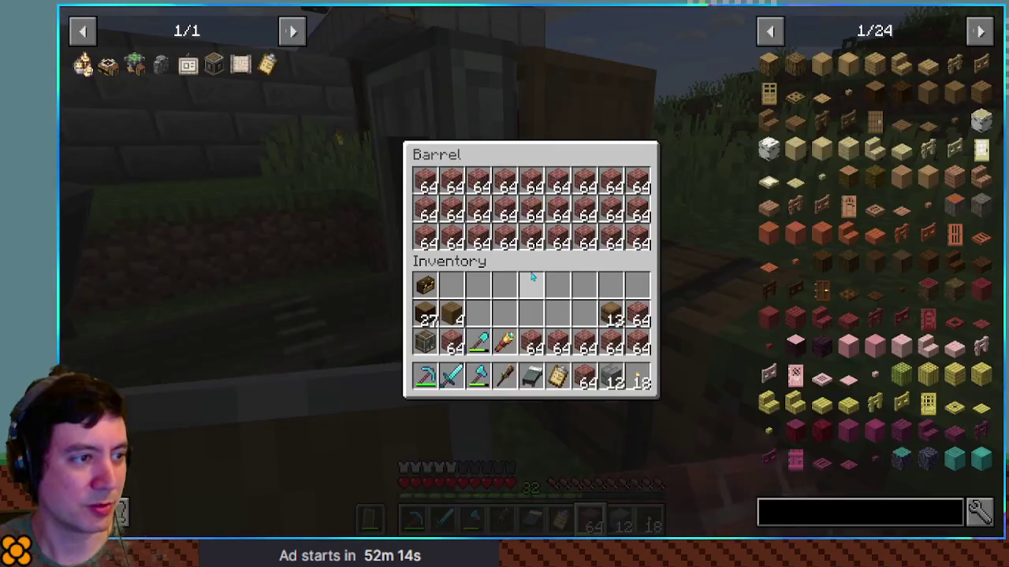
pyautogui.press('Escape')
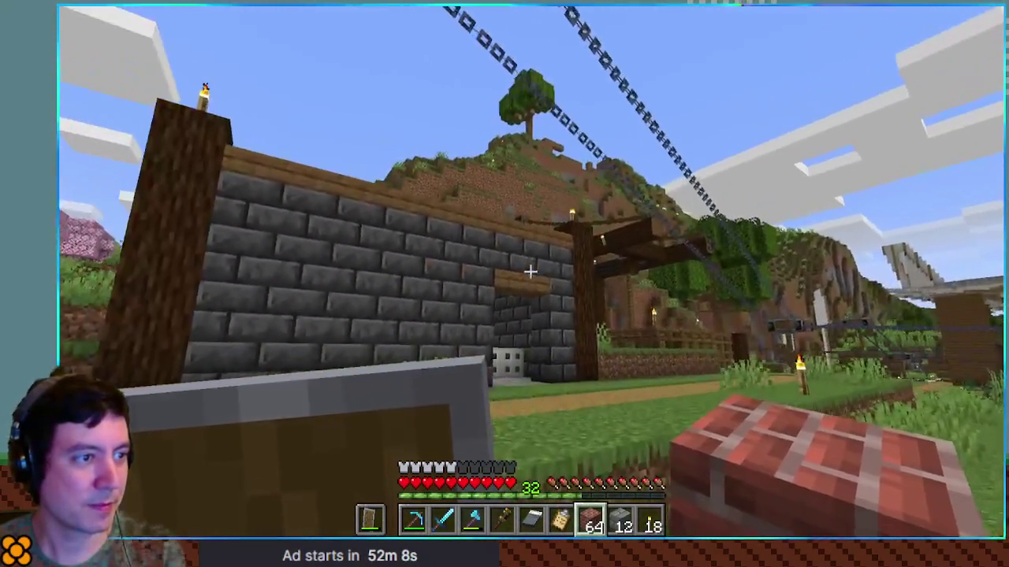
pyautogui.press('4')
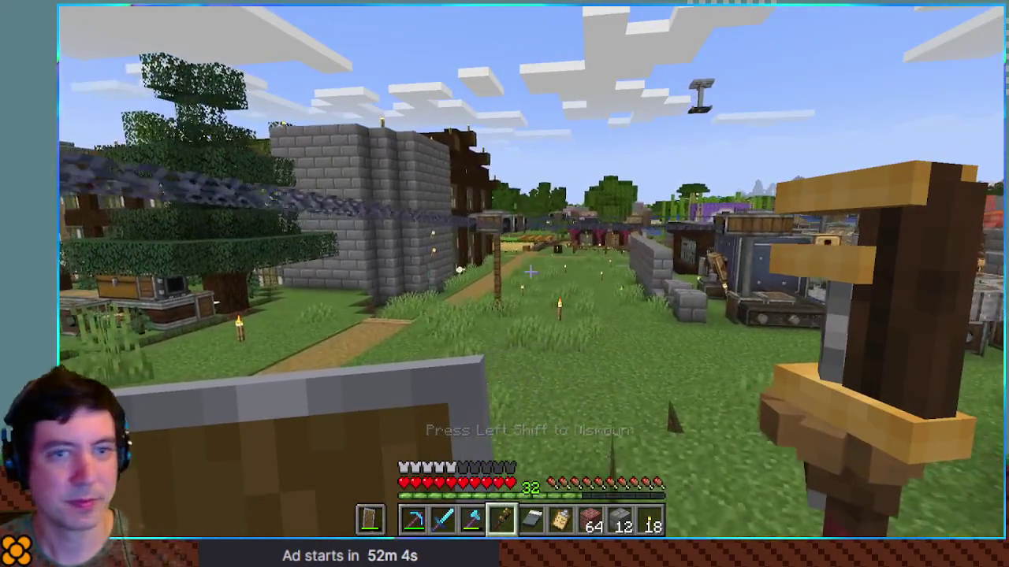
# Walk down the path past the farmland and flowers to the storage chests.
pyautogui.press('w')
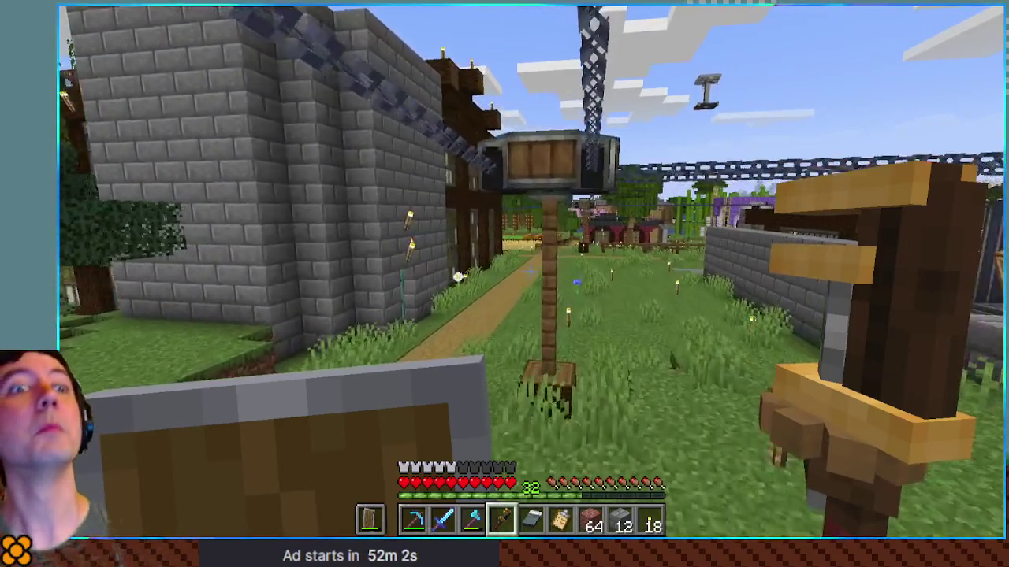
pyautogui.press('w')
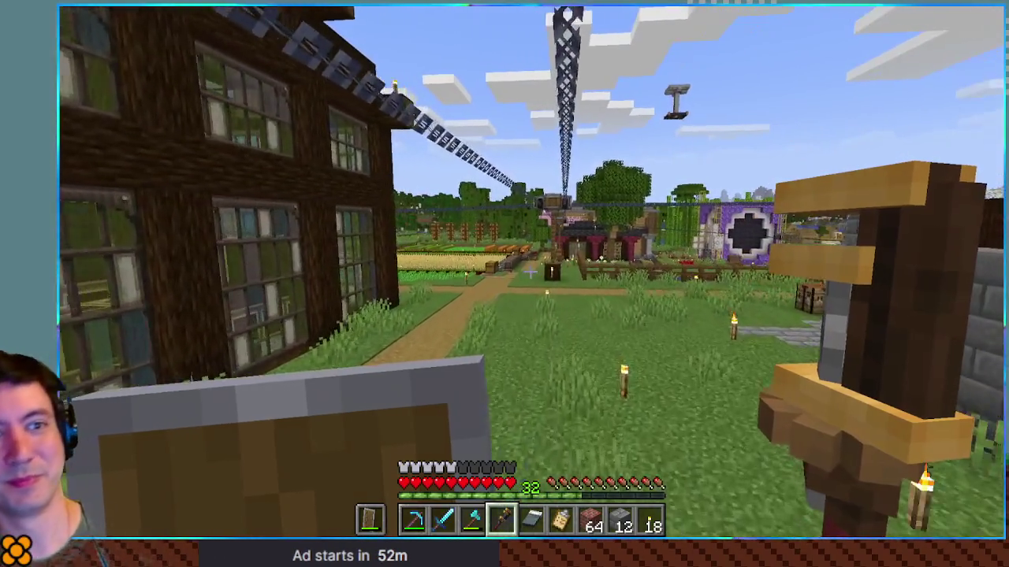
pyautogui.press('w')
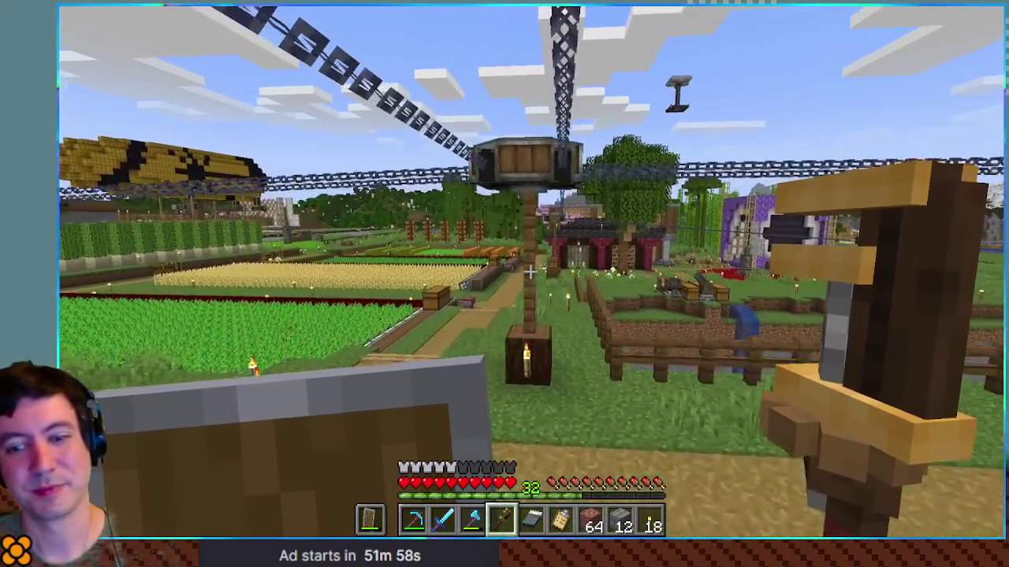
pyautogui.press('w')
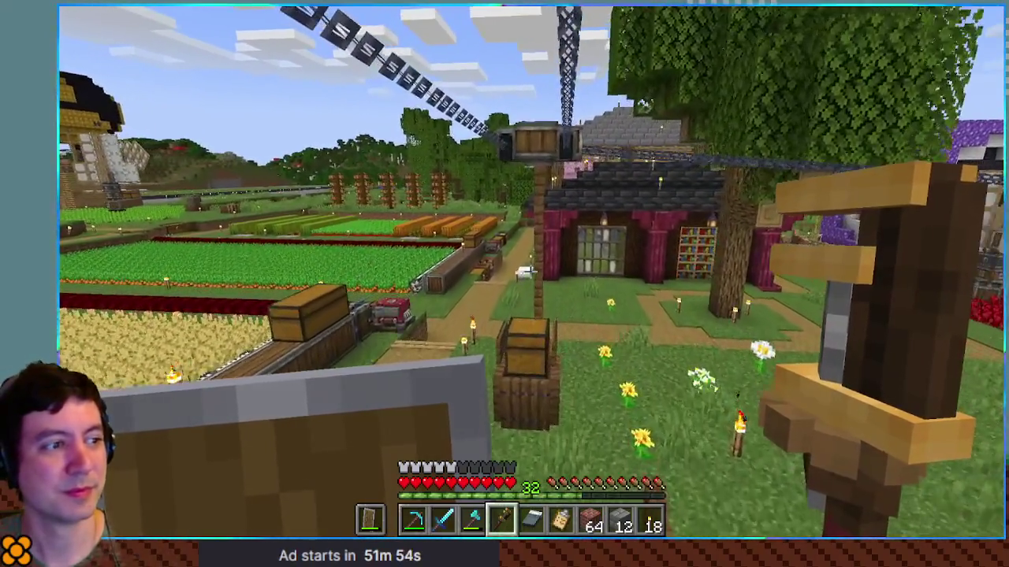
pyautogui.scroll(-1, 504, 283)
pyautogui.press('w')
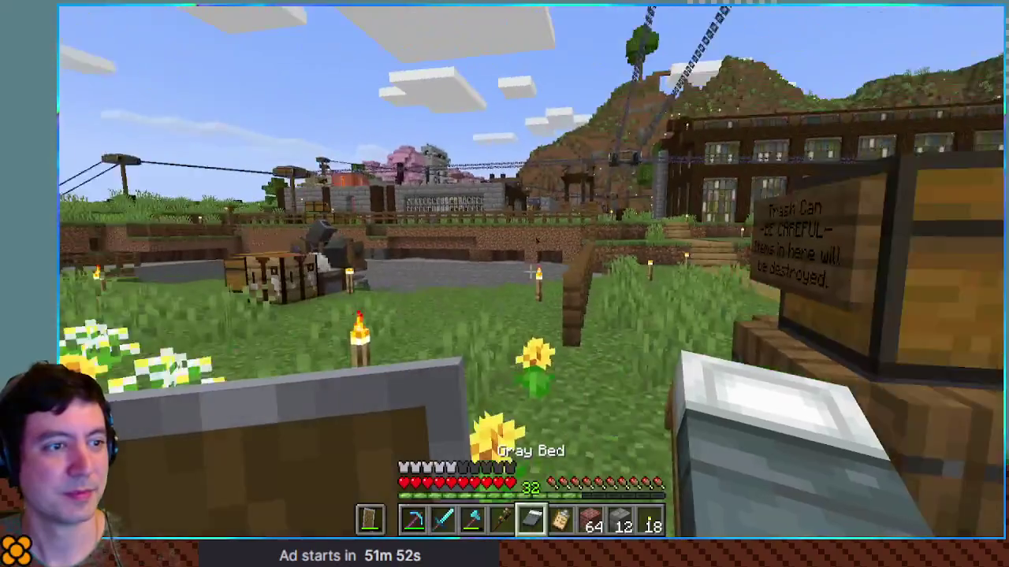
pyautogui.scroll(1, 504, 283)
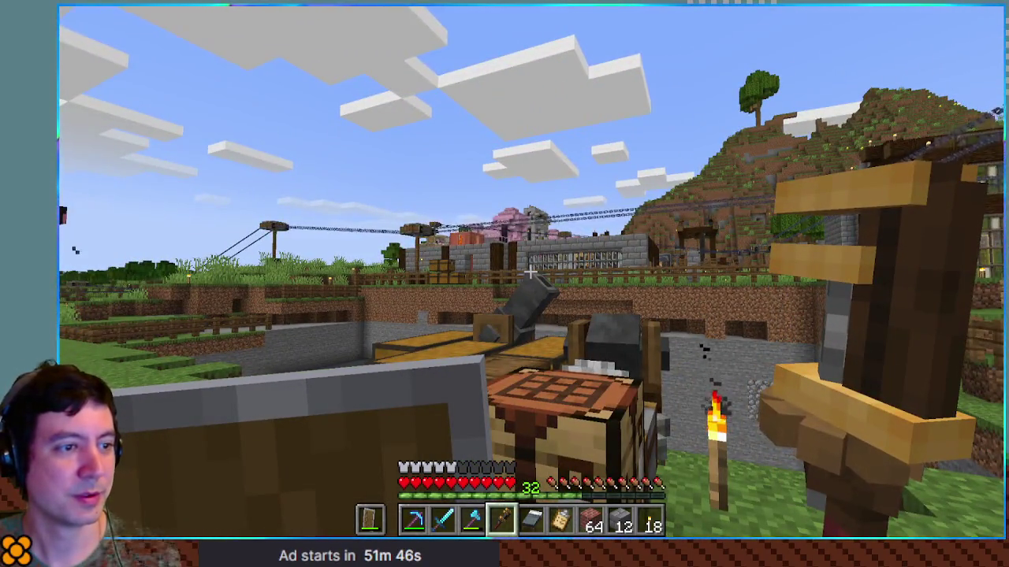
# Move all carried bricks into the neighbouring large chest.
pyautogui.press('w')
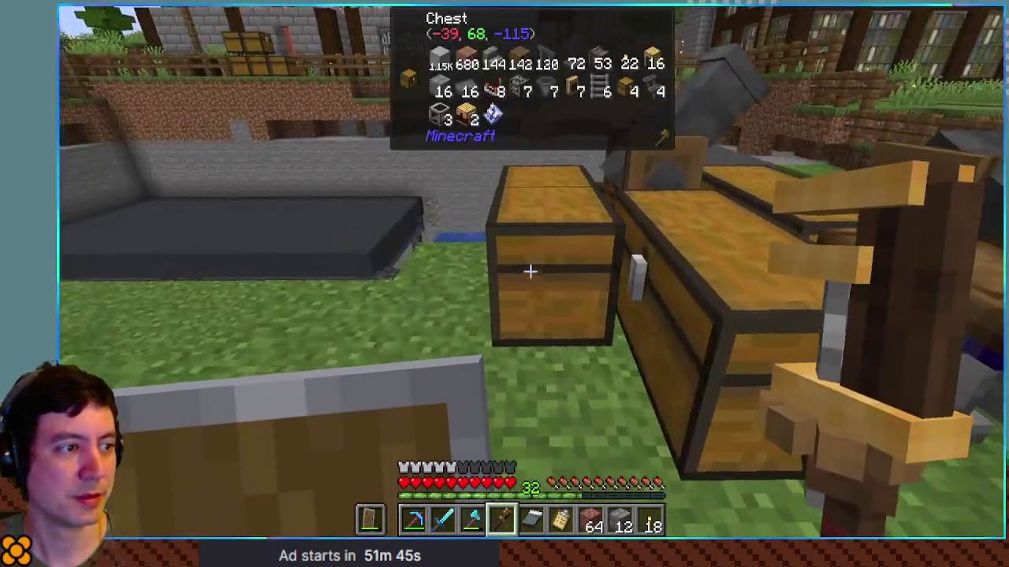
pyautogui.rightClick(531, 271)
pyautogui.press('Escape')
pyautogui.rightClick(555, 277)
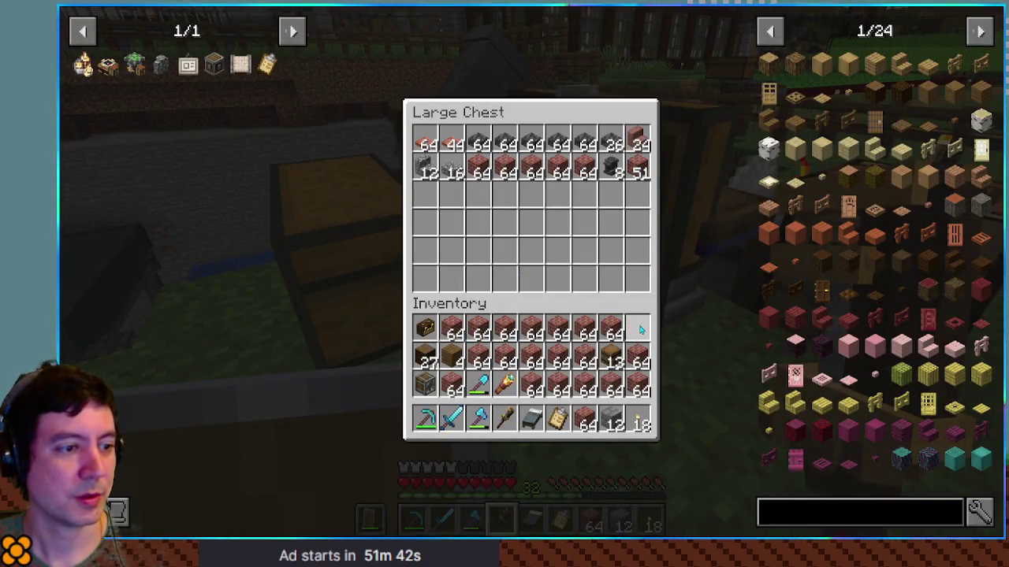
pyautogui.keyDown('shift'); pyautogui.click(593, 326); pyautogui.keyUp('shift')
pyautogui.press('Escape')
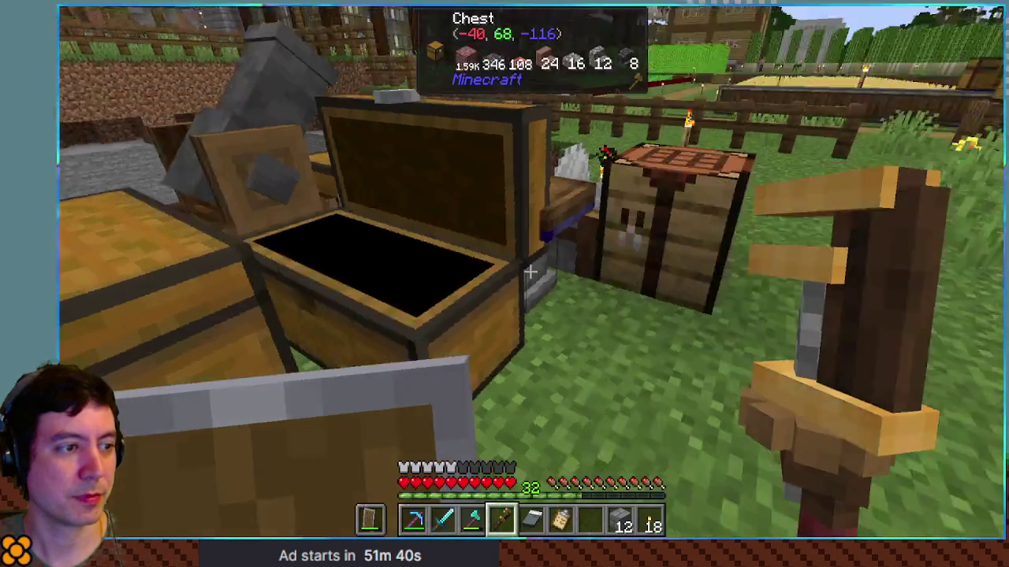
# Check the material checklist, then cut two bricks into Brick Walls on the stonecutter.
pyautogui.rightClick(530, 272)
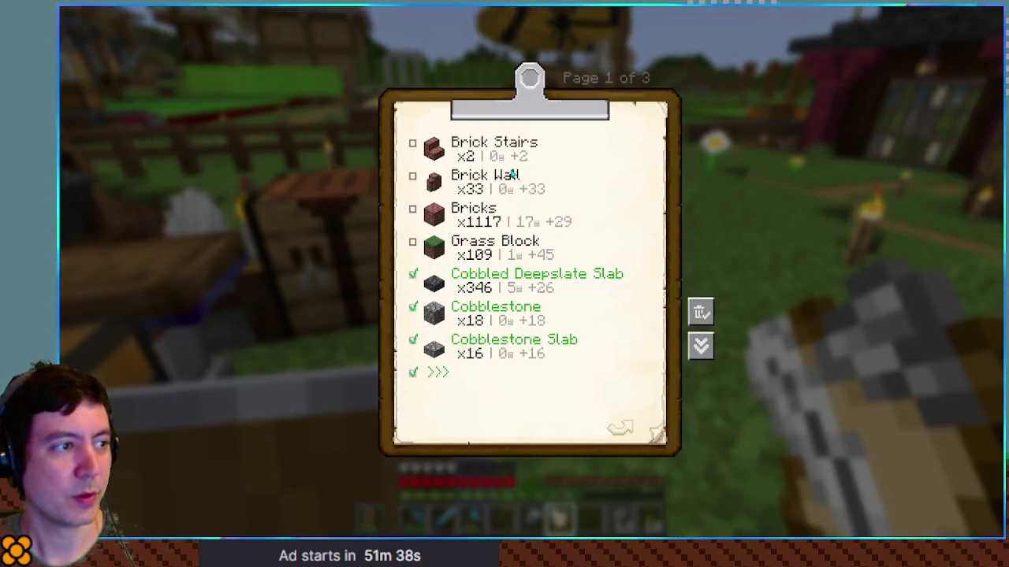
pyautogui.press('Escape')
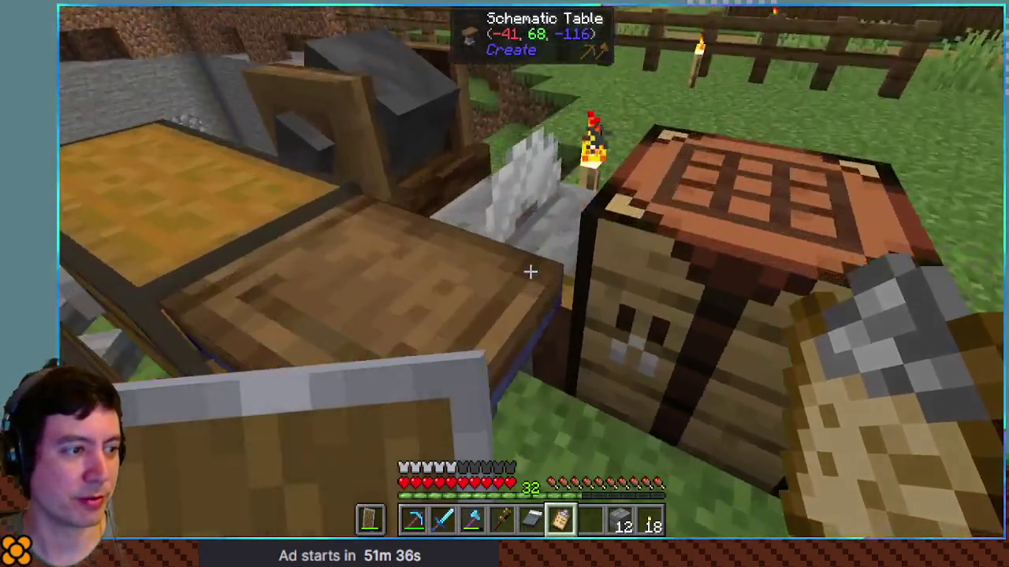
pyautogui.rightClick(530, 270)
pyautogui.rightClick(443, 206)
pyautogui.rightClick(443, 207)
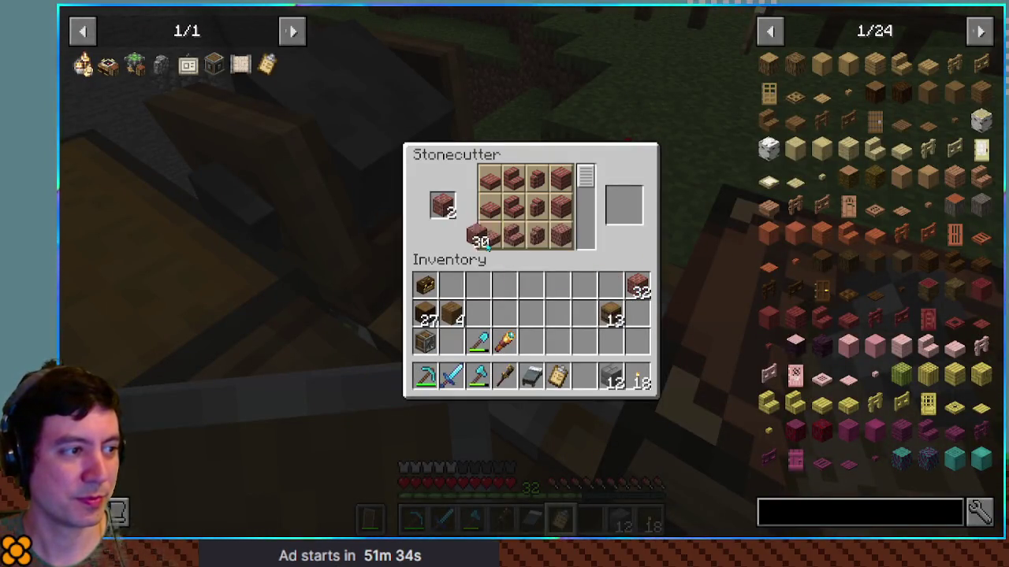
pyautogui.click(587, 284)
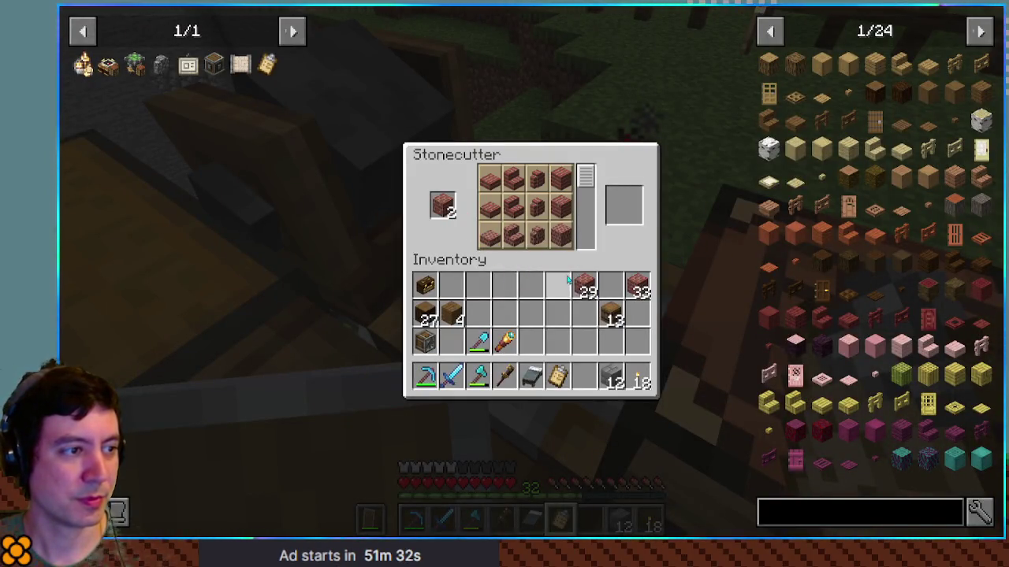
pyautogui.click(538, 235)
pyautogui.keyDown('shift'); pyautogui.click(625, 208); pyautogui.keyUp('shift')
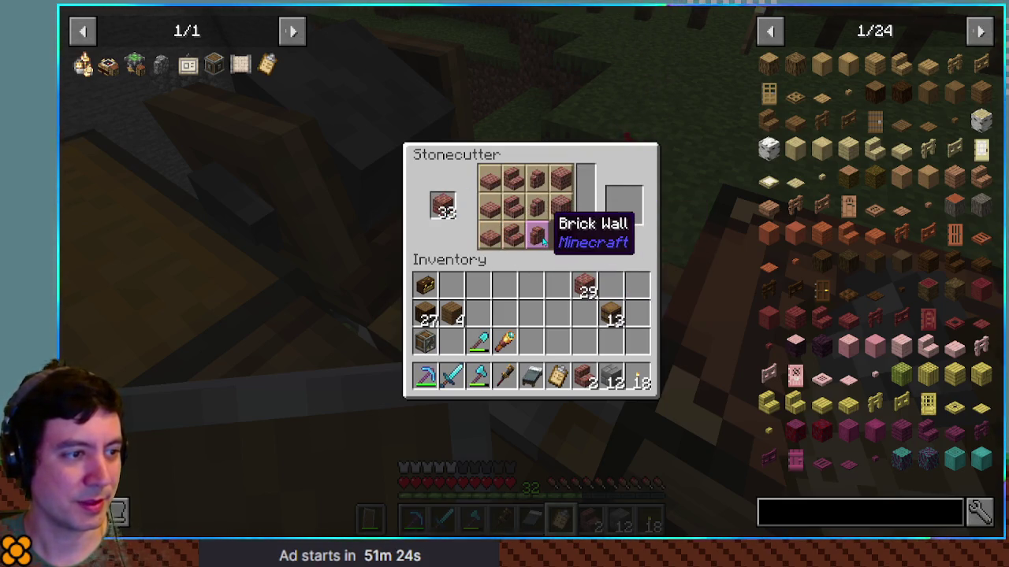
pyautogui.keyDown('shift'); pyautogui.click(443, 206); pyautogui.keyUp('shift')
pyautogui.press('e')
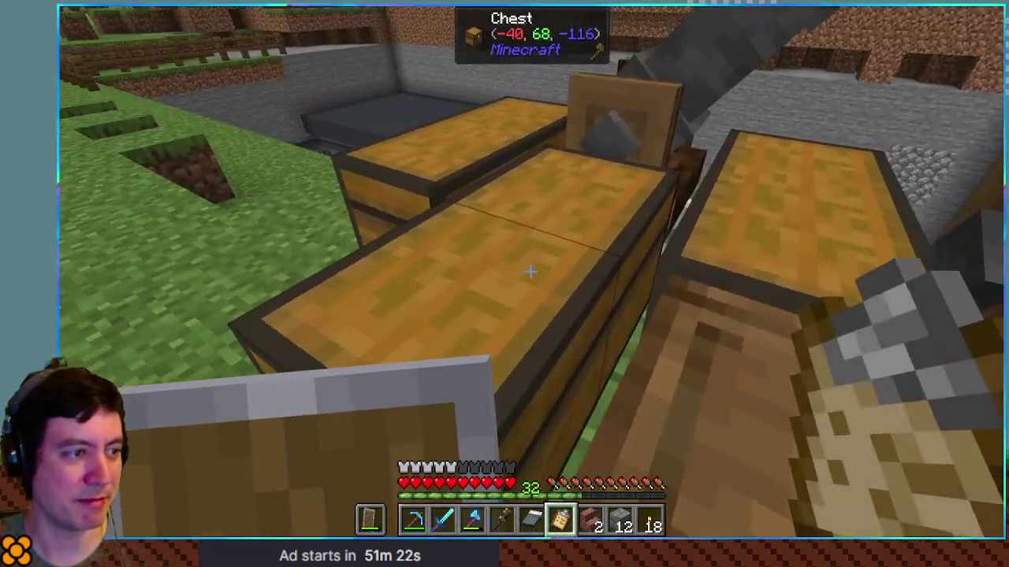
# Store the leftover brick stacks and the Brick Walls in the large chest.
pyautogui.rightClick(529, 272)
pyautogui.keyDown('shift'); pyautogui.click(612, 329); pyautogui.keyUp('shift')
pyautogui.keyDown('shift'); pyautogui.click(585, 328); pyautogui.keyUp('shift')
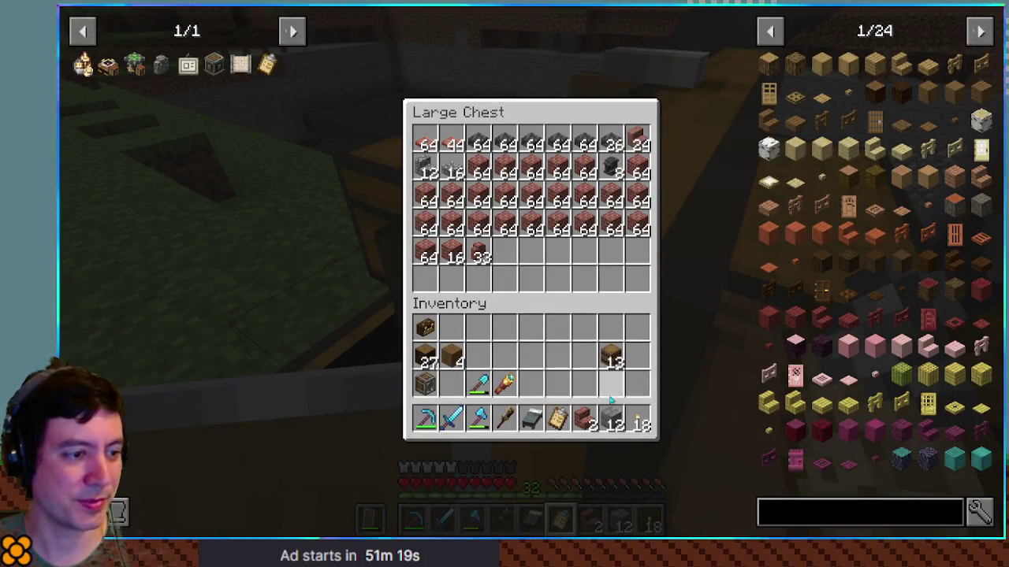
pyautogui.keyDown('shift'); pyautogui.click(587, 422); pyautogui.keyUp('shift')
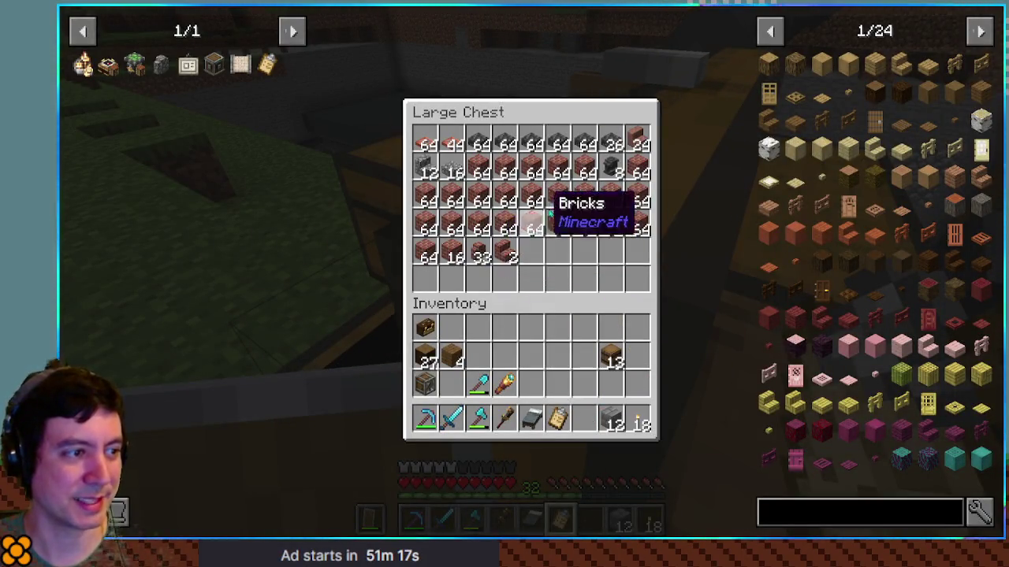
# Refresh the material checklist in the Schematicannon and read its updated list.
pyautogui.press('e')
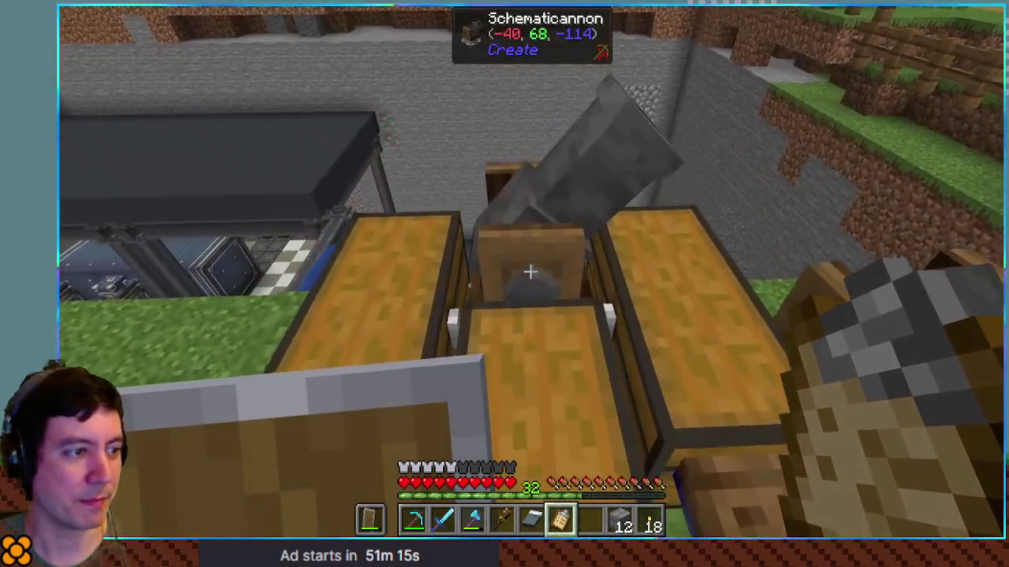
pyautogui.rightClick(530, 272)
pyautogui.keyDown('shift'); pyautogui.click(561, 430); pyautogui.keyUp('shift')
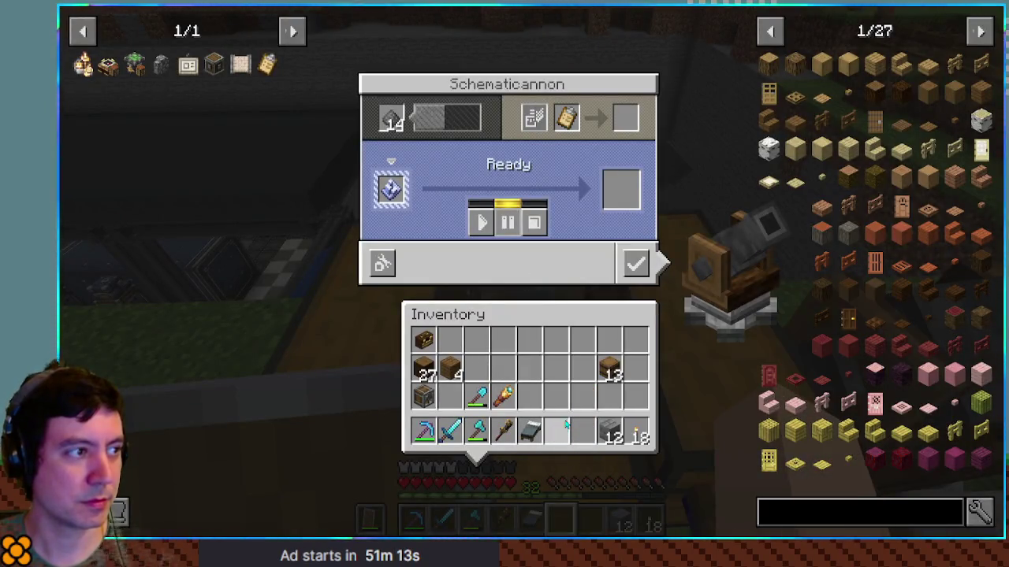
pyautogui.click(628, 120)
pyautogui.press('Escape')
pyautogui.rightClick(504, 283)
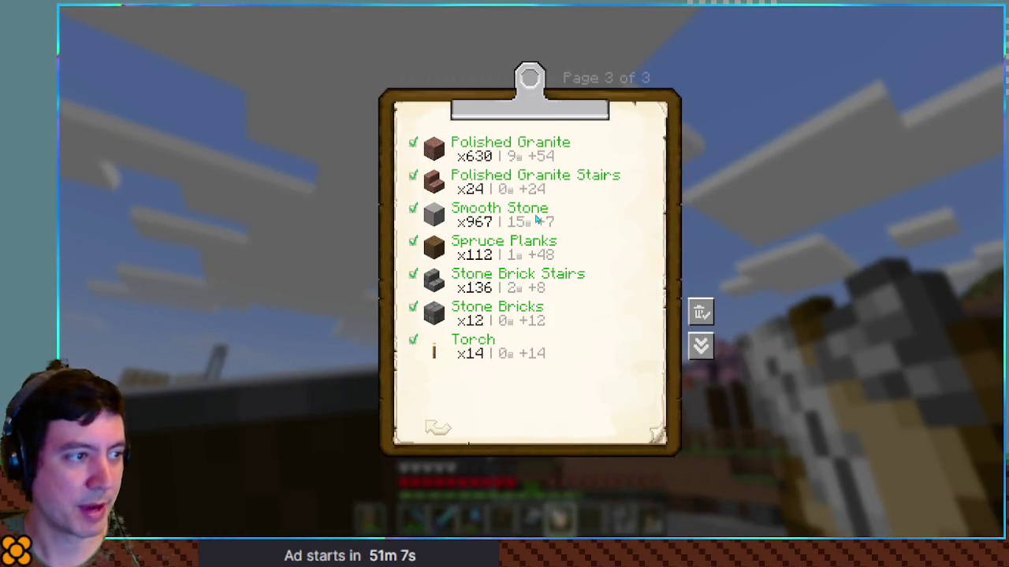
pyautogui.press('Escape')
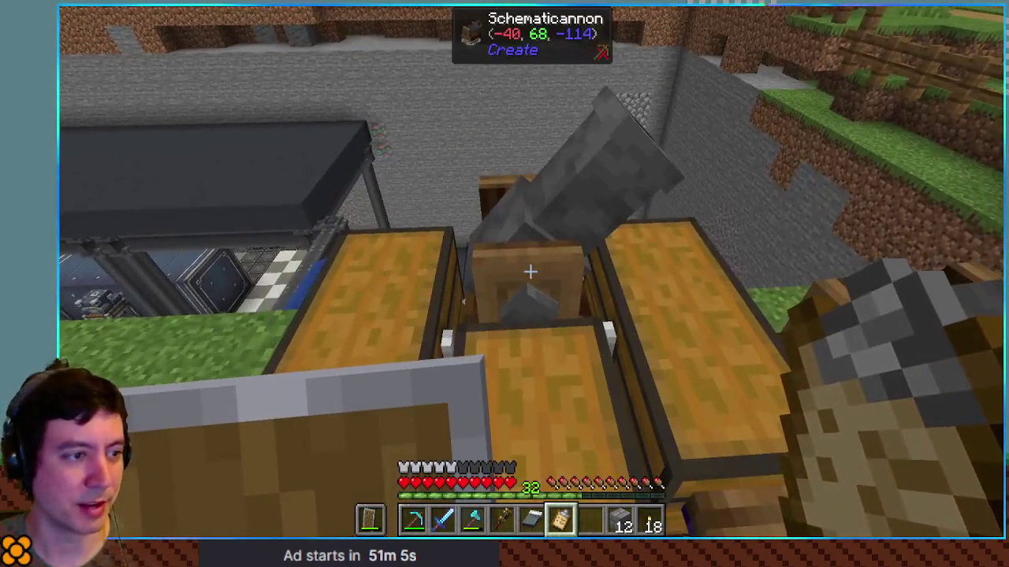
# With an empty hand, switch the Schematicannon from Ready to printing and close its screen.
pyautogui.press('8')
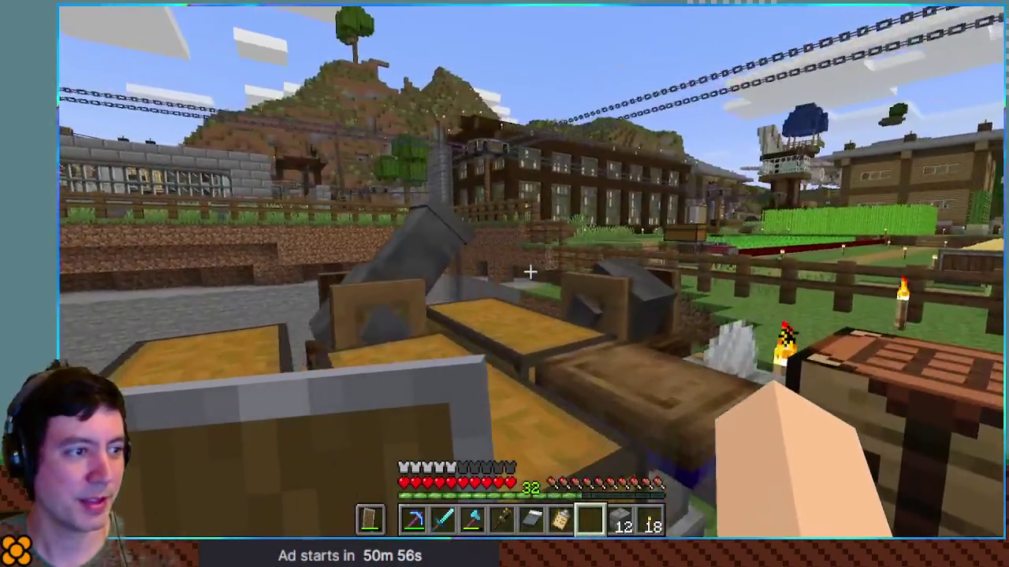
pyautogui.rightClick(530, 272)
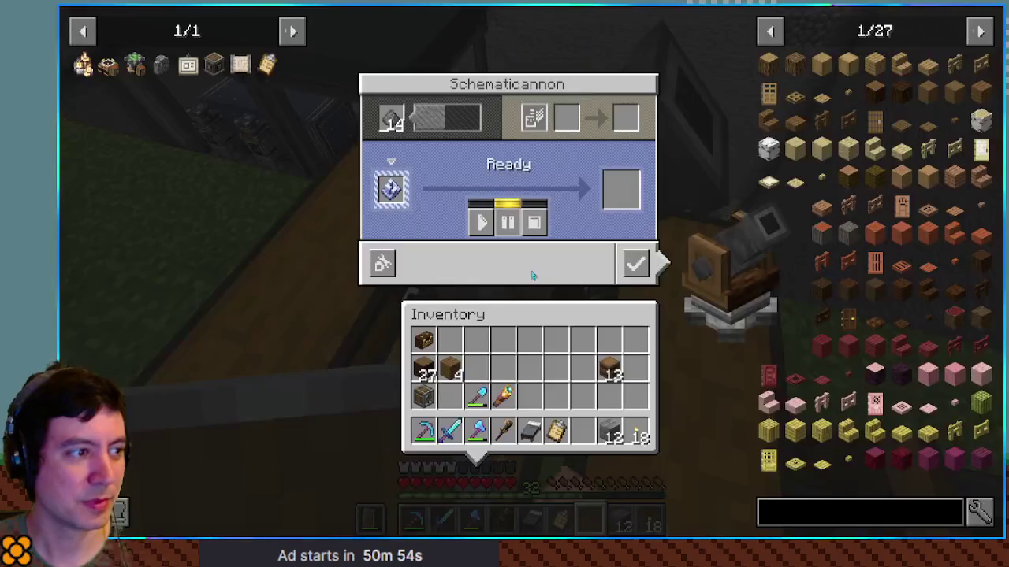
pyautogui.click(483, 223)
pyautogui.press('Escape')
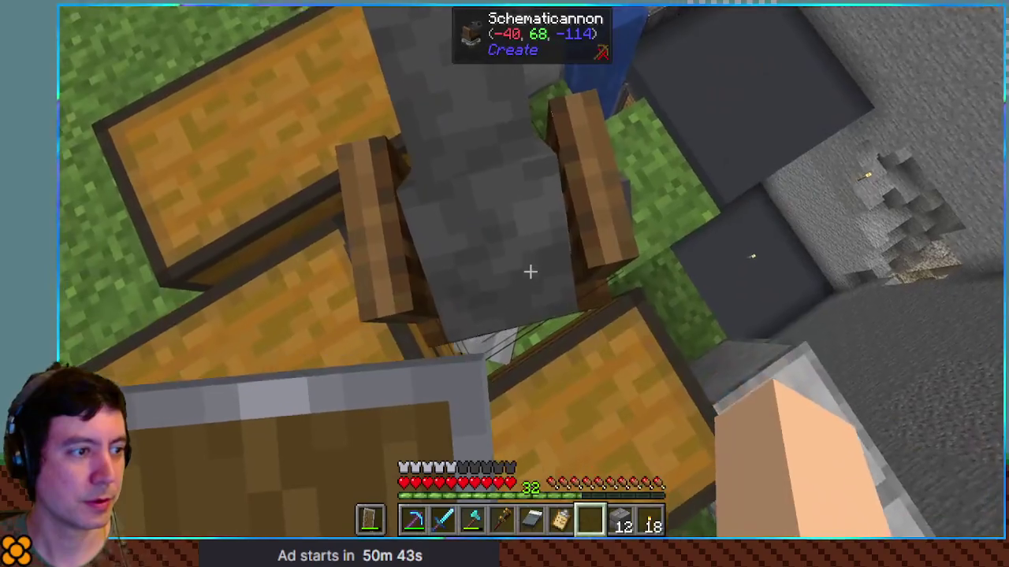
# Reopen the cannon controls, then toggle chunk borders while moving beside the chests to view the smooth stone row.
pyautogui.rightClick(530, 272)
pyautogui.press('Escape')
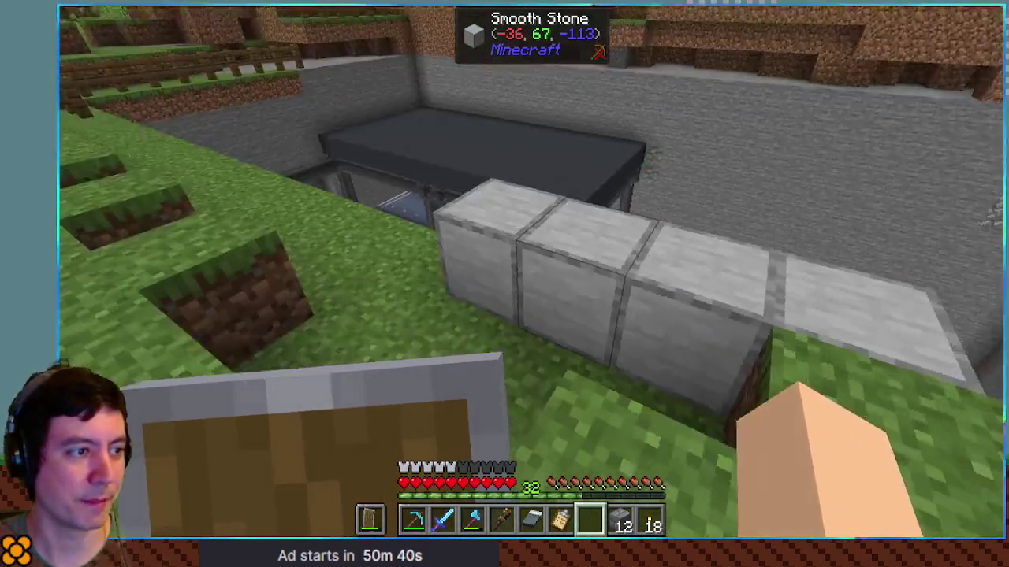
pyautogui.hotkey('F3', 'g')
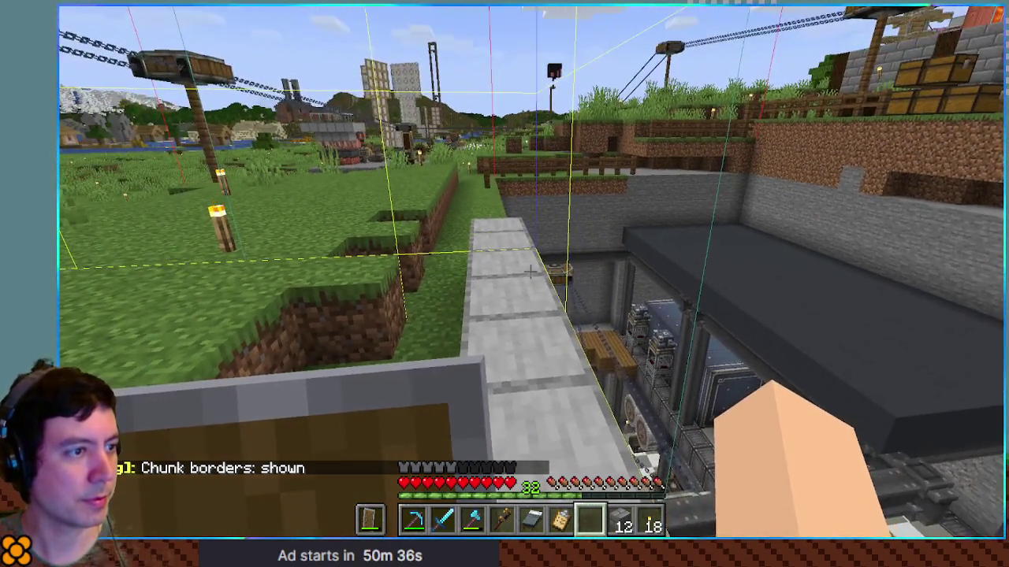
pyautogui.press('w')
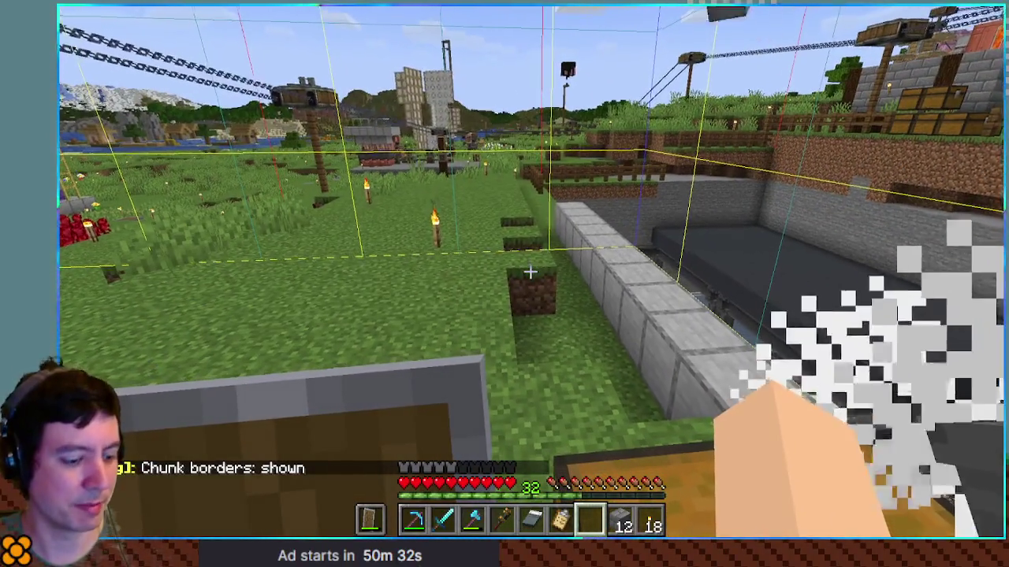
pyautogui.hotkey('F3', 'g')
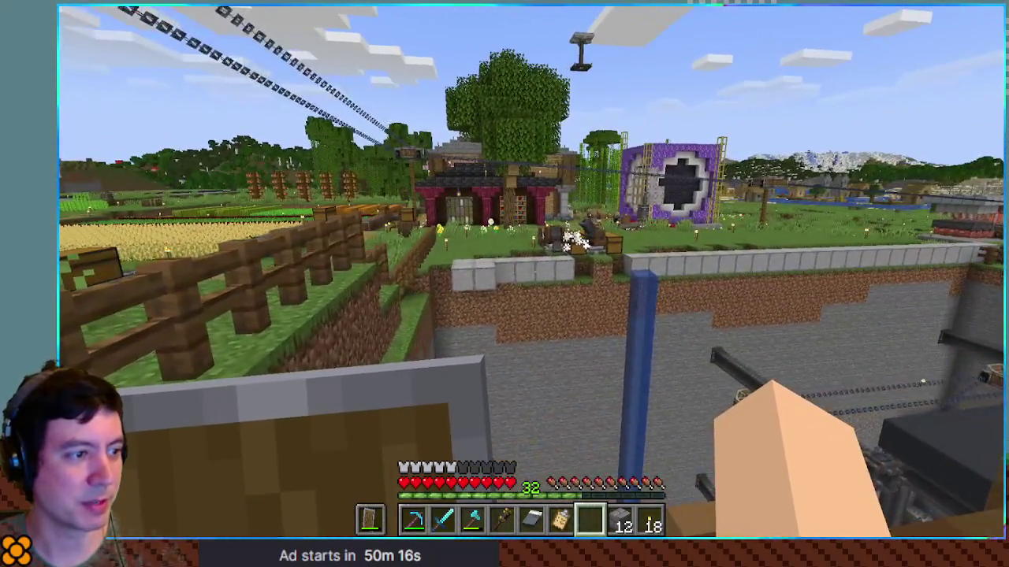
# Walk past the stone wall and along the grass path to the lantern-lit smooth stone shaft entrance.
pyautogui.press('w')
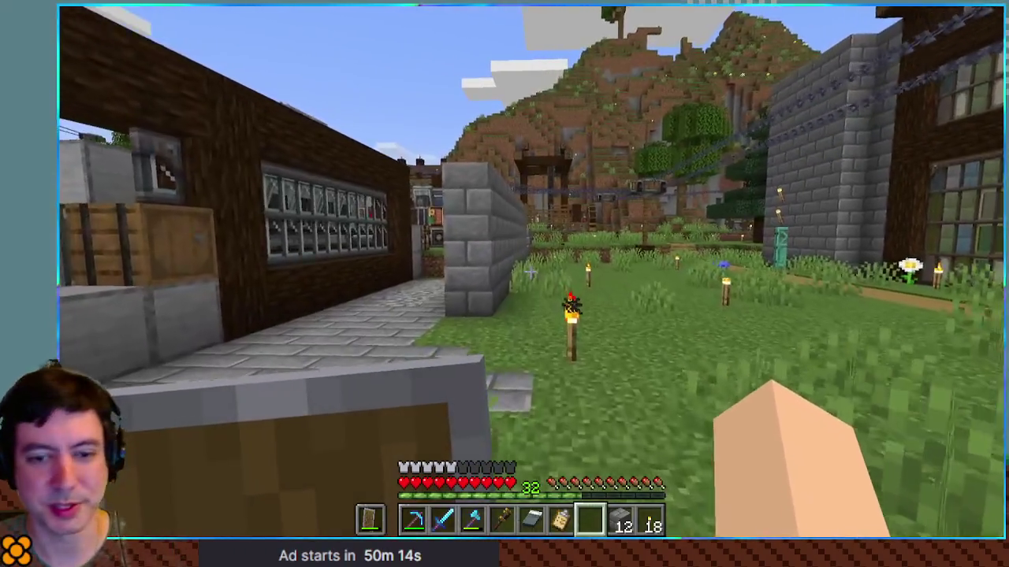
pyautogui.press('w')
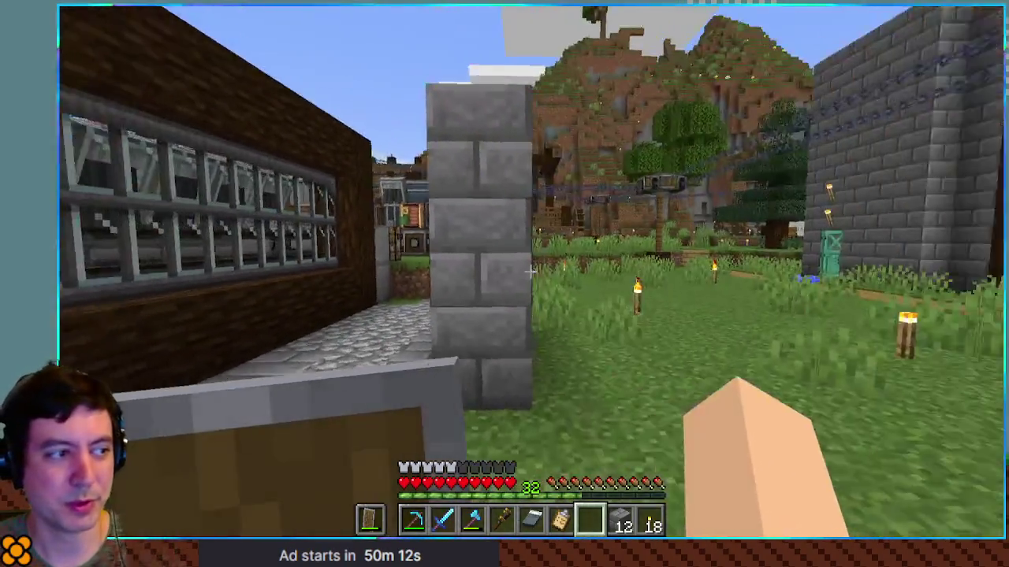
pyautogui.press('w')
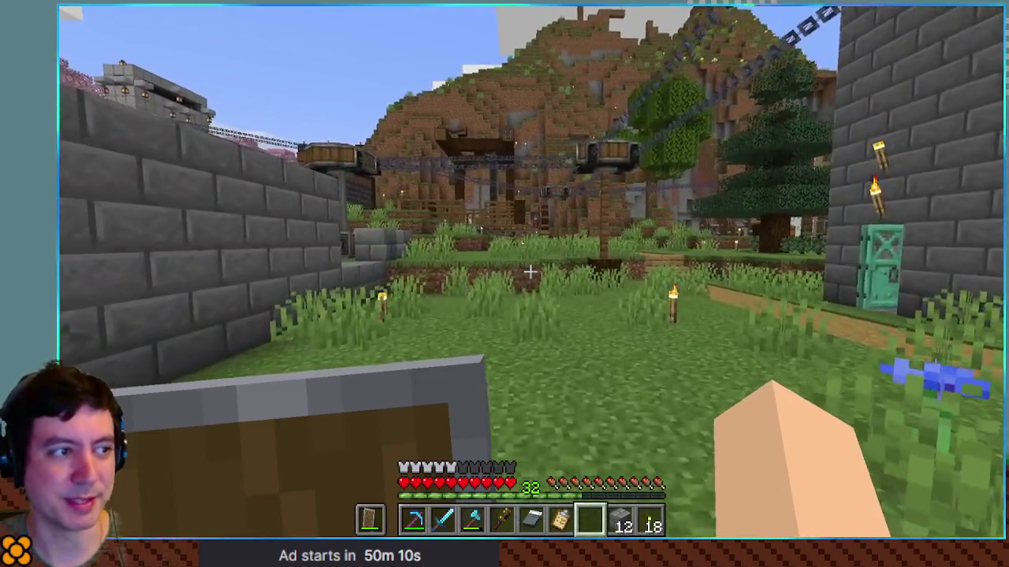
pyautogui.press('w')
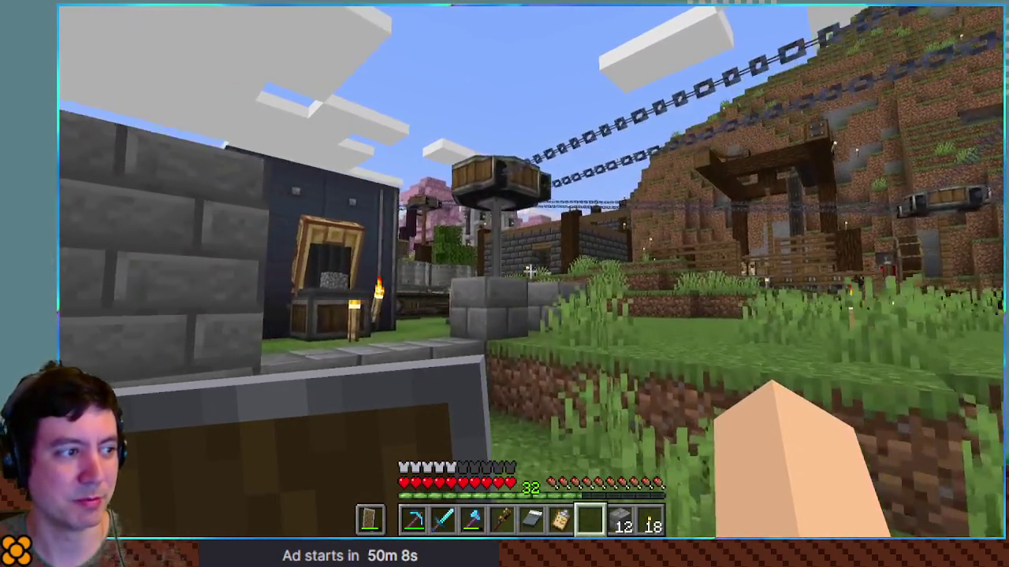
pyautogui.press('w')
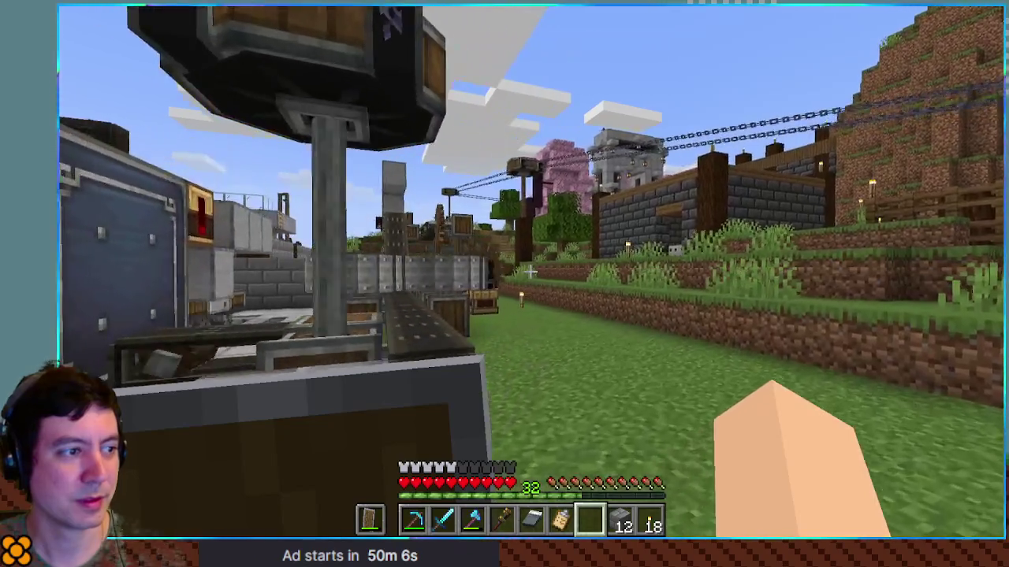
pyautogui.press('w')
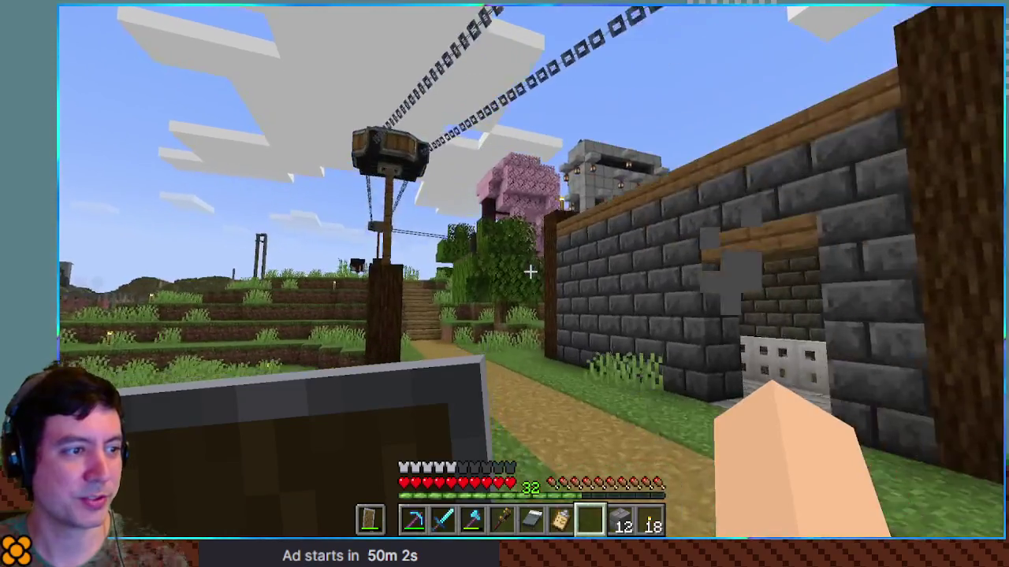
pyautogui.press('w')
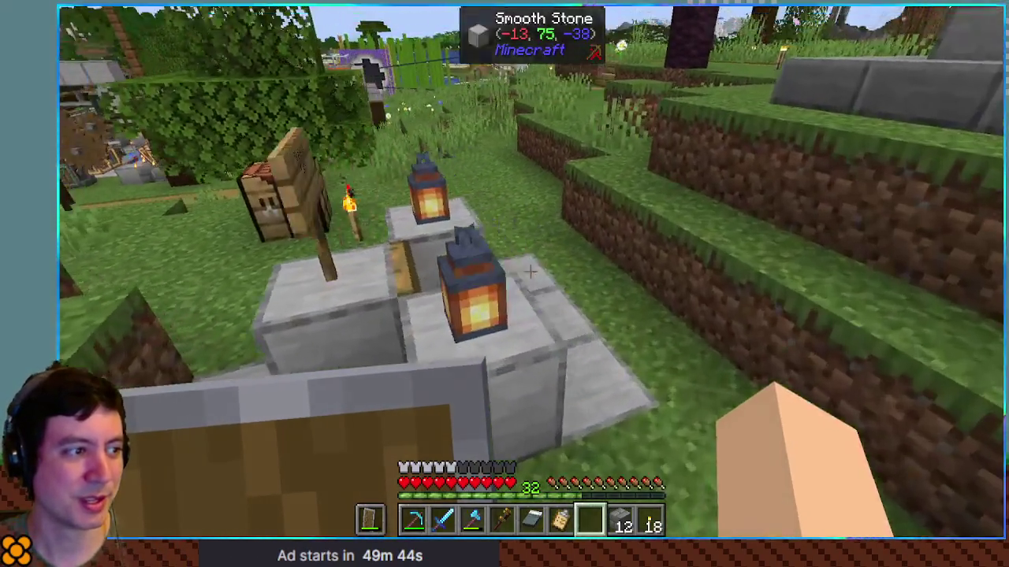
# Step between the smooth stone pillars, climb down the ladder shaft and walk into the storeroom.
pyautogui.press('w')
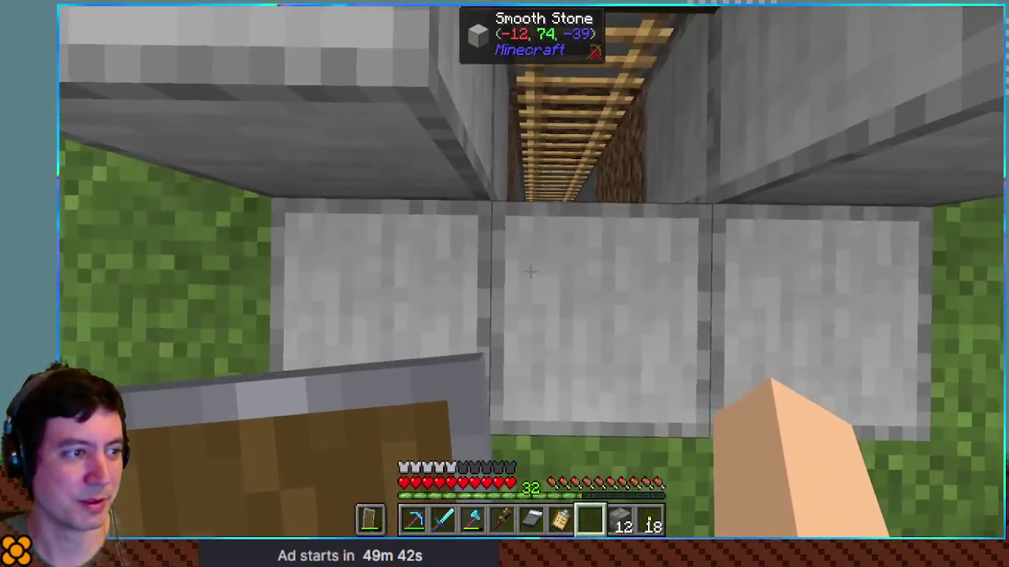
pyautogui.press('w')
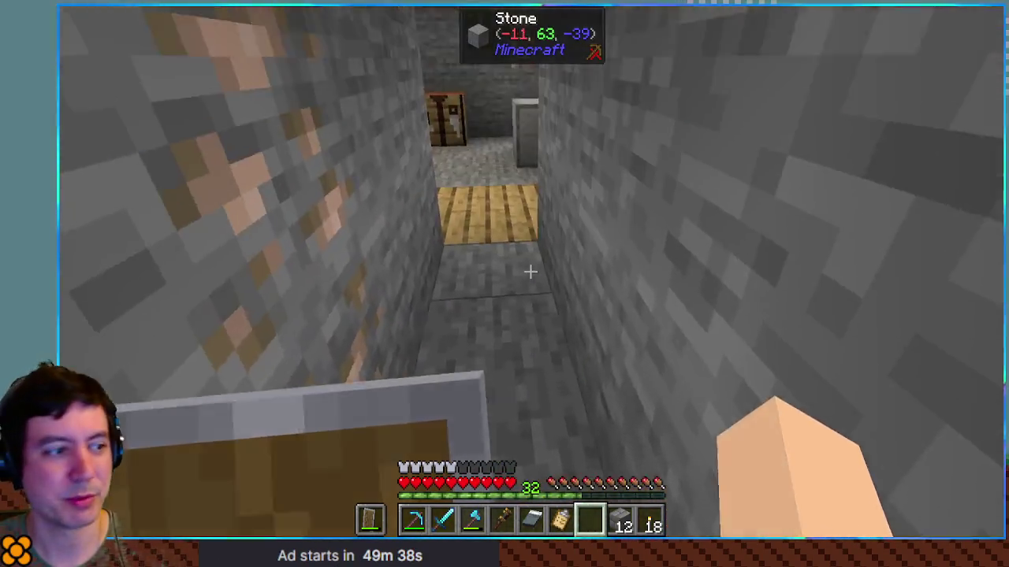
pyautogui.press('w')
# Look through the large chest of bones and arrows, then open the chest of building blocks.
pyautogui.moveTo(530, 272)
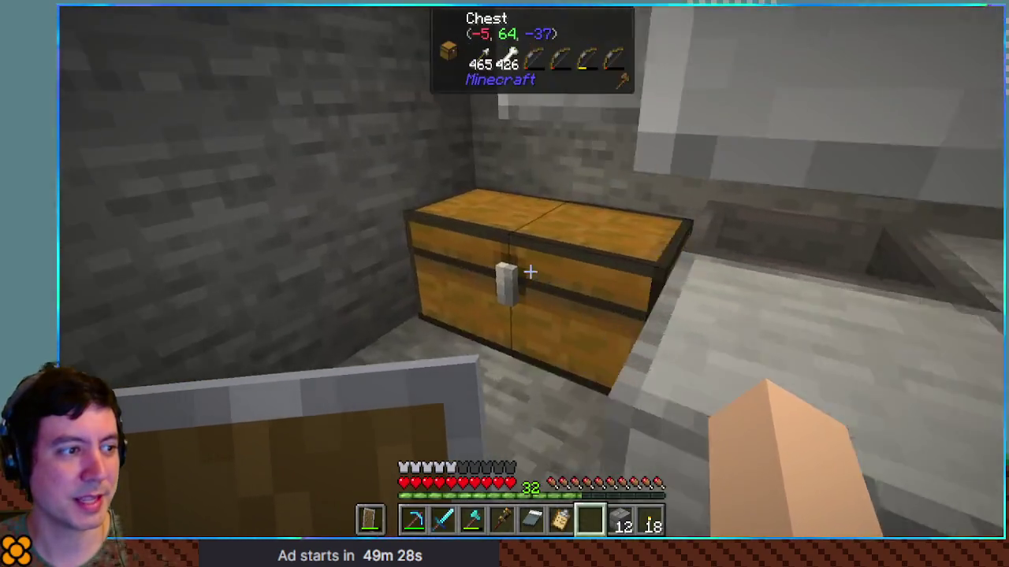
pyautogui.rightClick(530, 272)
pyautogui.press('Escape')
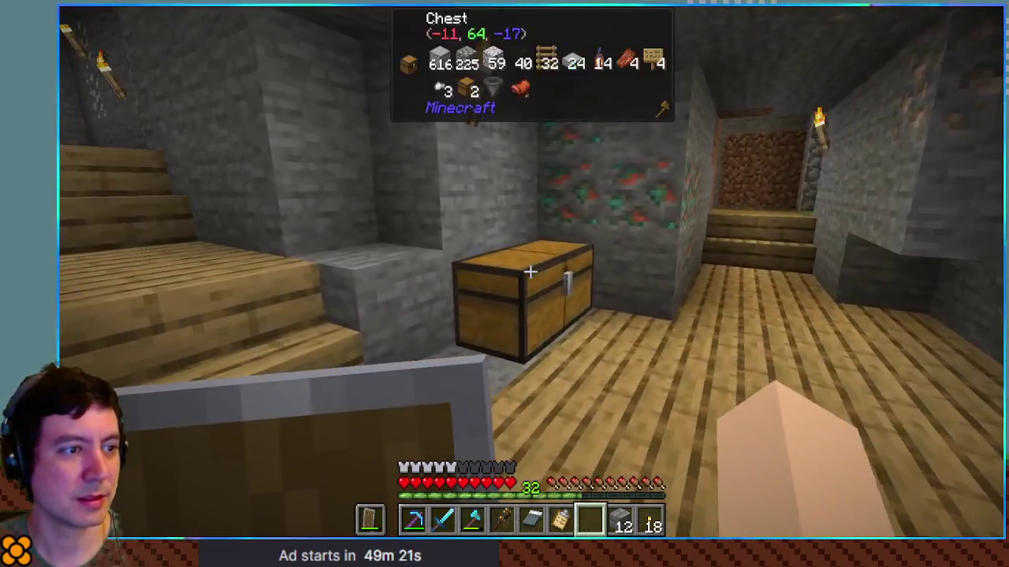
pyautogui.rightClick(529, 271)
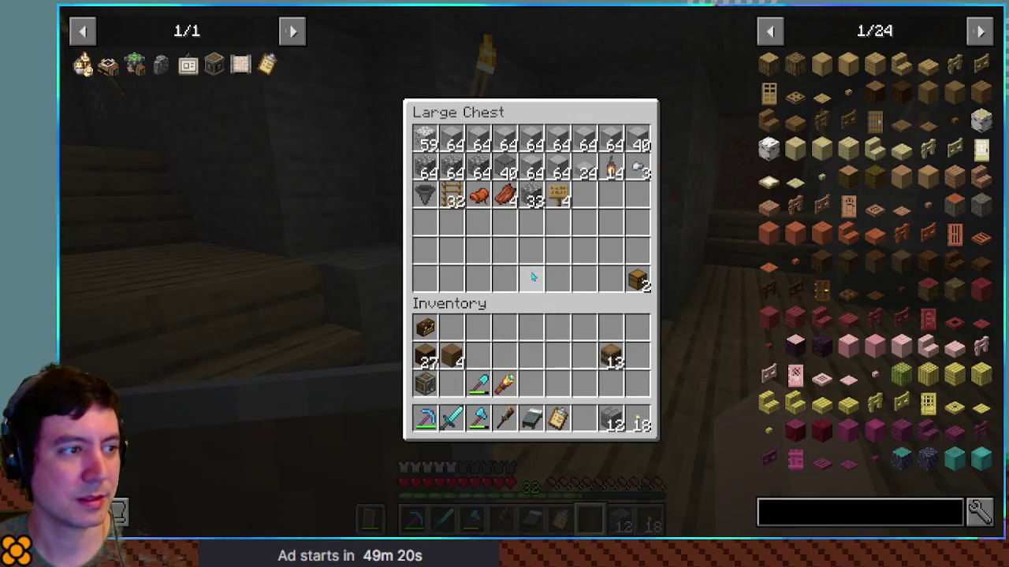
# Close the building-blocks chest and look inside the placed backpack.
pyautogui.press('Escape')
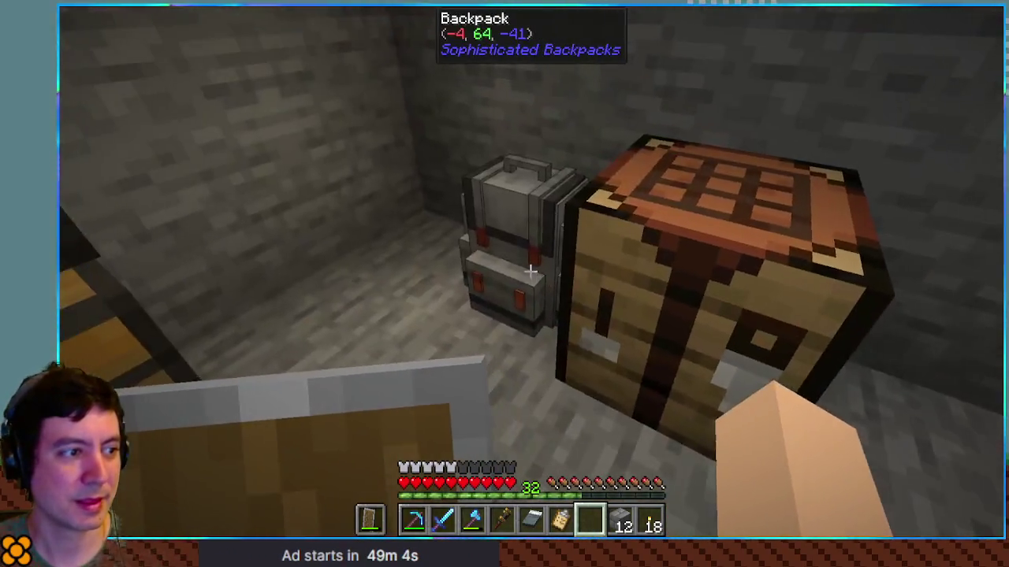
pyautogui.rightClick(529, 272)
pyautogui.press('Escape')
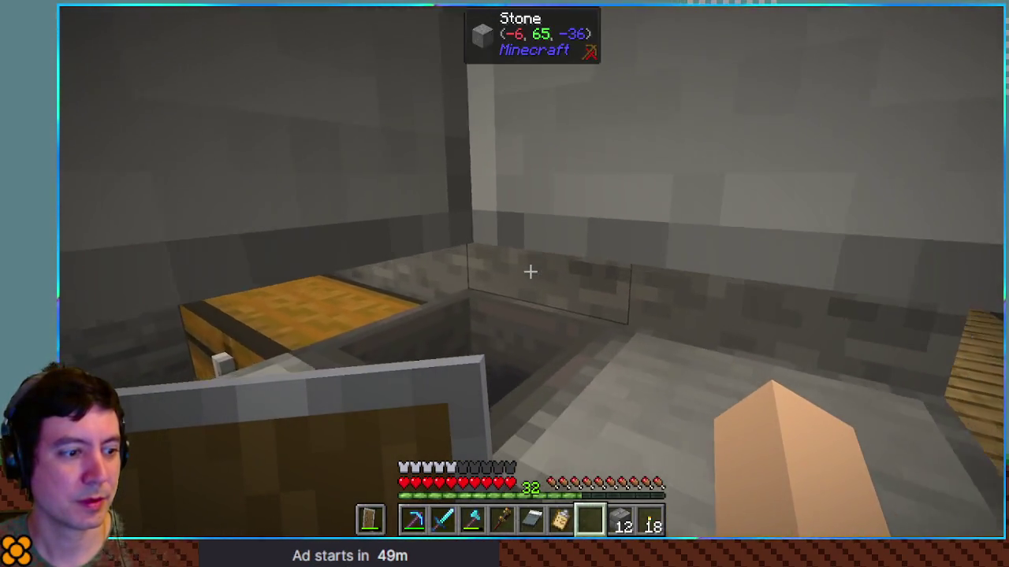
# Check the chest of bones and bows, then cross the room and open the inventory crafting grid.
pyautogui.press('e')
pyautogui.press('e')
pyautogui.rightClick(530, 272)
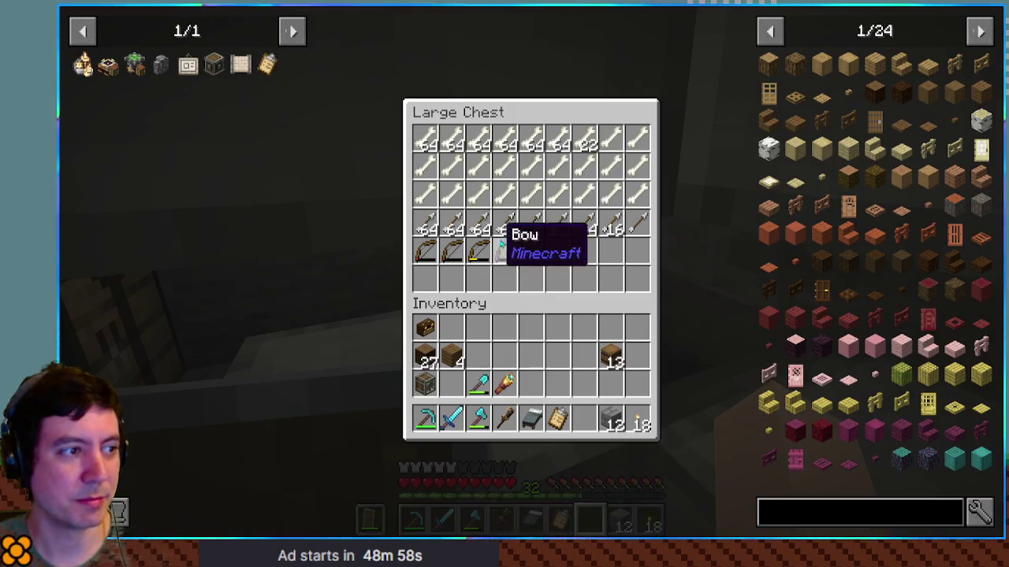
pyautogui.press('e')
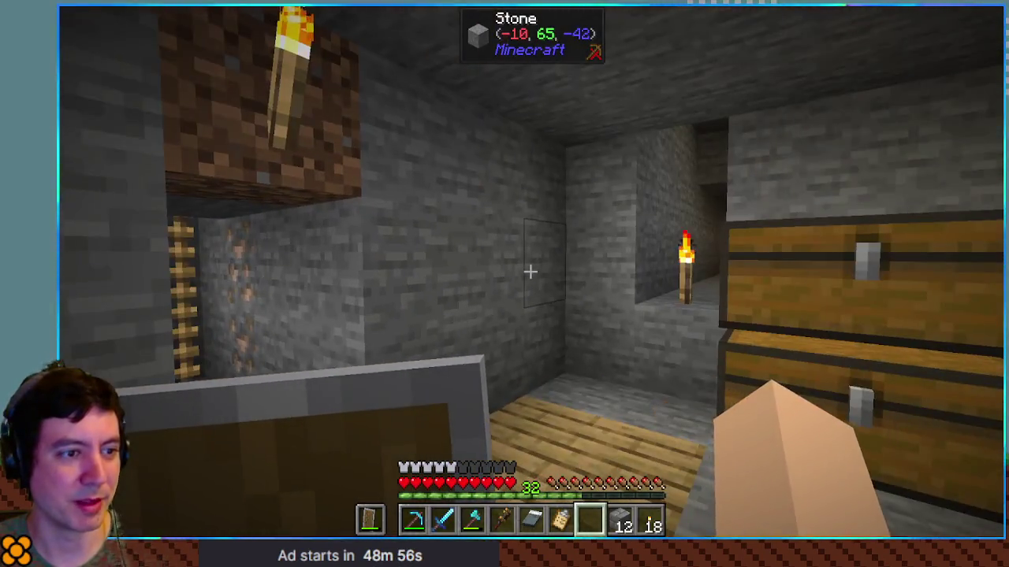
pyautogui.press('w')
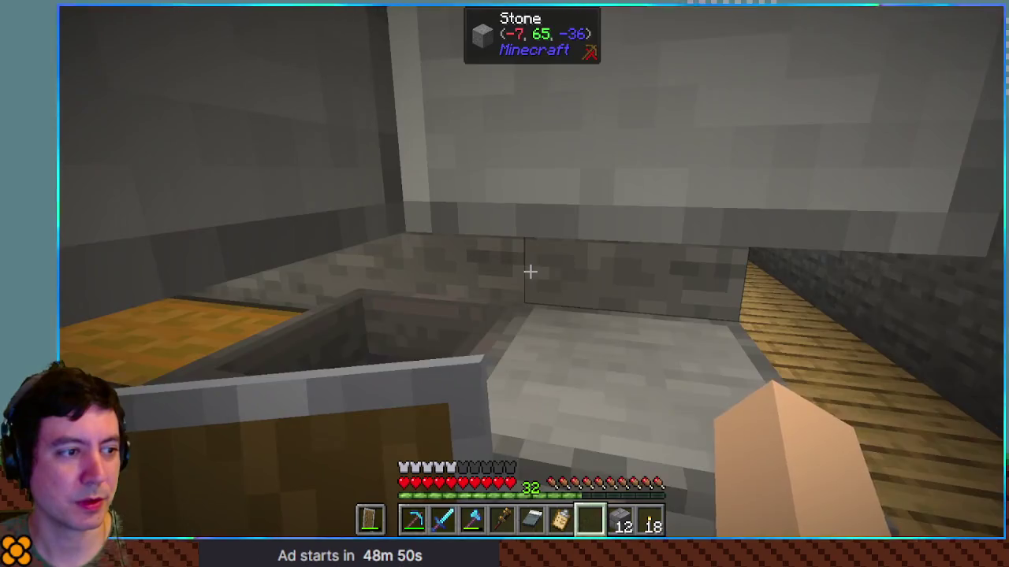
pyautogui.press('e')
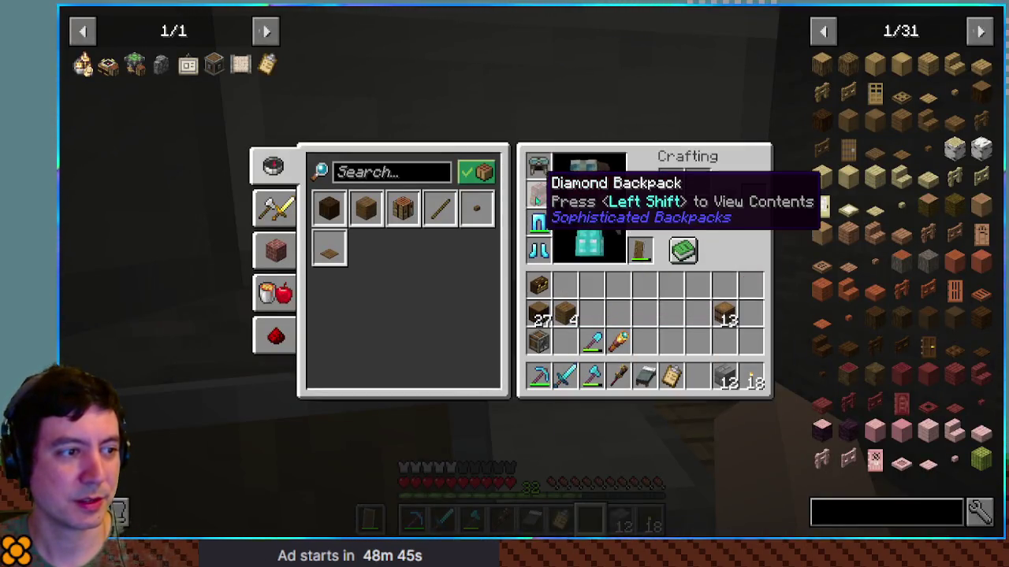
# Scroll the hotbar, attack the skeleton, and reopen the inventory with the item browser.
pyautogui.press('e')
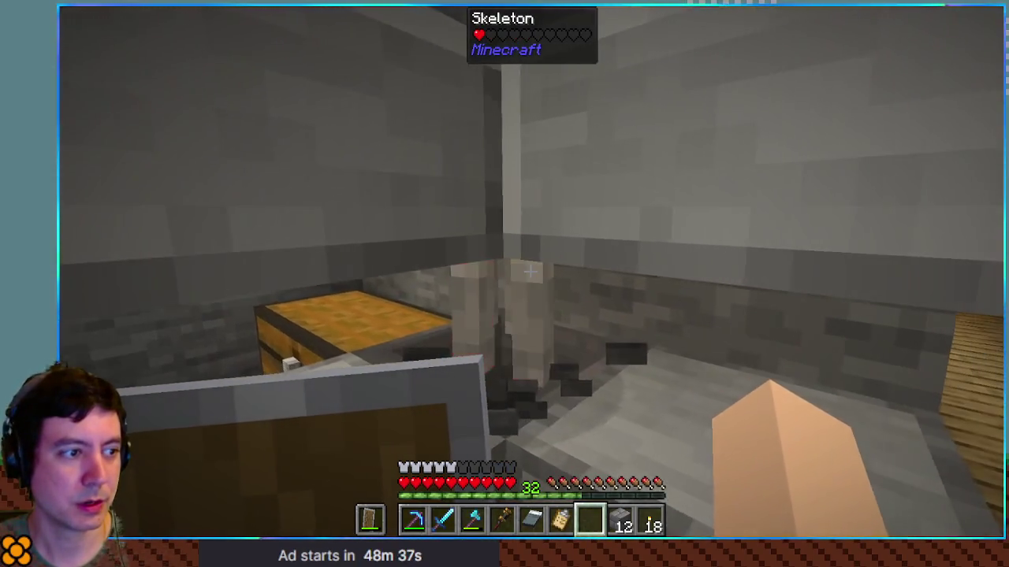
pyautogui.scroll(1, 530, 272)
pyautogui.scroll(4, 530, 272)
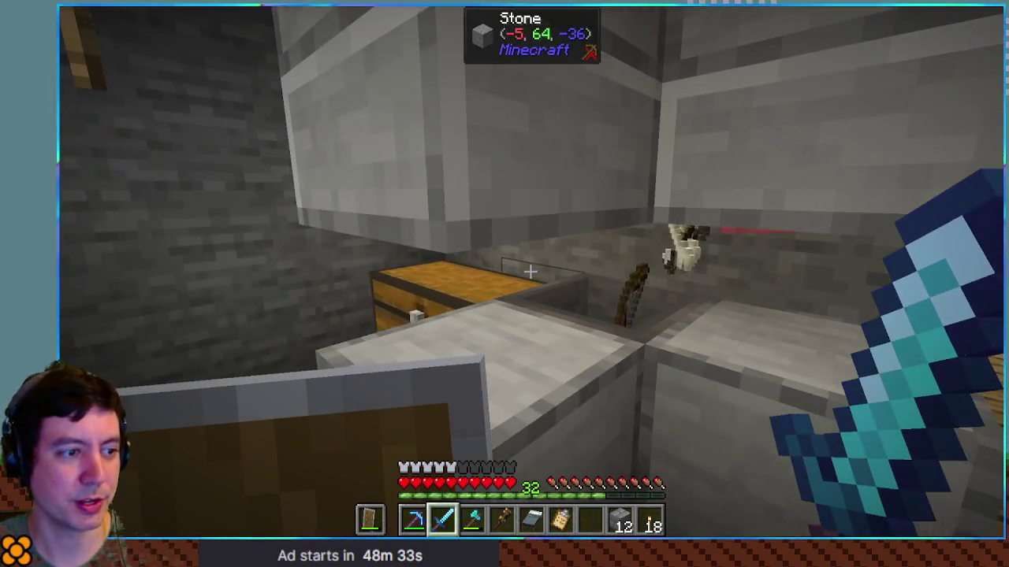
pyautogui.click(529, 272)
pyautogui.press('e')
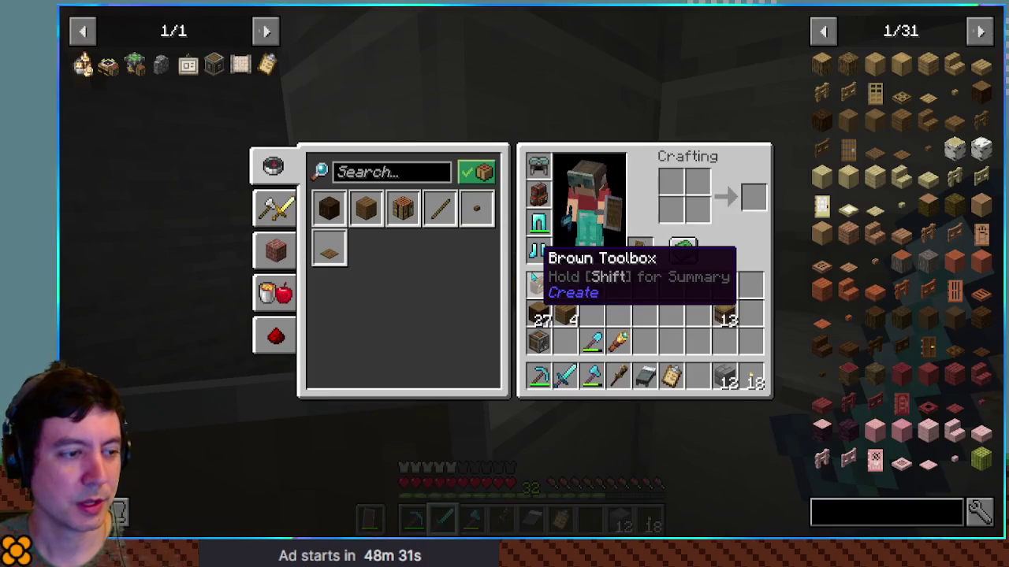
# Search 'redst' and trace Redstone Dust via Filling by Spout and Strength brewing to Blaze Powder.
pyautogui.click(881, 511)
pyautogui.write('redst')
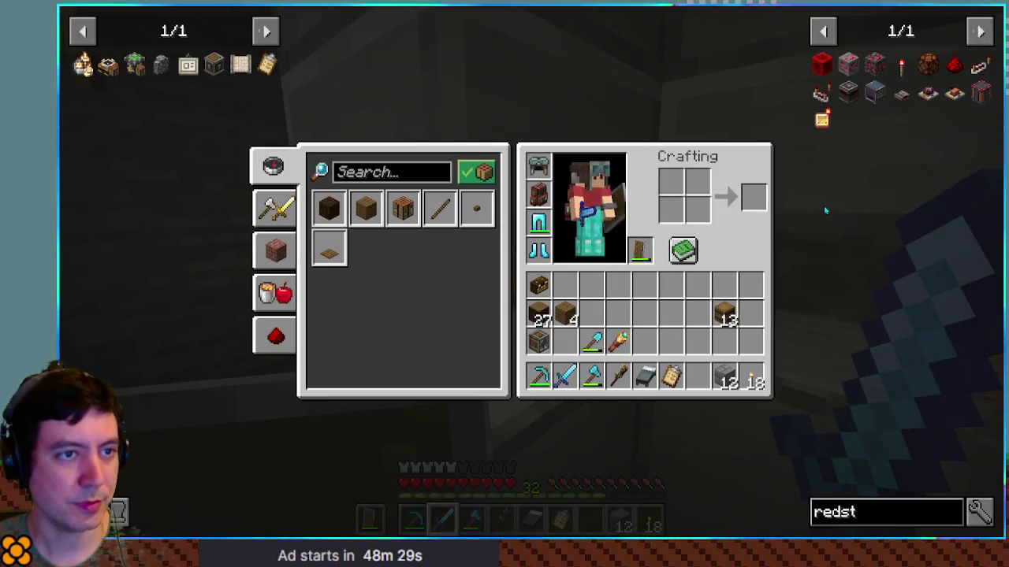
pyautogui.click(956, 61)
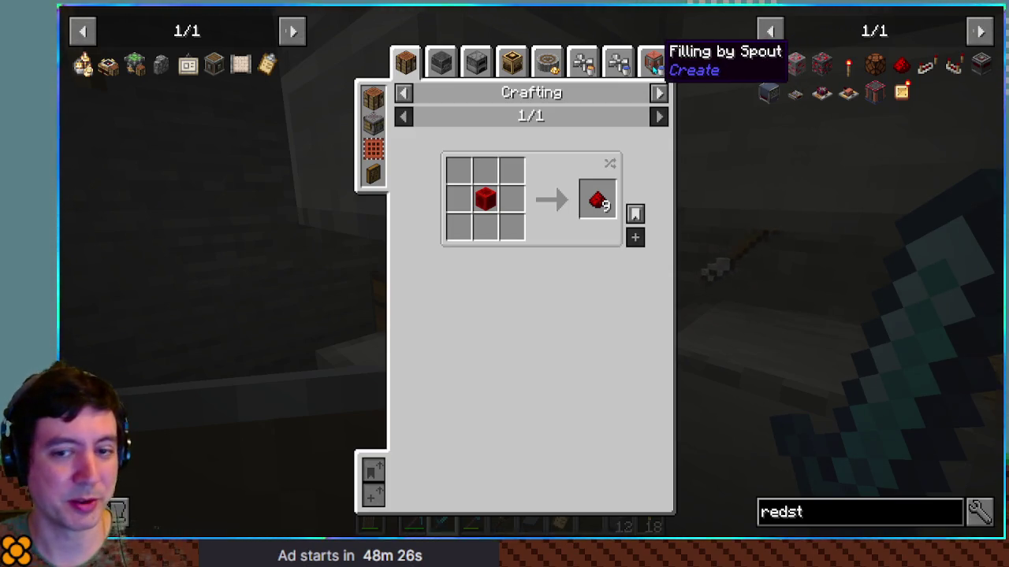
pyautogui.click(656, 68)
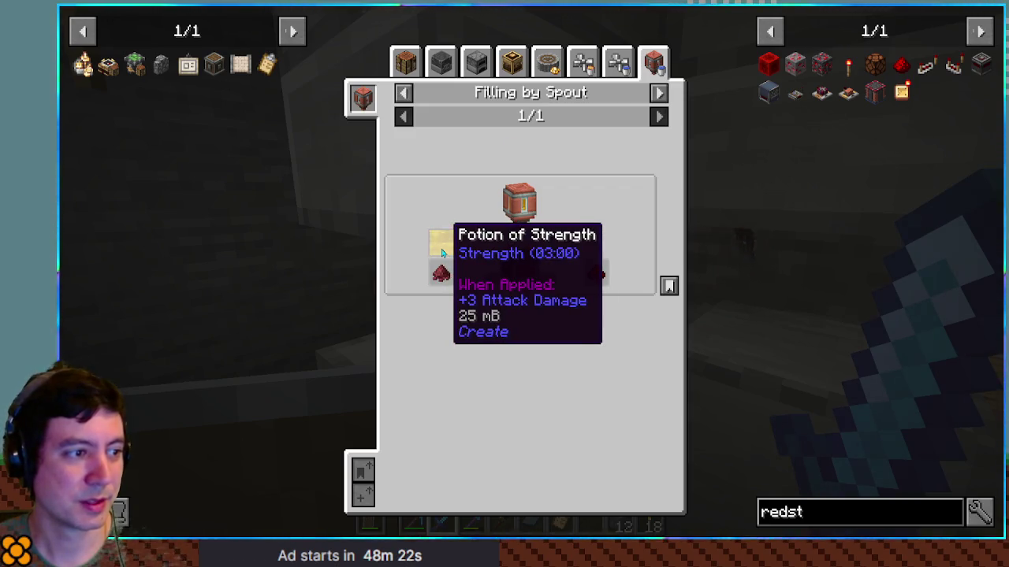
pyautogui.click(442, 252)
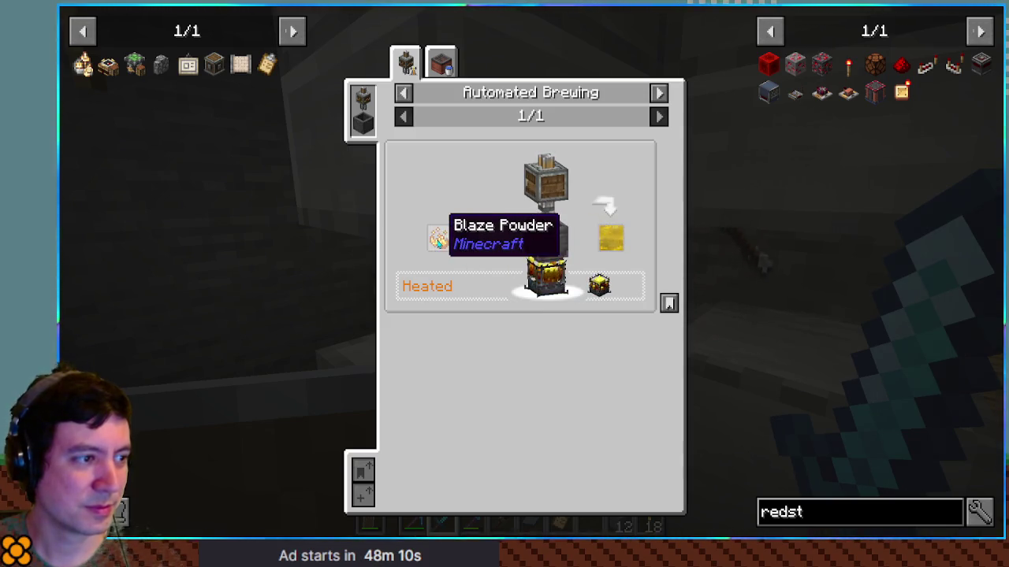
pyautogui.click(439, 236)
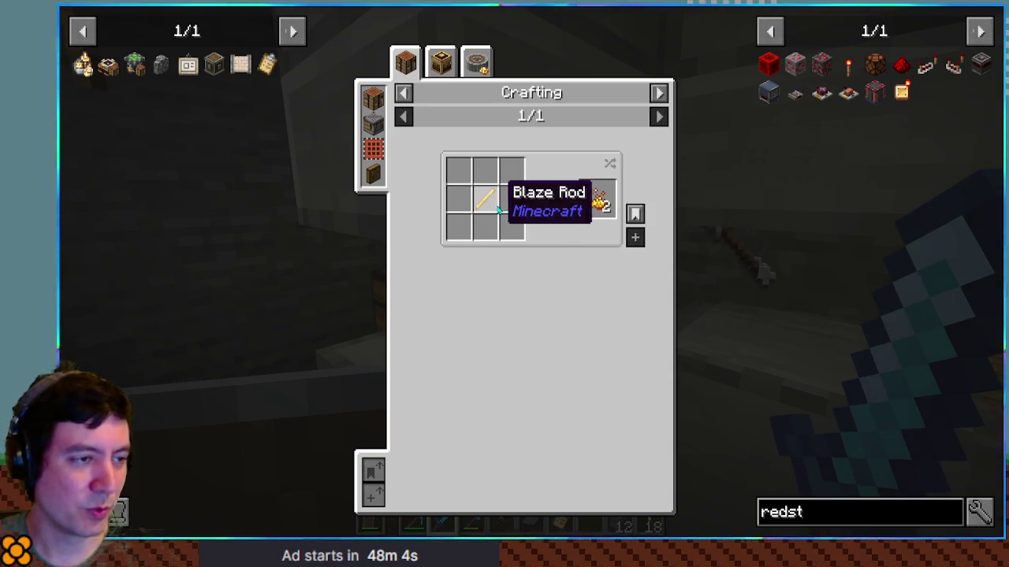
pyautogui.press('Escape')
pyautogui.press('Escape')
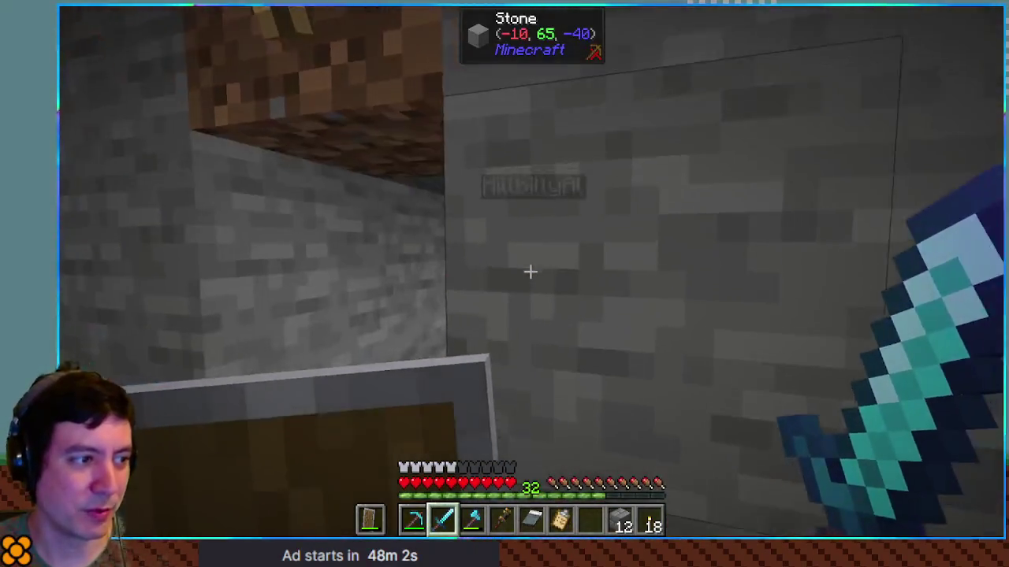
# Search JEI for 'blaze' and list the recipes that use Blaze Rod.
pyautogui.press('w')
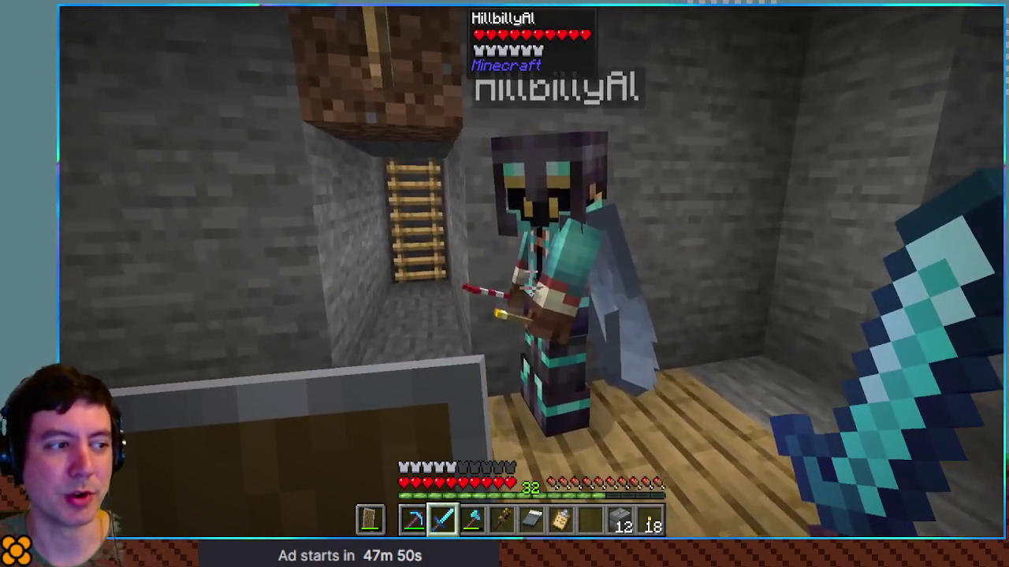
pyautogui.write('edst')
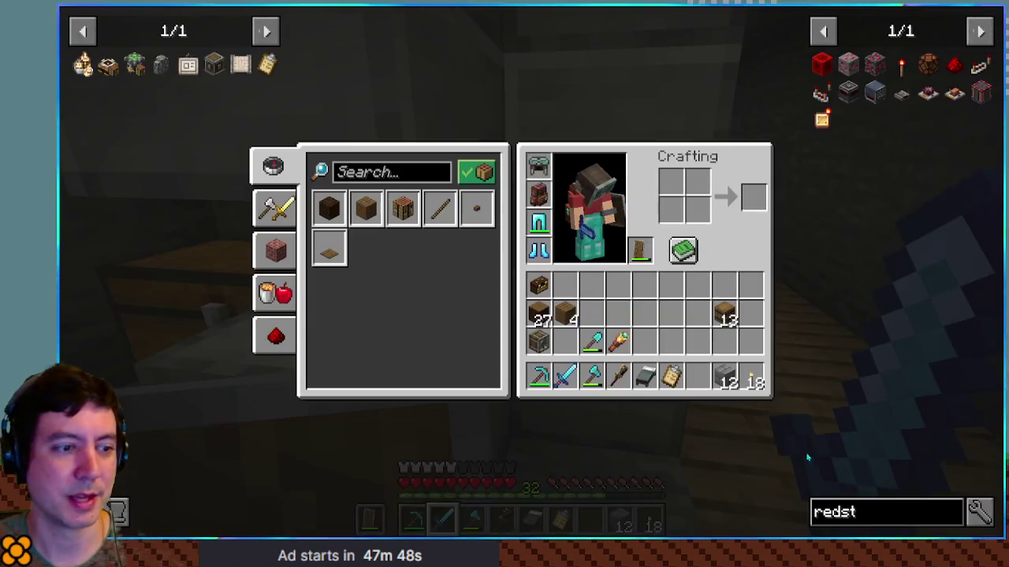
pyautogui.write('blaze')
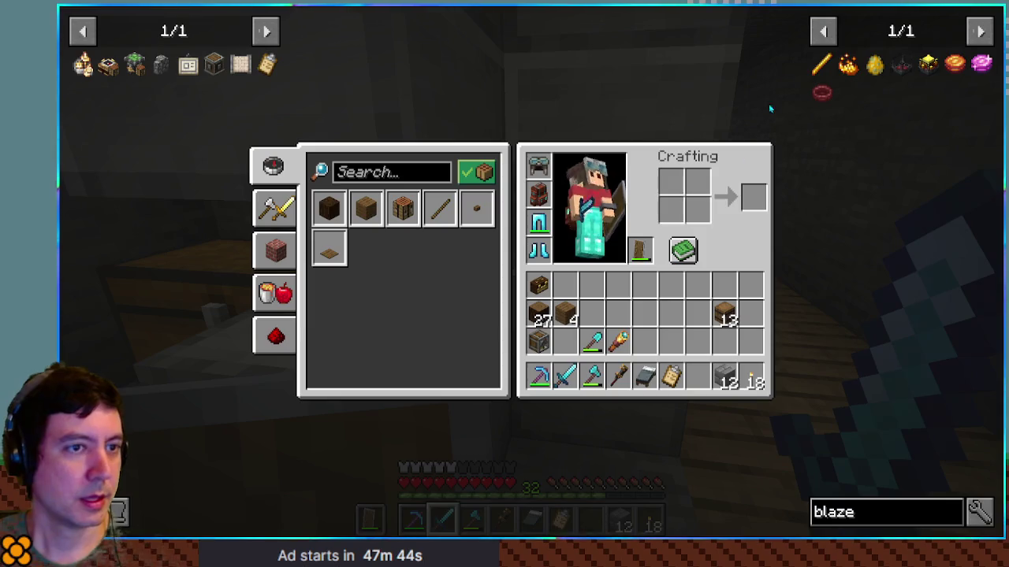
pyautogui.rightClick(818, 67)
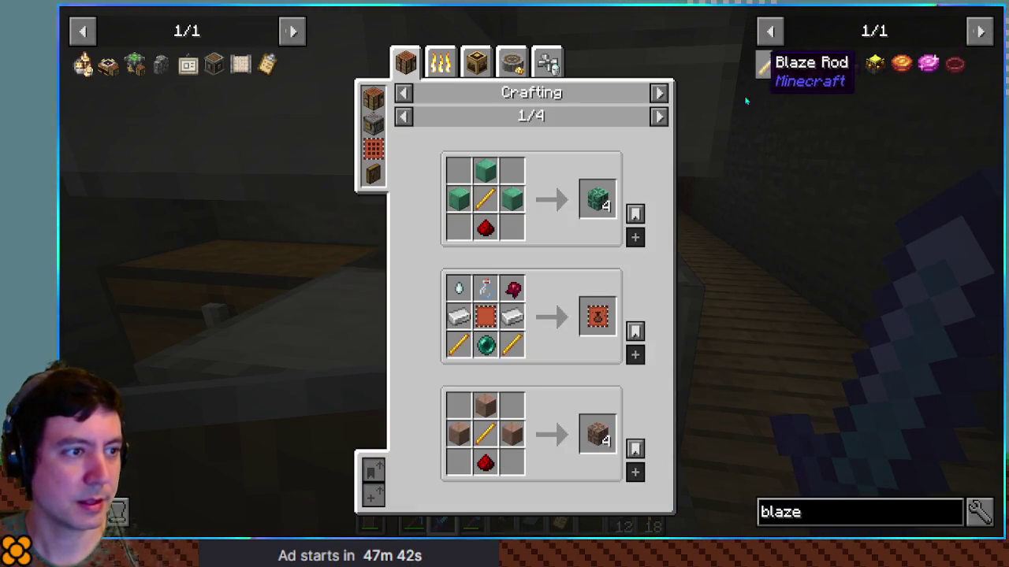
pyautogui.press('Escape')
pyautogui.press('Escape')
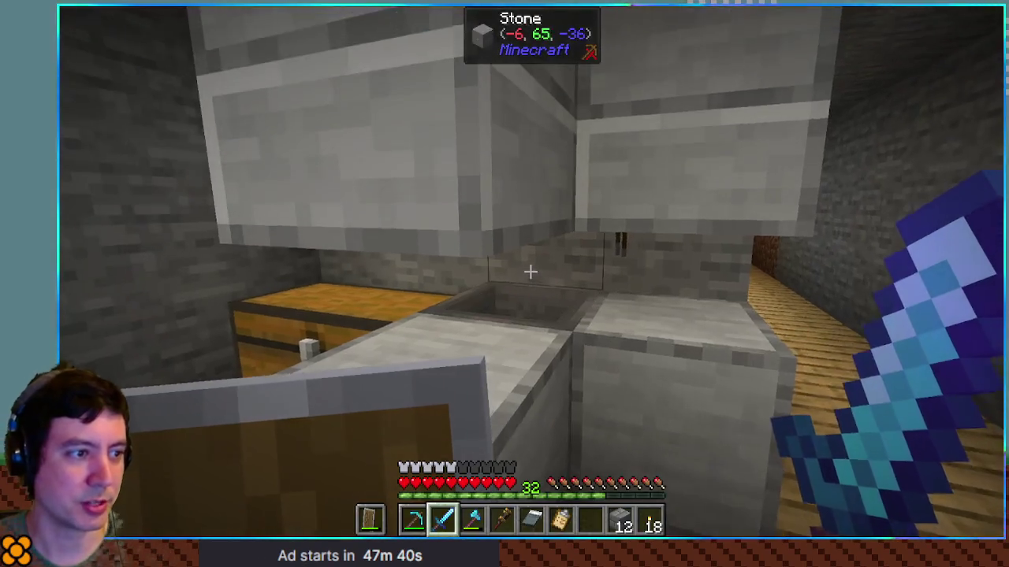
# Climb the ladder shaft, open the oak trapdoor, and step out onto the grass toward the house.
pyautogui.press('w')
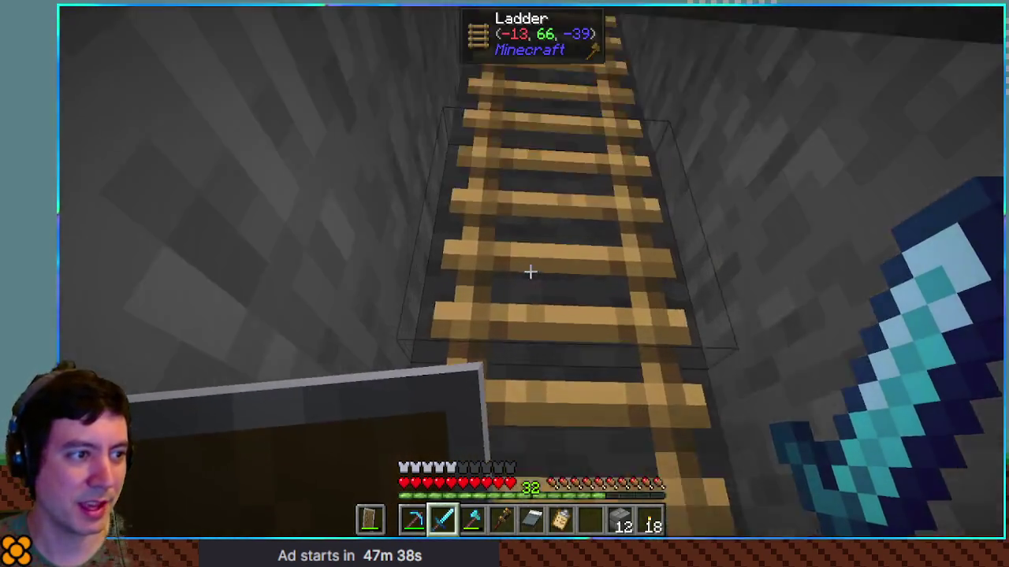
pyautogui.press('w')
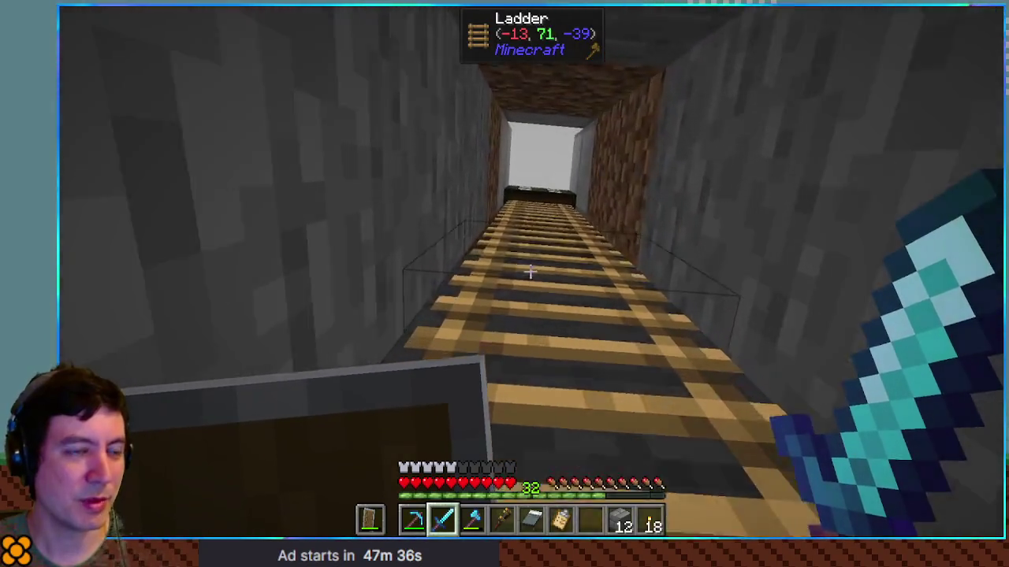
pyautogui.press('w')
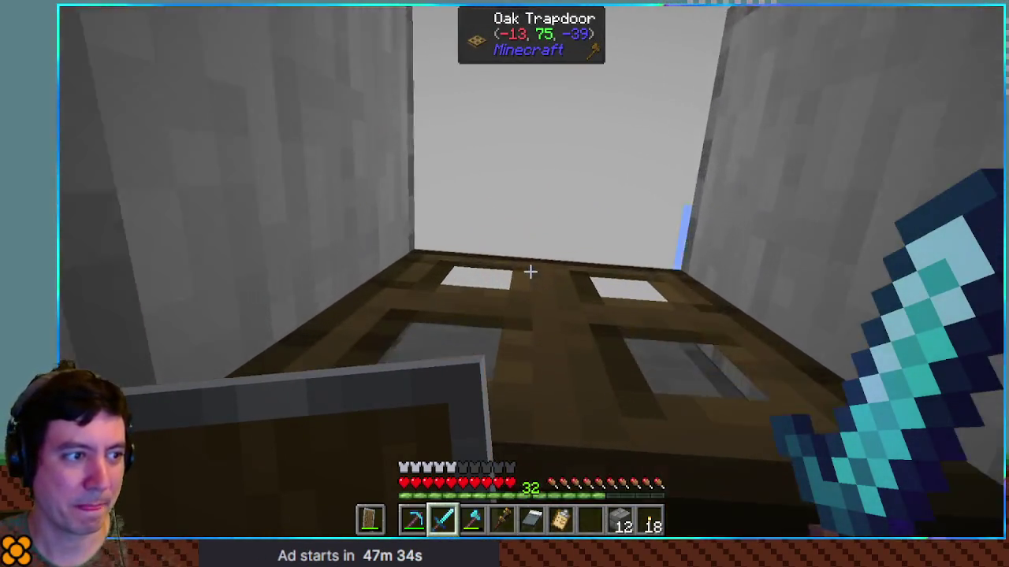
pyautogui.rightClick(531, 272)
pyautogui.press('w')
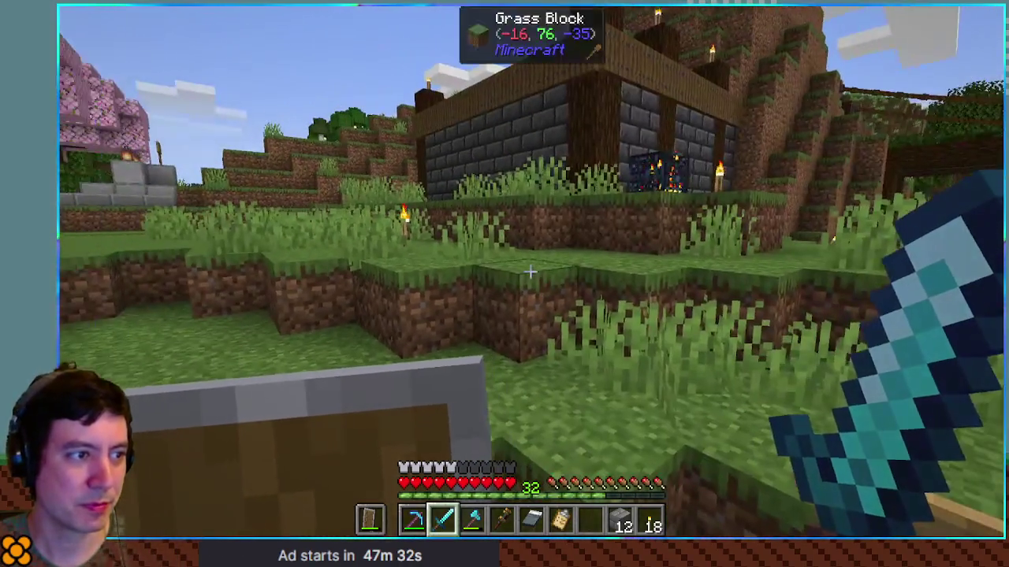
pyautogui.press('w')
pyautogui.scroll(-5, 530, 272)
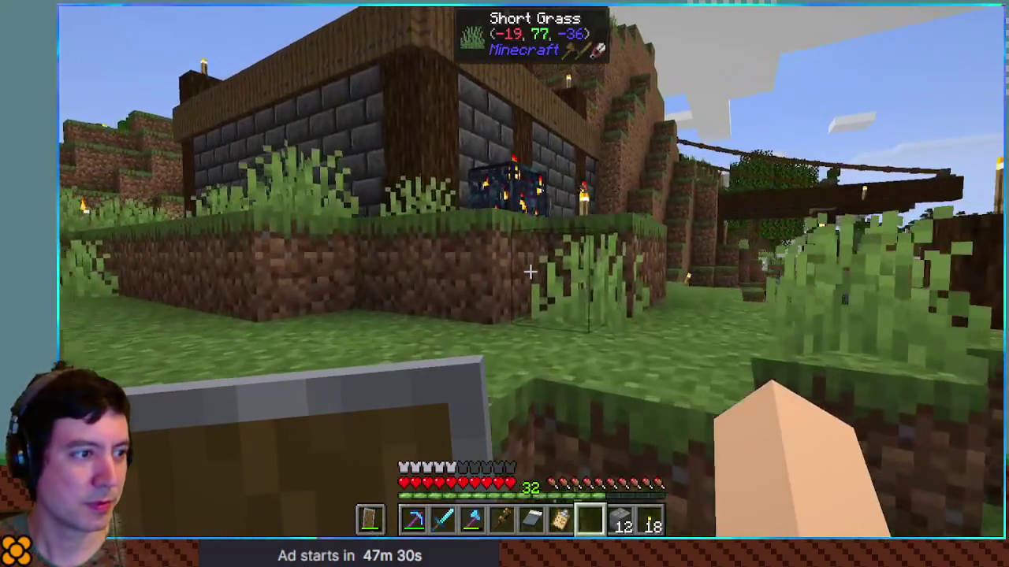
# Walk up to the blaze spawner by the portal and swing an empty hand at the grass and nearby player.
pyautogui.press('w')
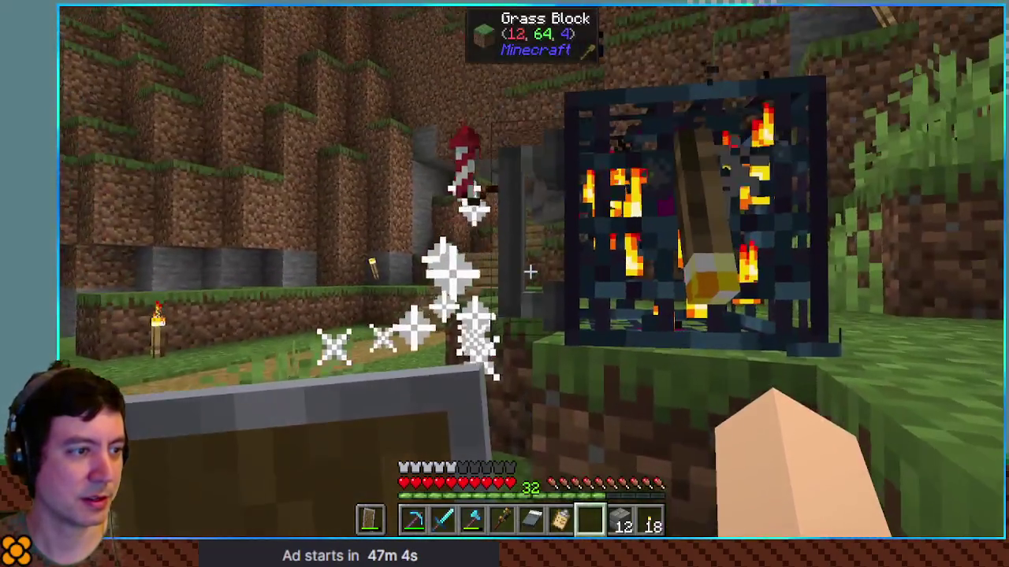
pyautogui.click(531, 271)
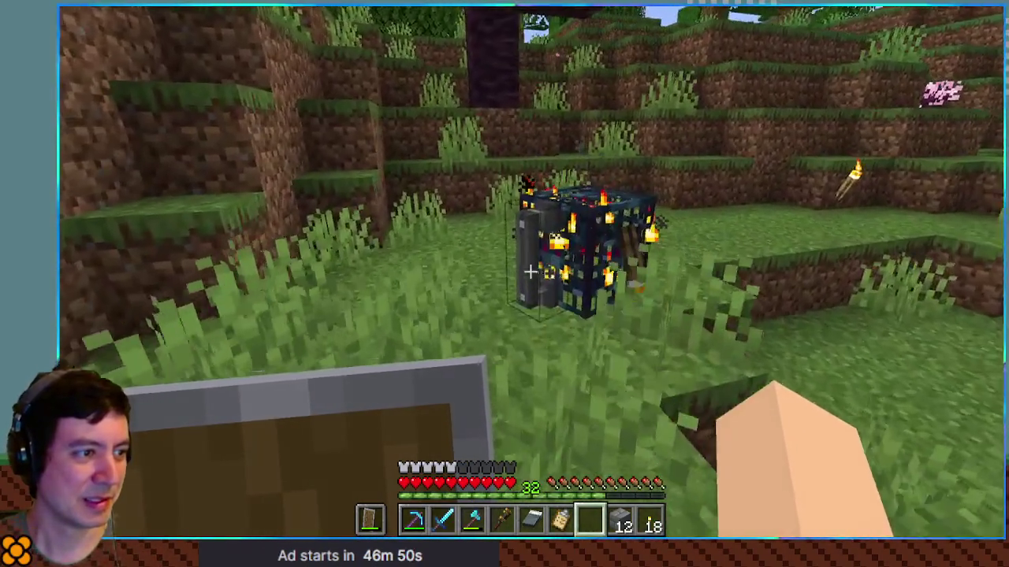
pyautogui.click(529, 272)
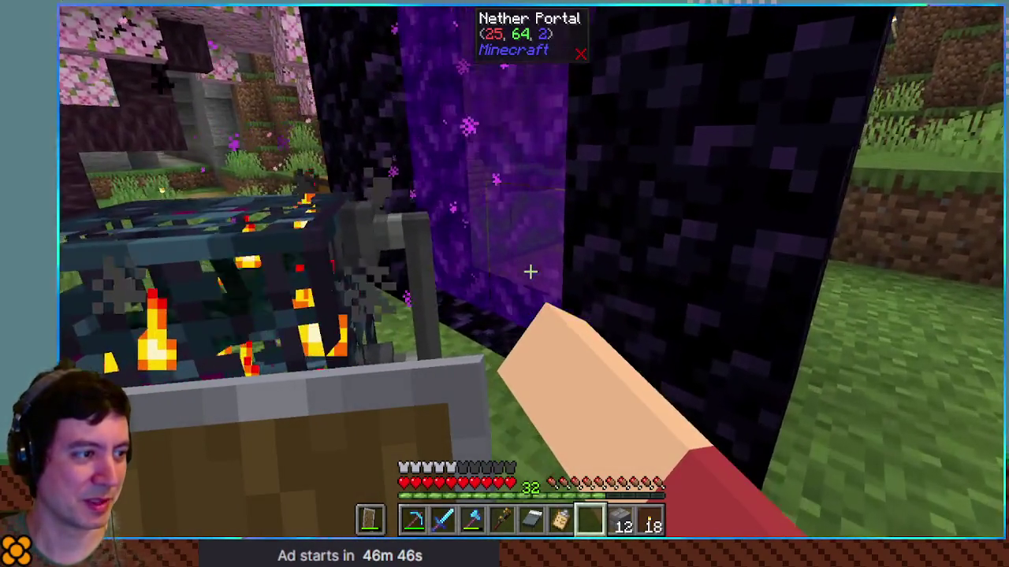
# Approach the nether portal, back off to view it whole, toggle chunk borders, and open the inventory.
pyautogui.press('w')
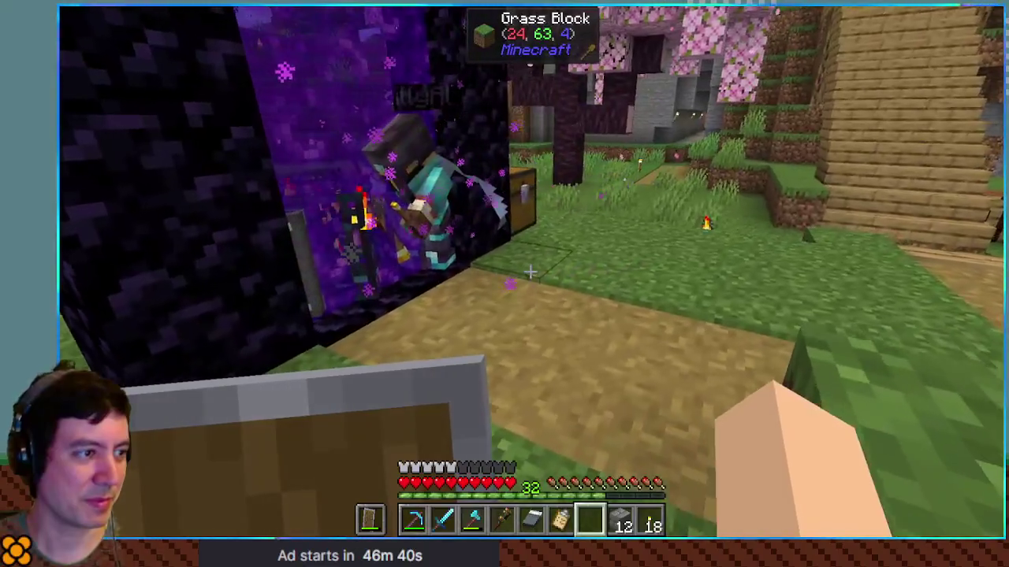
pyautogui.press('s')
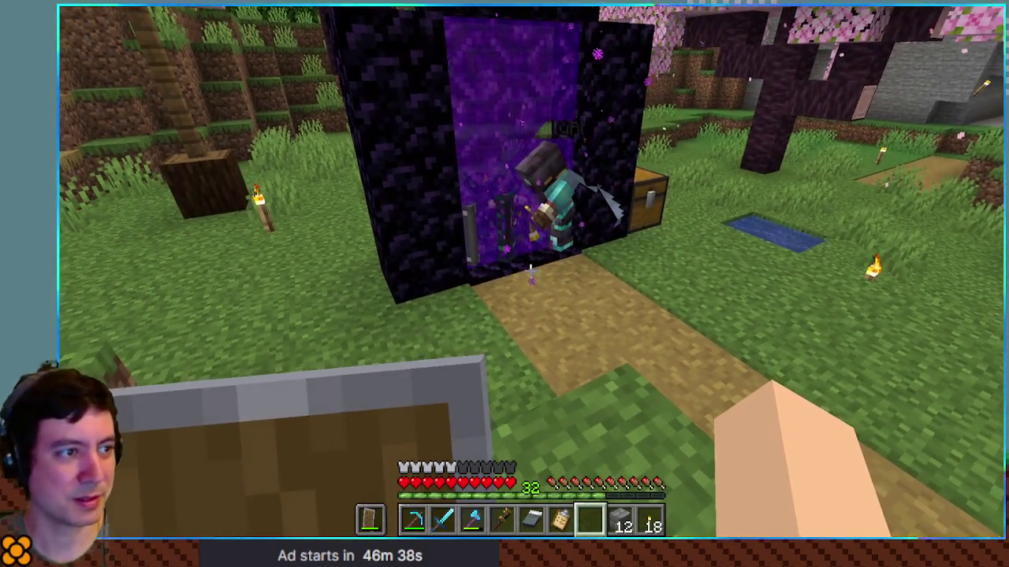
pyautogui.hotkey('F3', 'g')
pyautogui.hotkey('F3', 'g')
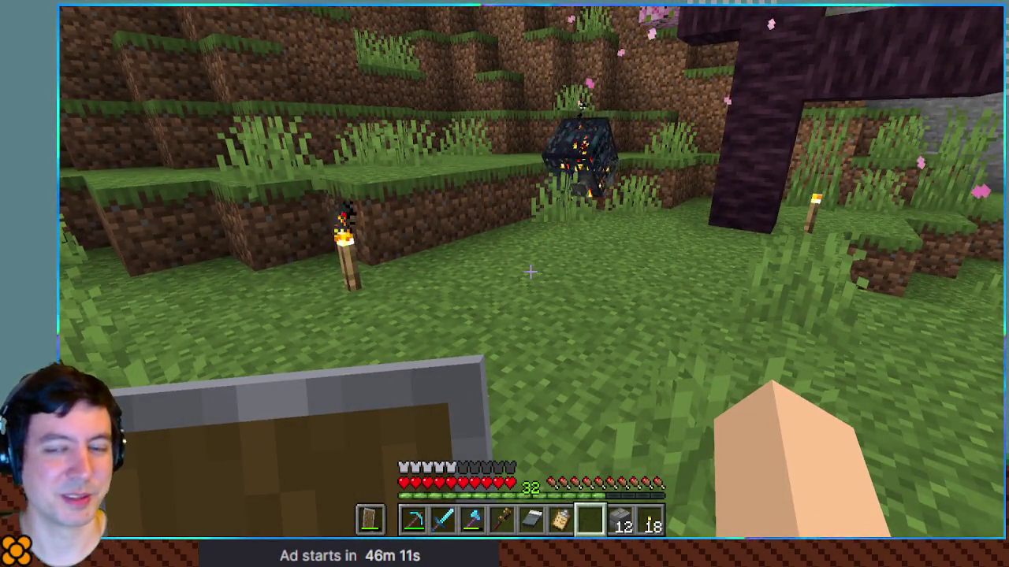
pyautogui.press('e')
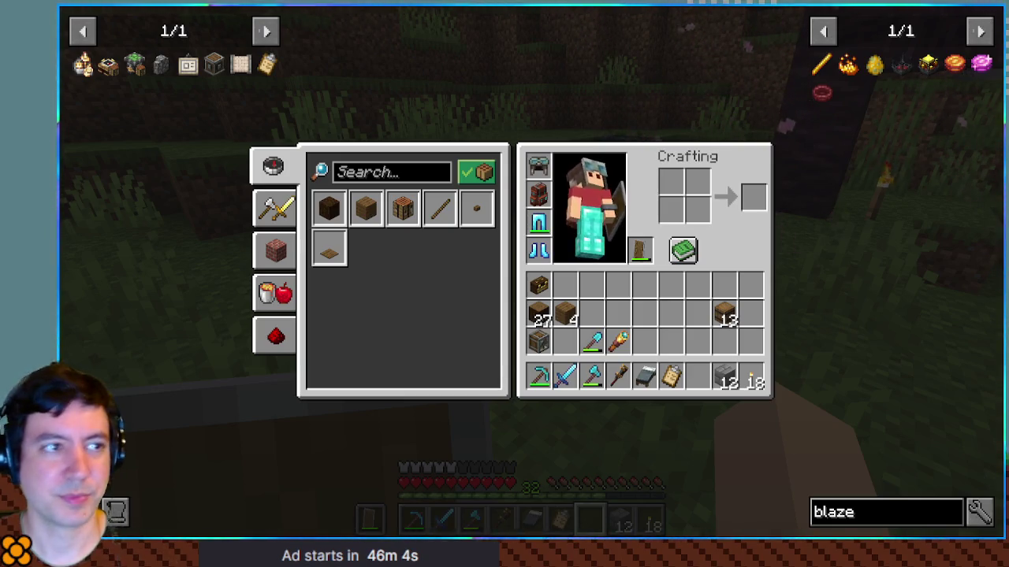
# Leave the nether portal, briefly check the inventory, then walk along the path toward the machines.
pyautogui.press('e')
pyautogui.press('s')
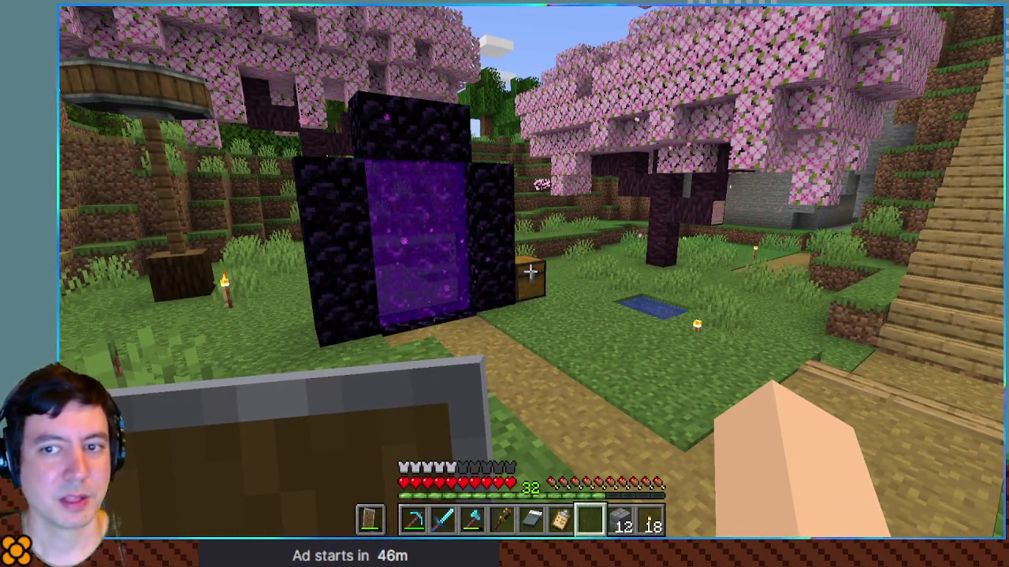
pyautogui.press('w')
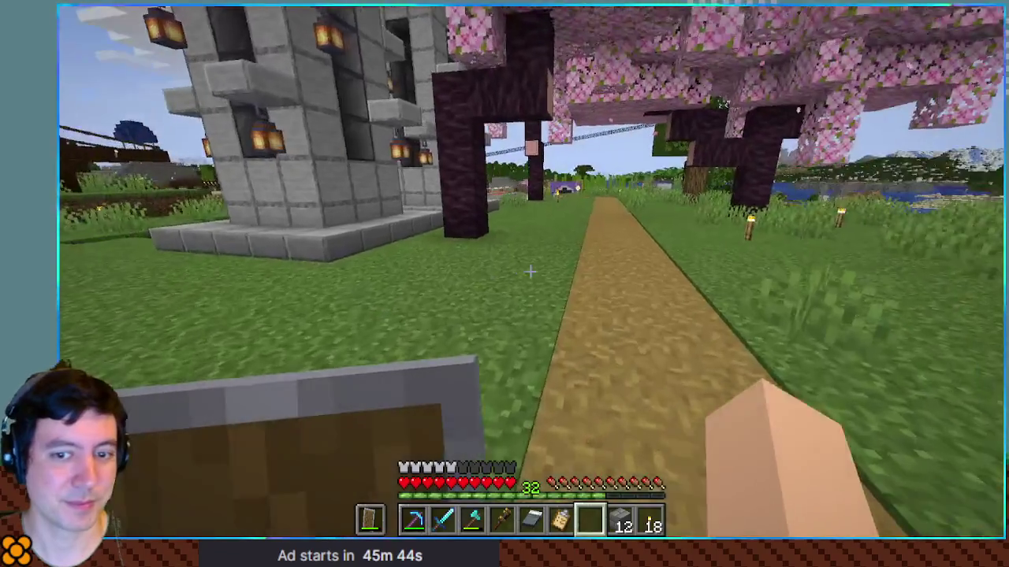
pyautogui.press('e')
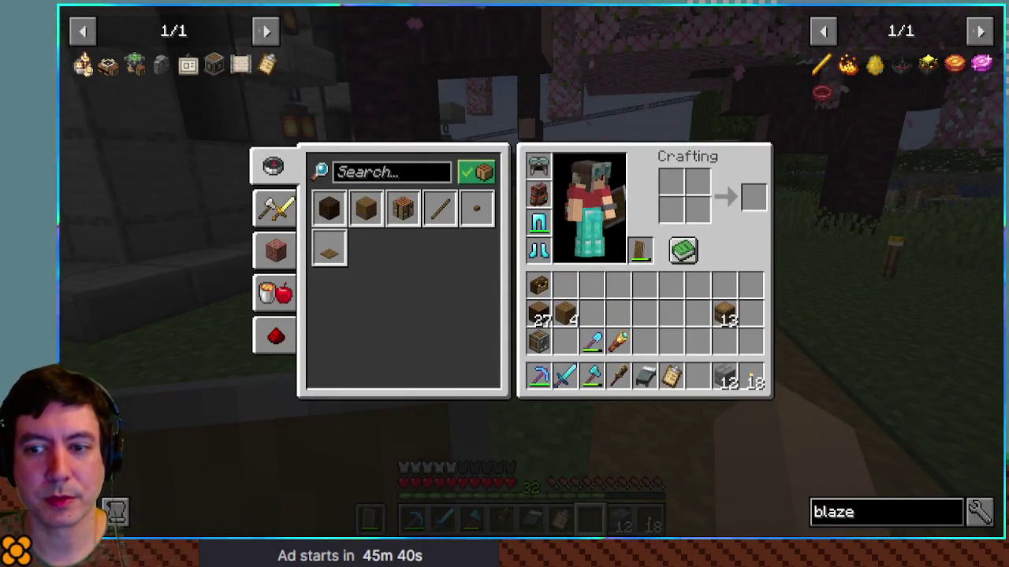
pyautogui.press('e')
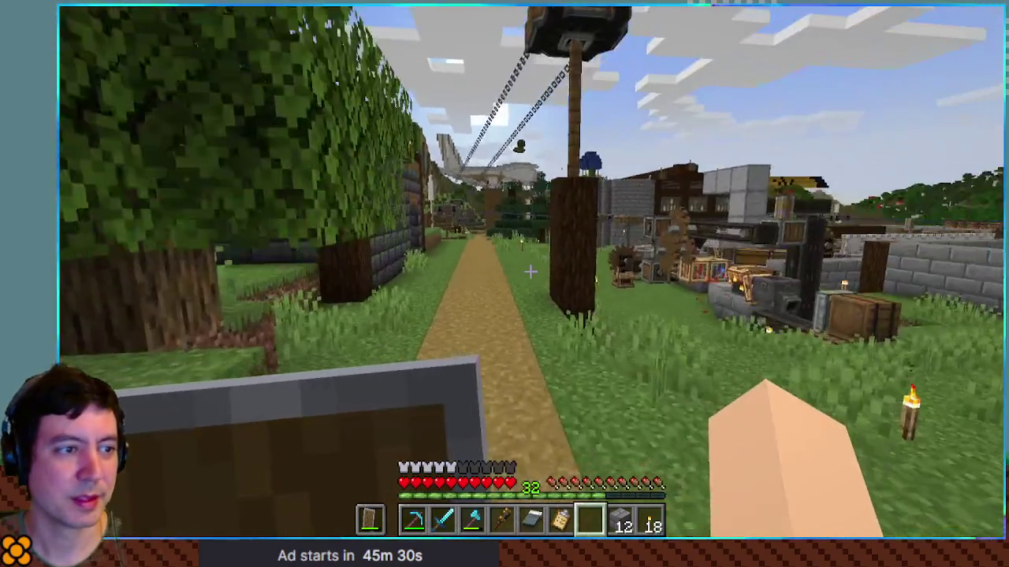
pyautogui.press('w')
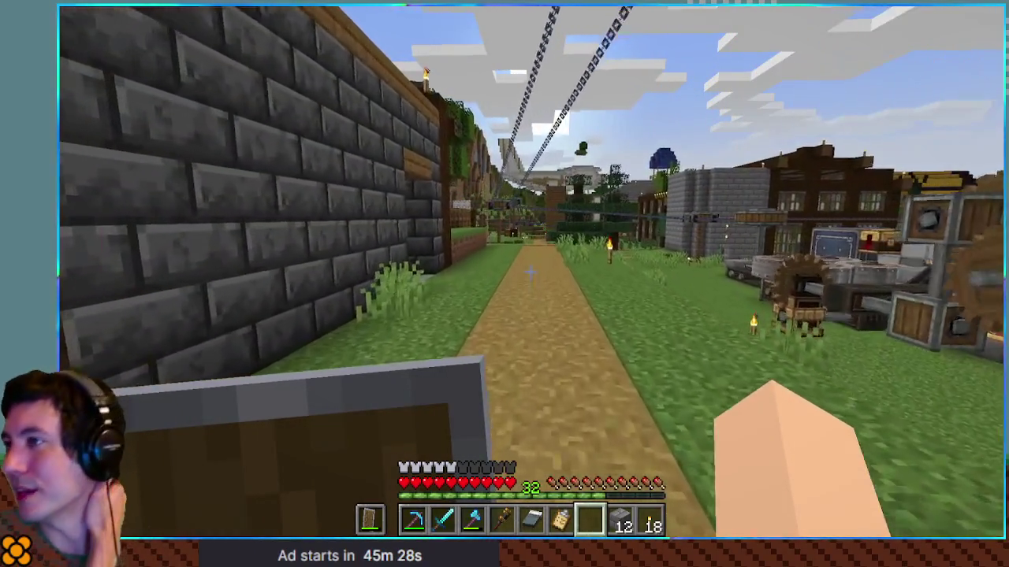
pyautogui.press('w')
pyautogui.press('w')
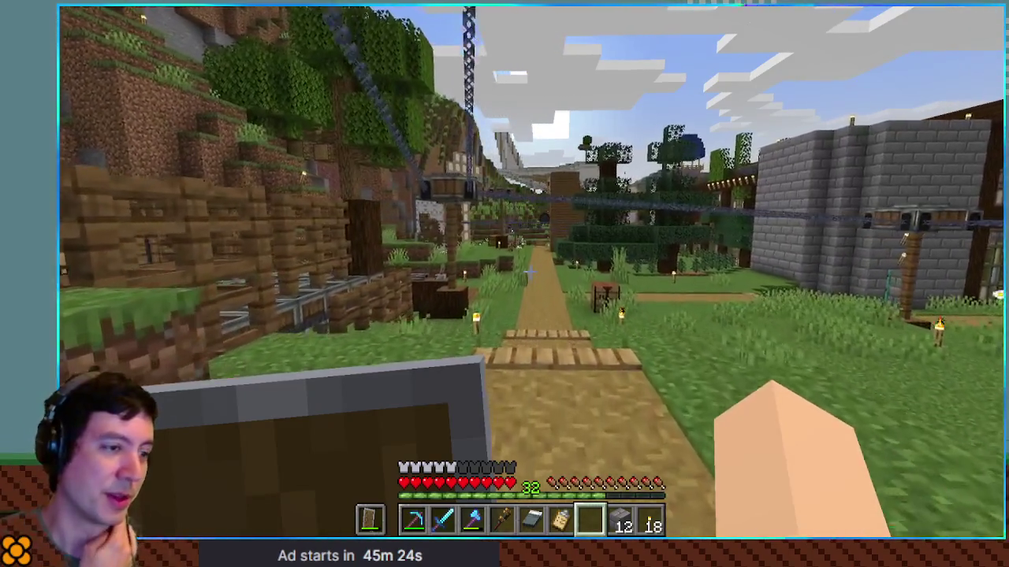
# Walk up to the machines and look up blaze rod uses, checking the Crushing recipe.
pyautogui.press('w')
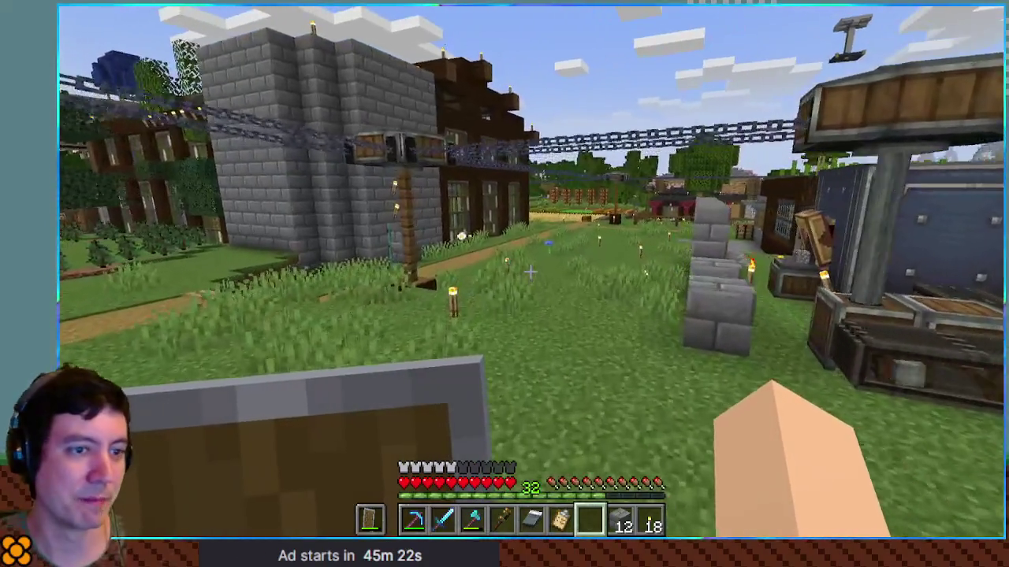
pyautogui.press('w')
pyautogui.press('e')
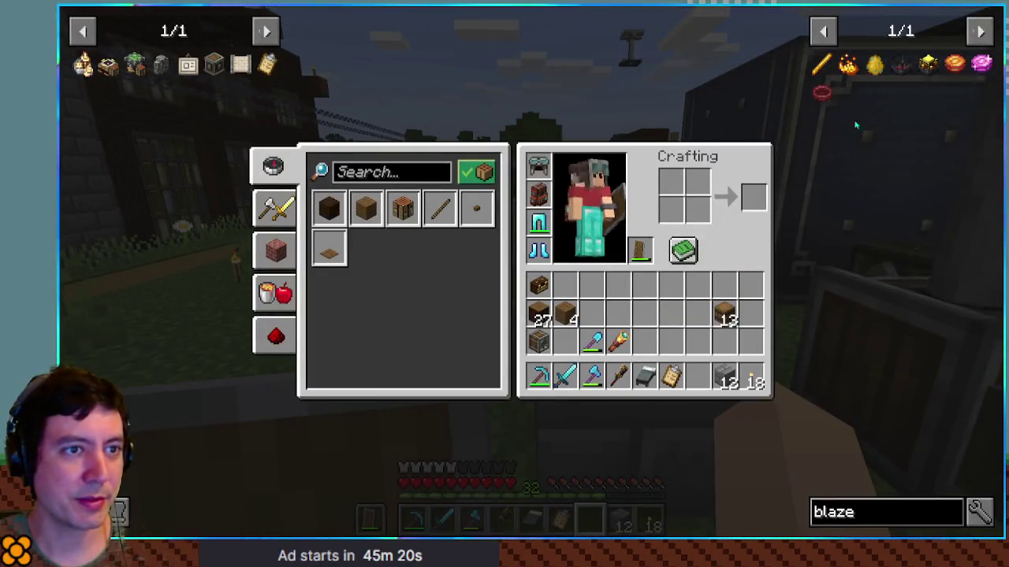
pyautogui.rightClick(821, 63)
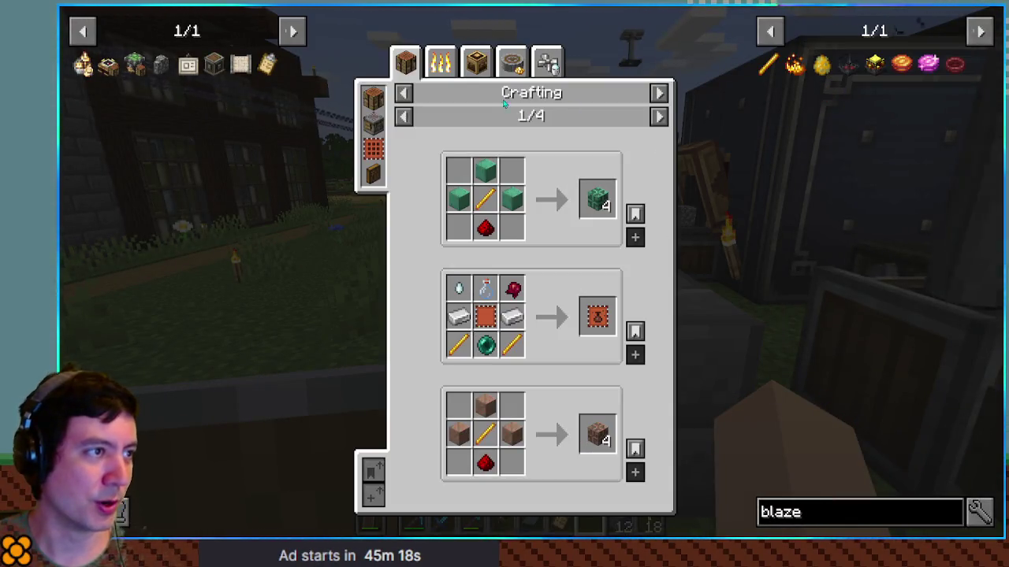
pyautogui.click(512, 65)
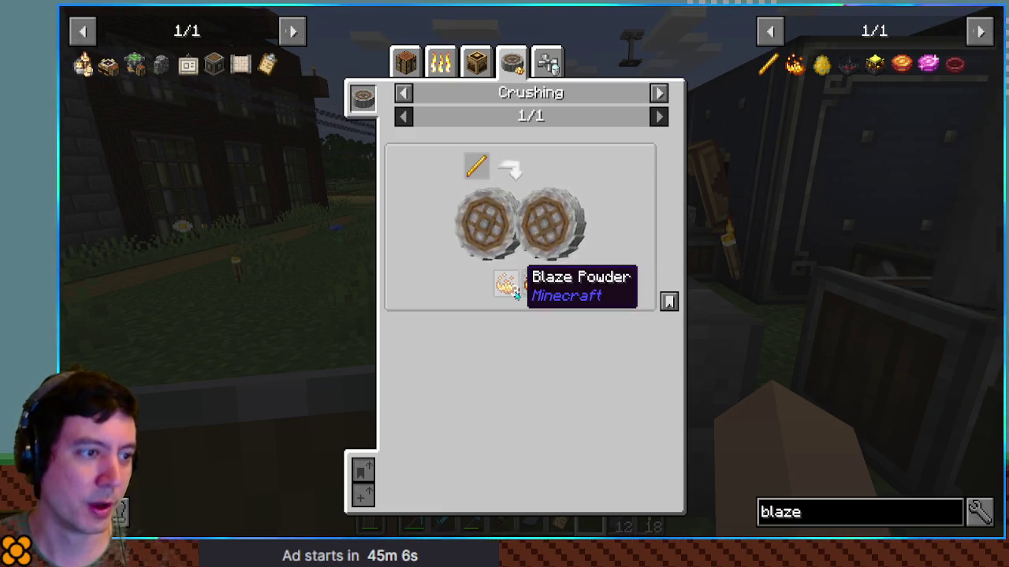
# Check Blaze Powder's Automated Brewing uses and the Potion of Strength spout filling, then close JEI.
pyautogui.rightClick(514, 294)
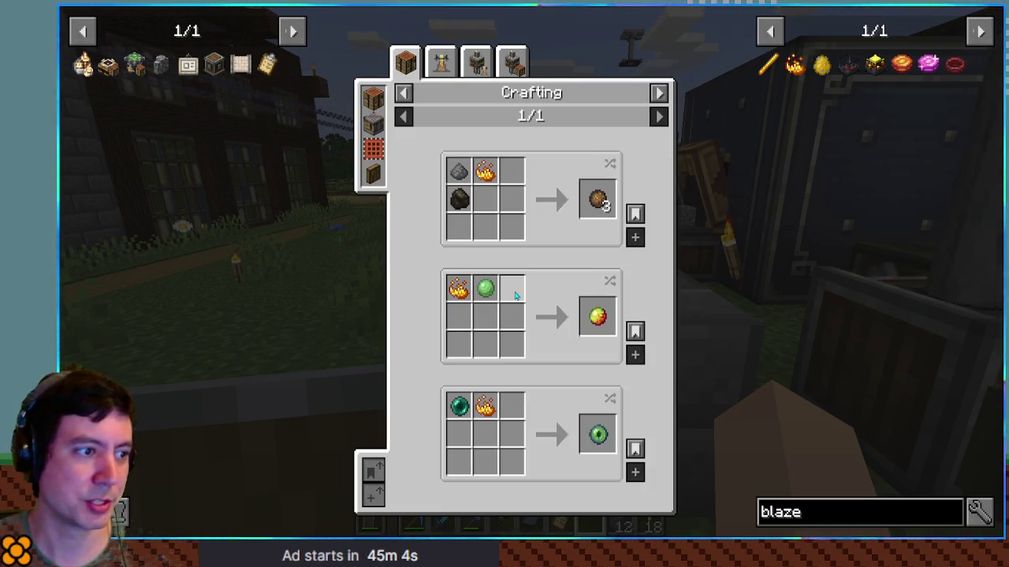
pyautogui.click(477, 63)
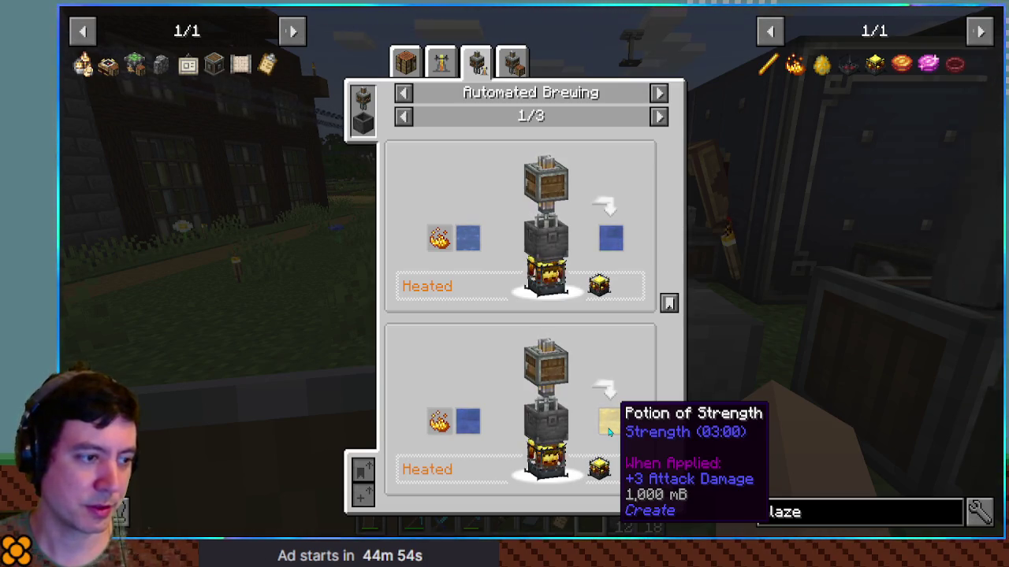
pyautogui.rightClick(608, 432)
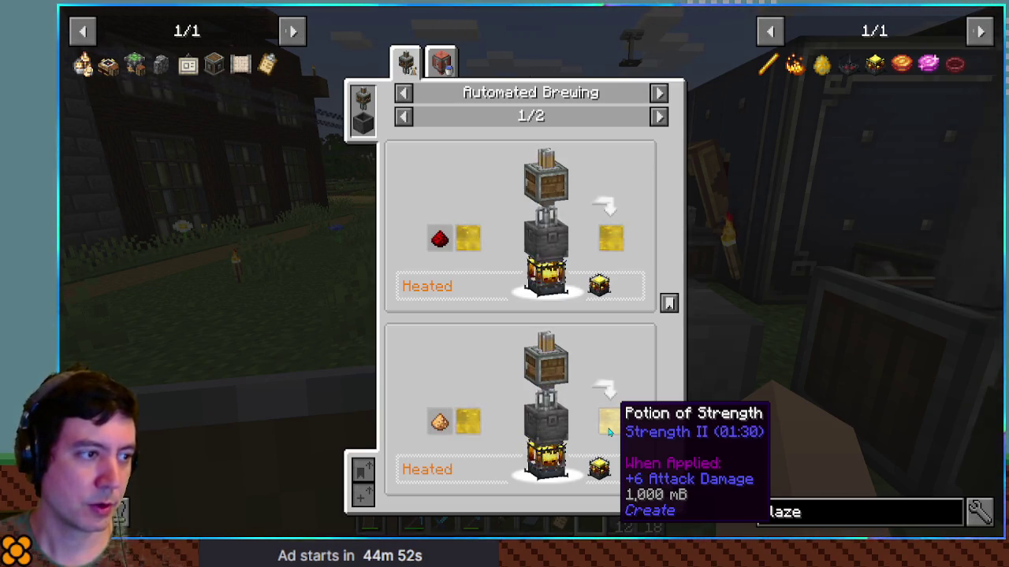
pyautogui.click(441, 63)
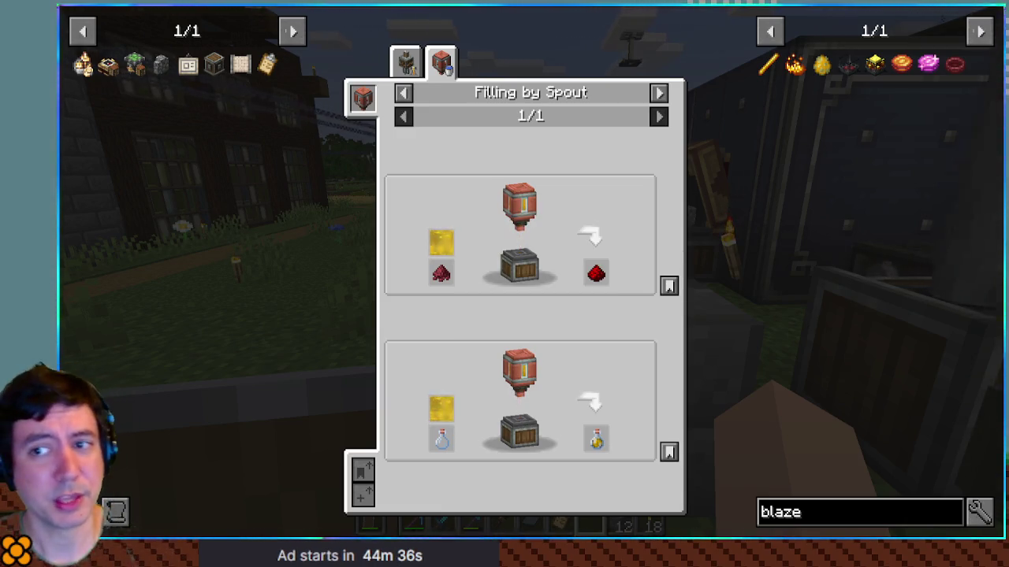
pyautogui.press('Escape')
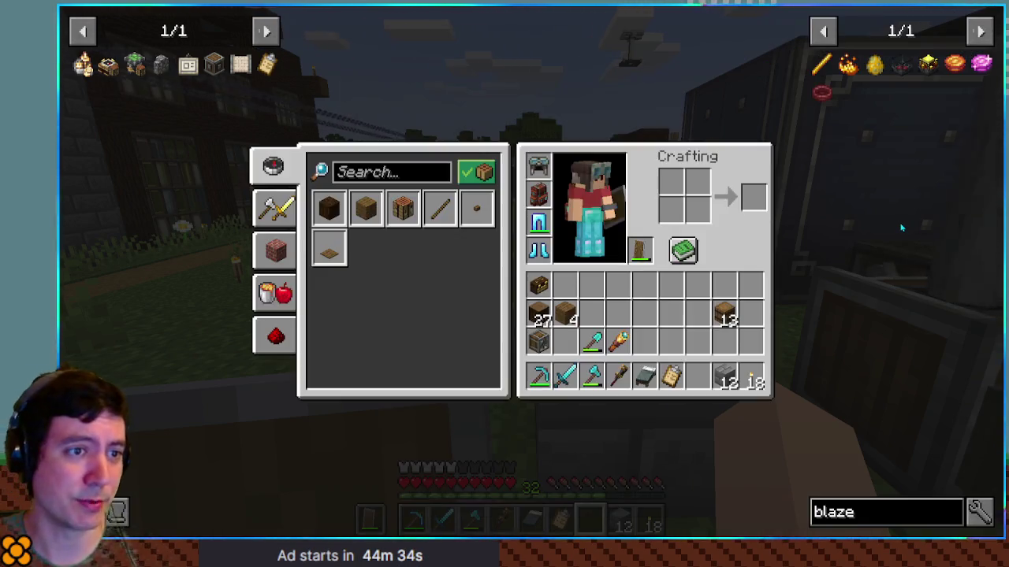
pyautogui.press('Escape')
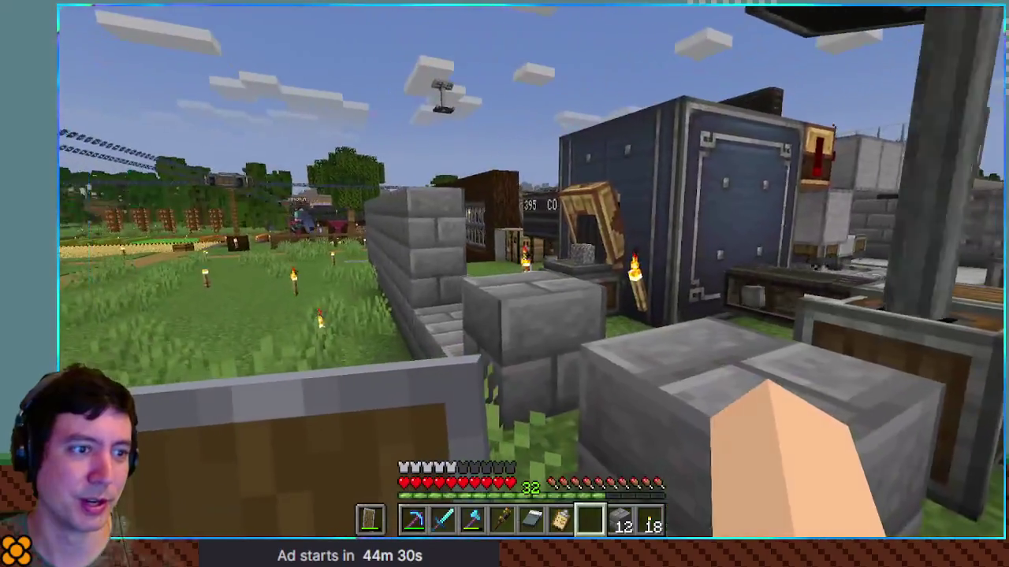
# Walk along the stone-brick path into the building's oak-plank room with the ladder.
pyautogui.press('w')
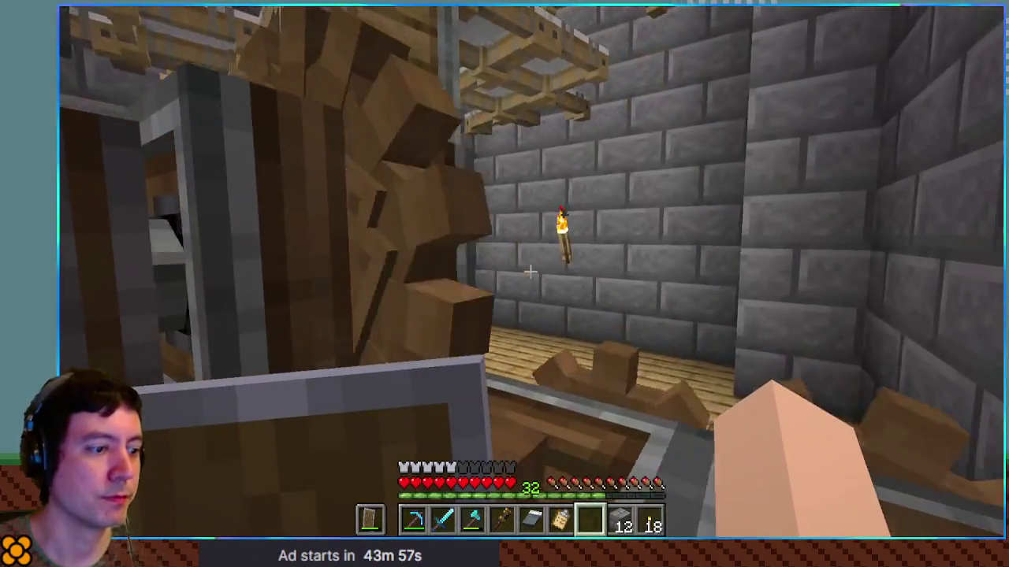
pyautogui.scroll(1, 529, 272)
# Place the Gray Bed and sleep to set spawn, break it back, then open the door.
pyautogui.scroll(1, 530, 271)
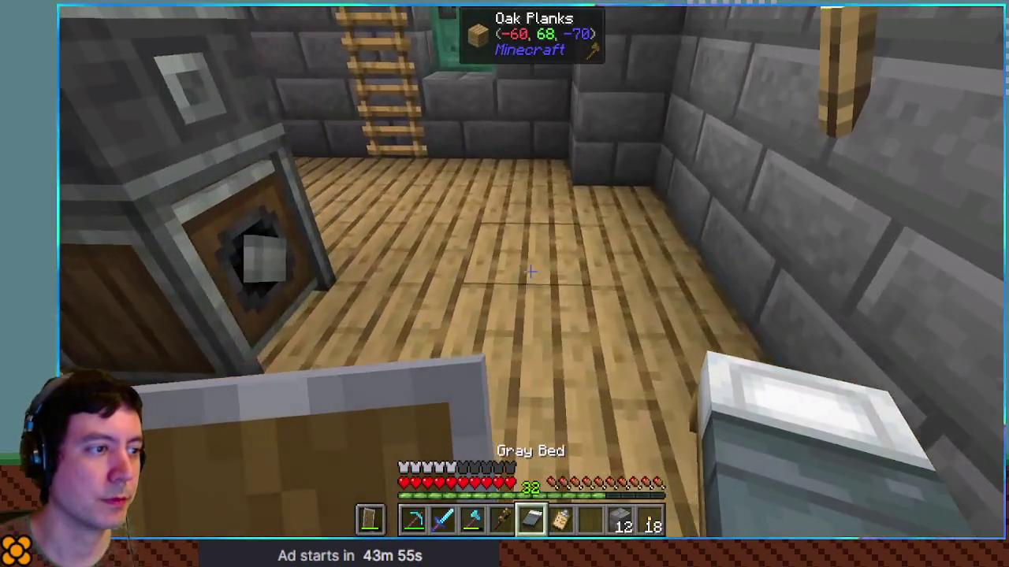
pyautogui.rightClick(530, 272)
pyautogui.rightClick(529, 272)
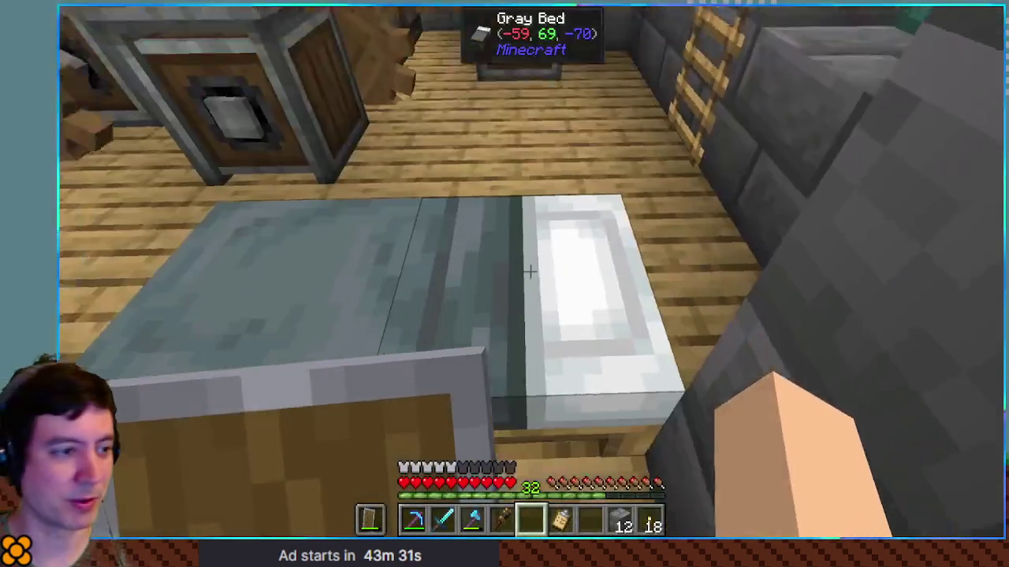
pyautogui.click(529, 272)
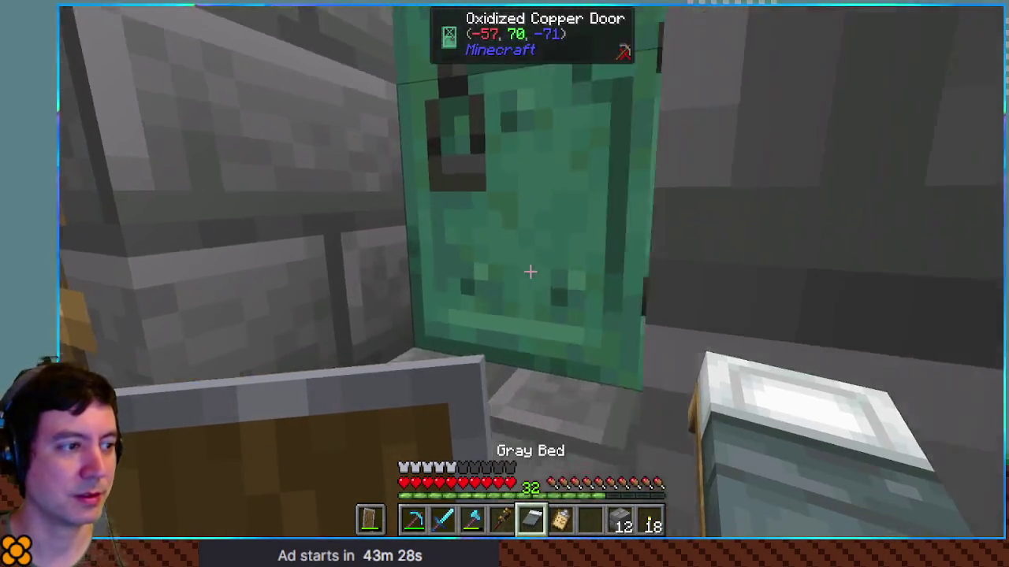
pyautogui.rightClick(530, 272)
pyautogui.scroll(-2, 530, 272)
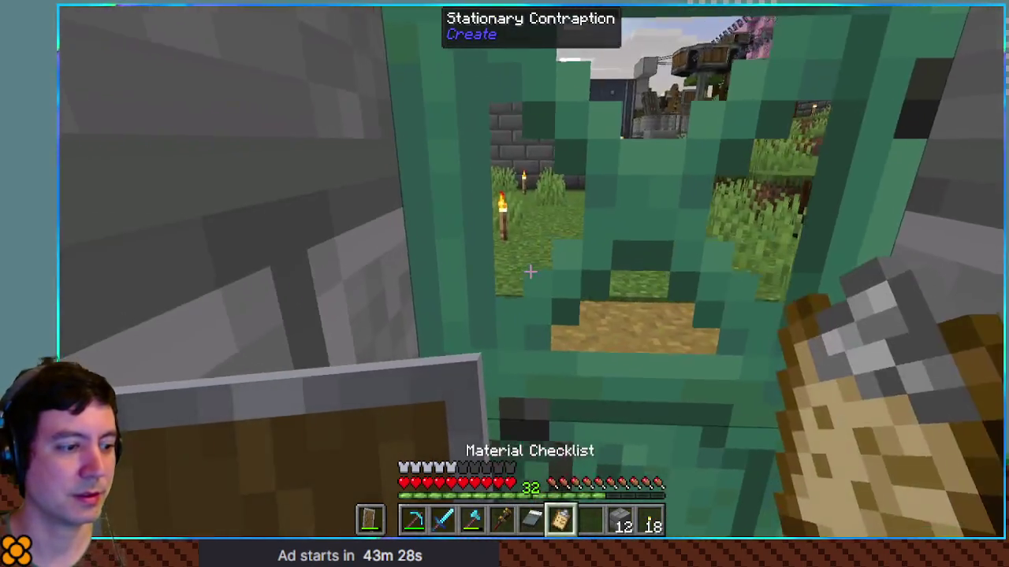
# Walk past the fence, farm fields and red-and-black house to face the smooth stone floor.
pyautogui.press('w')
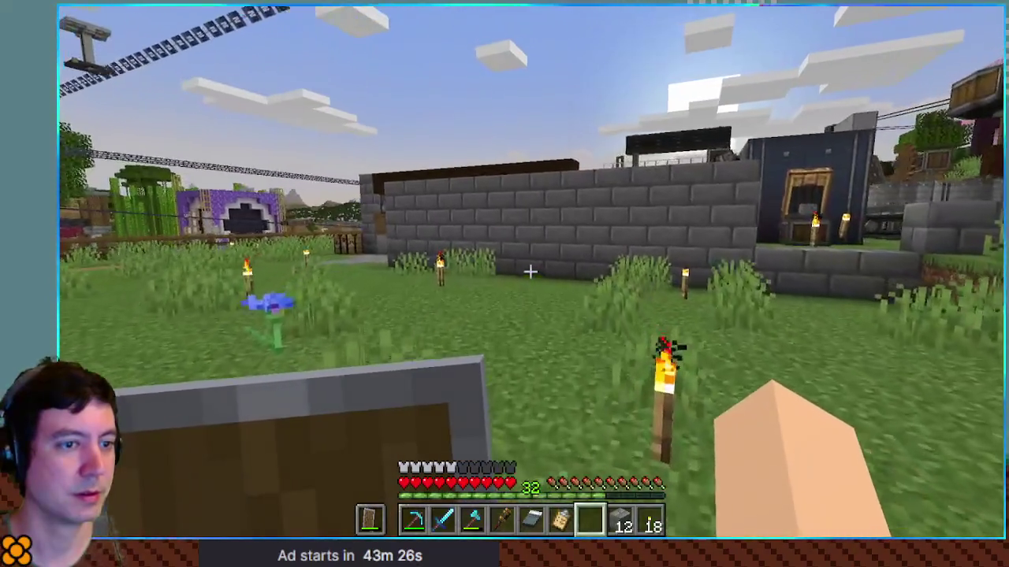
pyautogui.press('w')
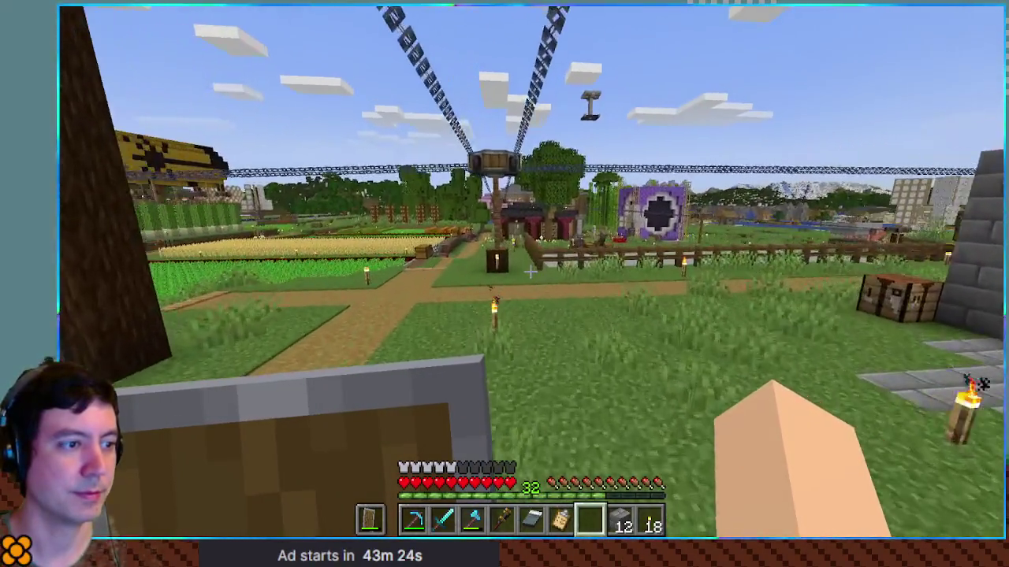
pyautogui.press('w')
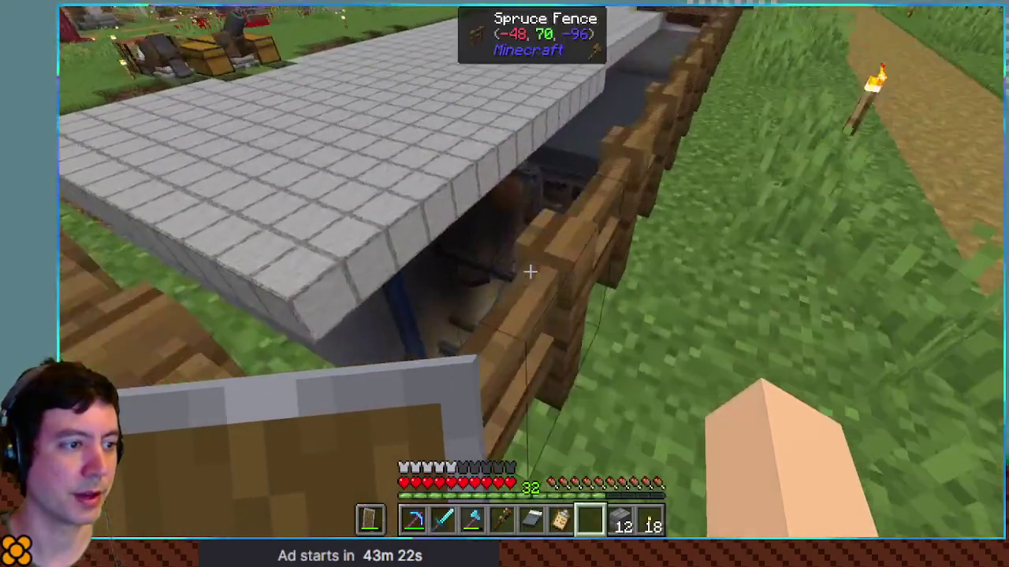
pyautogui.press('s')
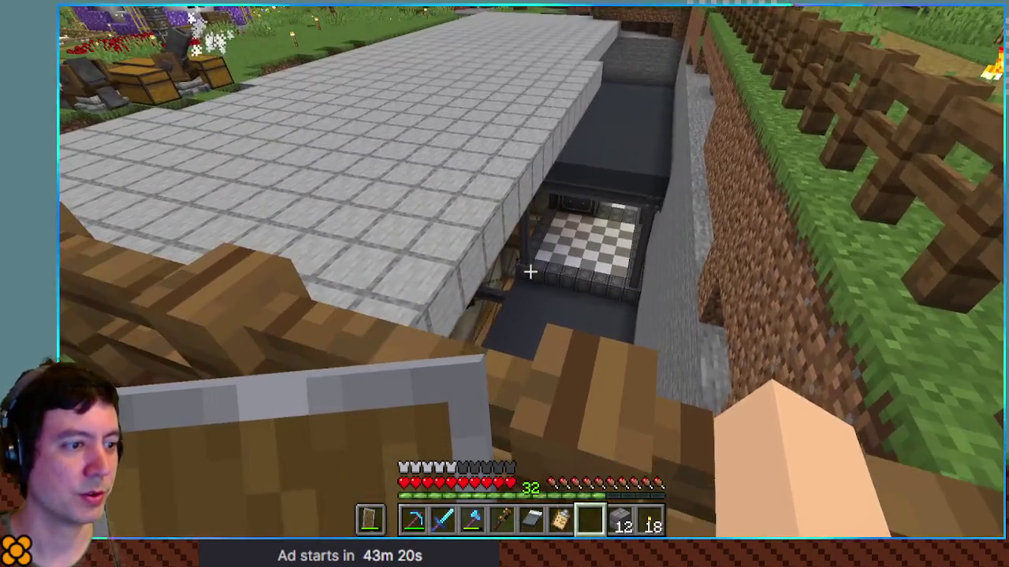
pyautogui.press('w')
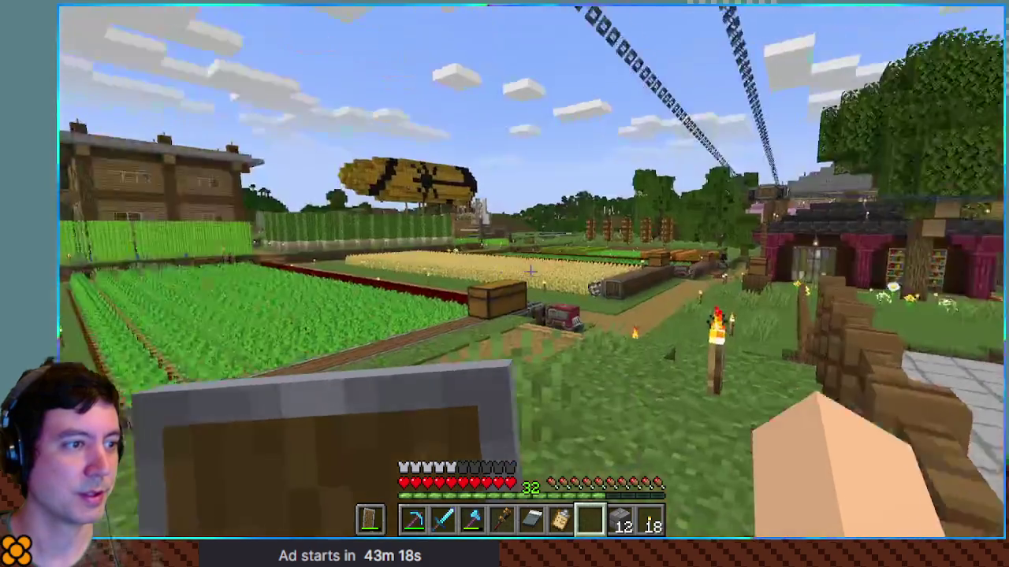
pyautogui.press('w')
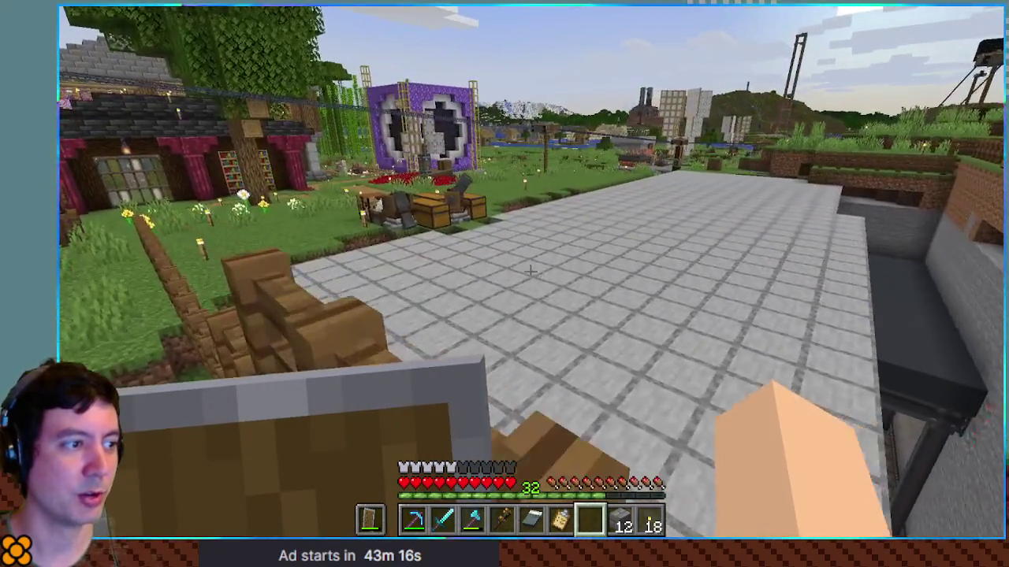
pyautogui.press('w')
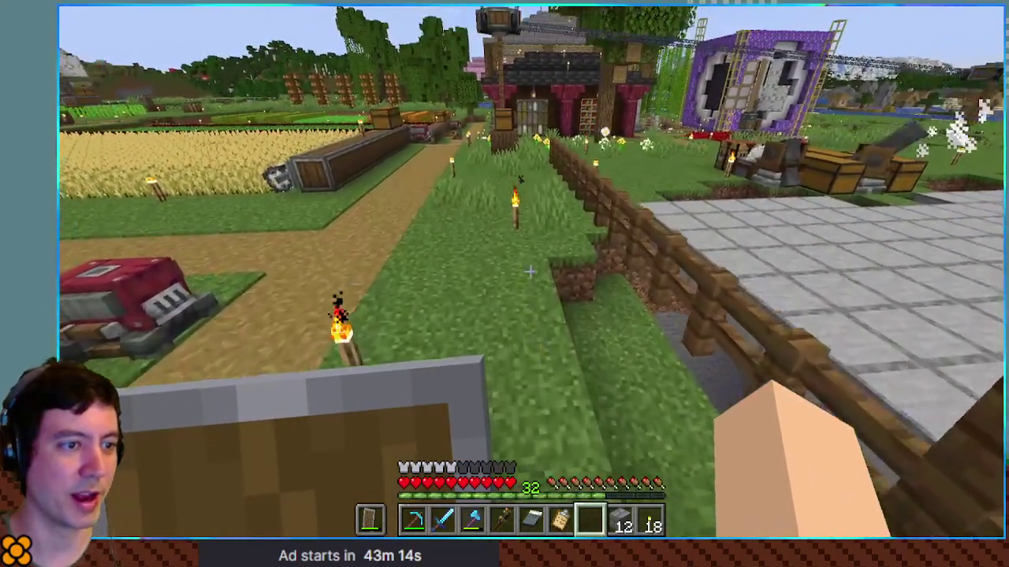
pyautogui.press('w')
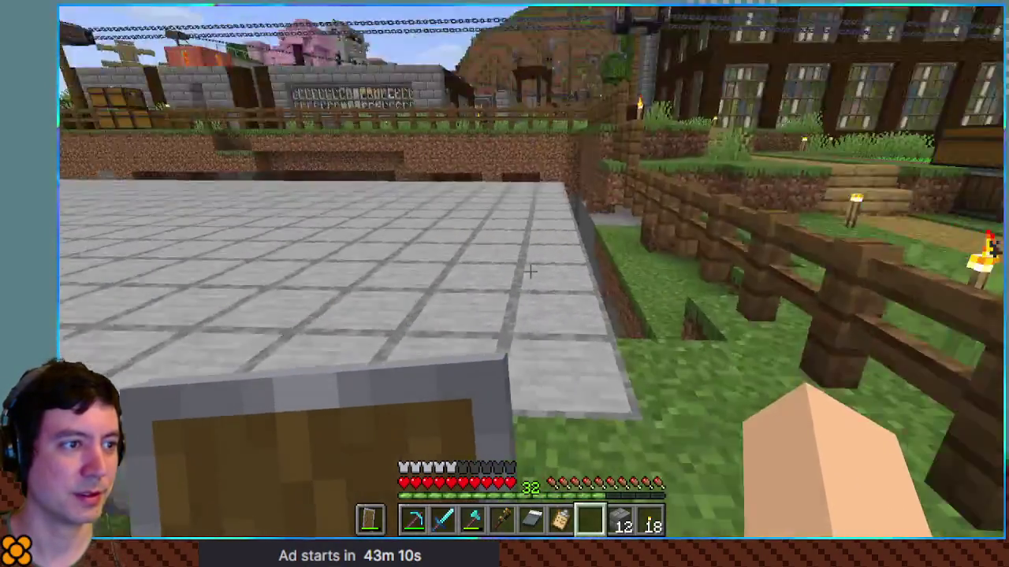
pyautogui.press('w')
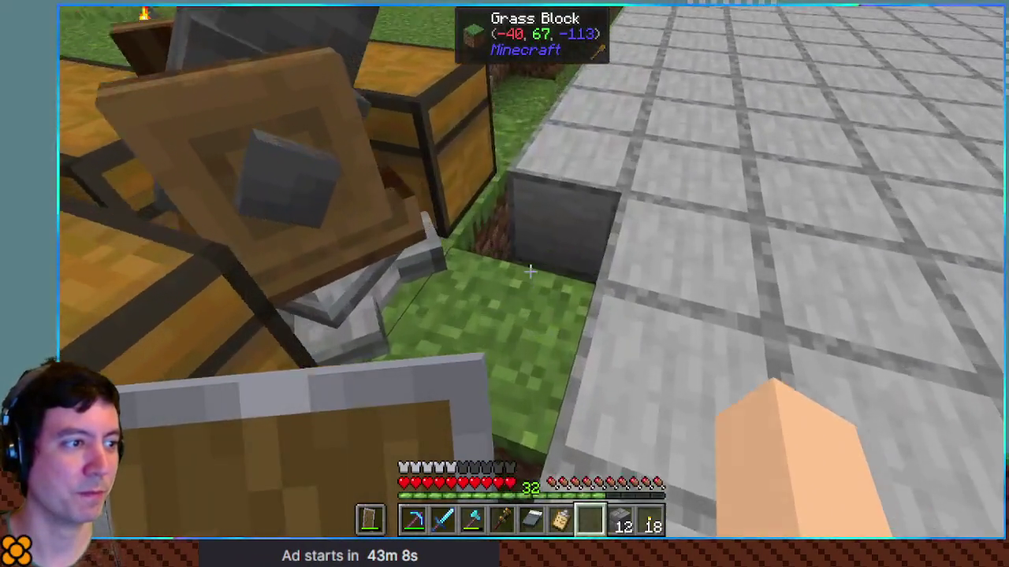
pyautogui.press('w')
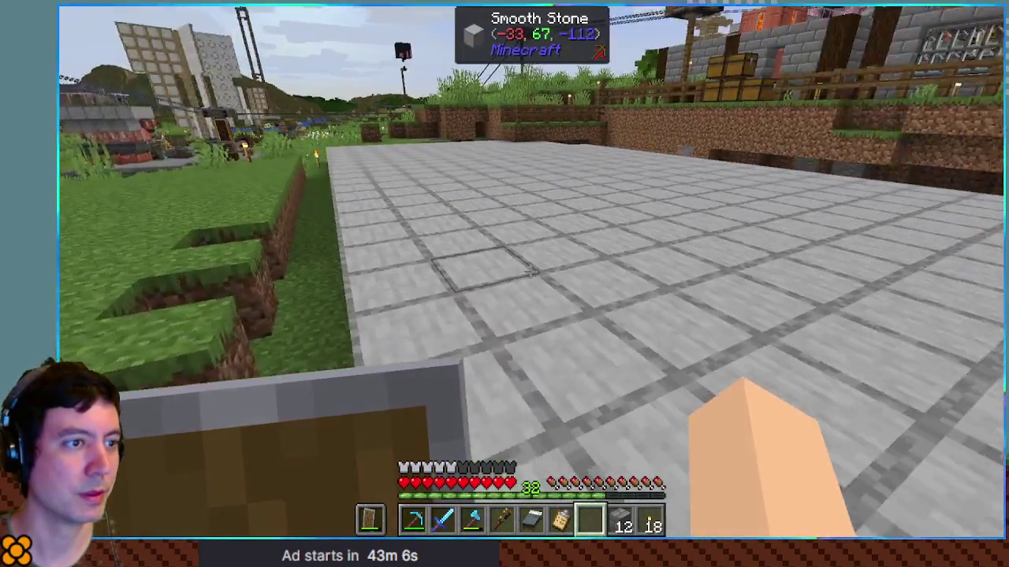